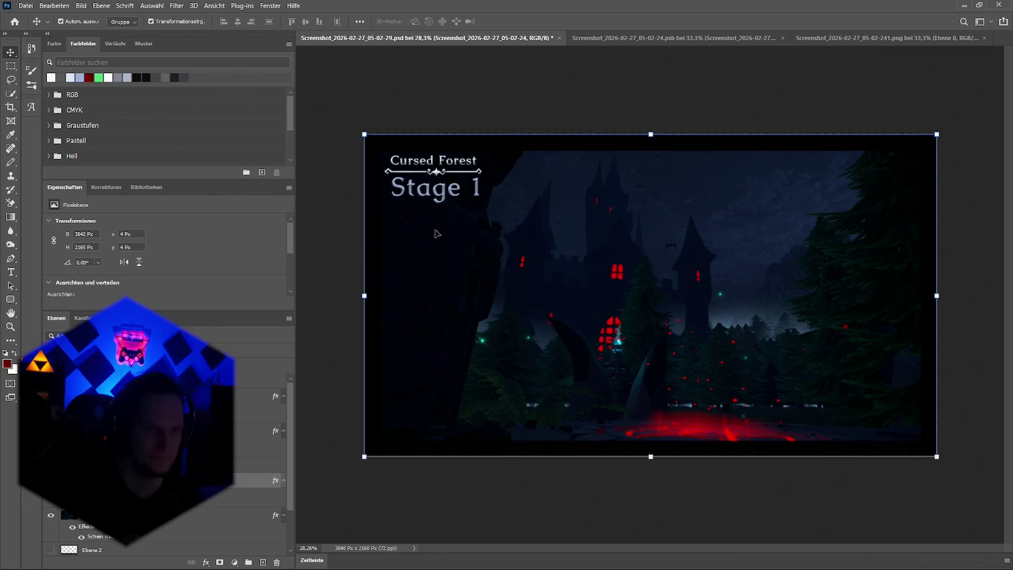
Nudge the Cursed Forest / Stage 1 title layers into the top-left corner, then select the background layer's effects
key(alt+Tab)
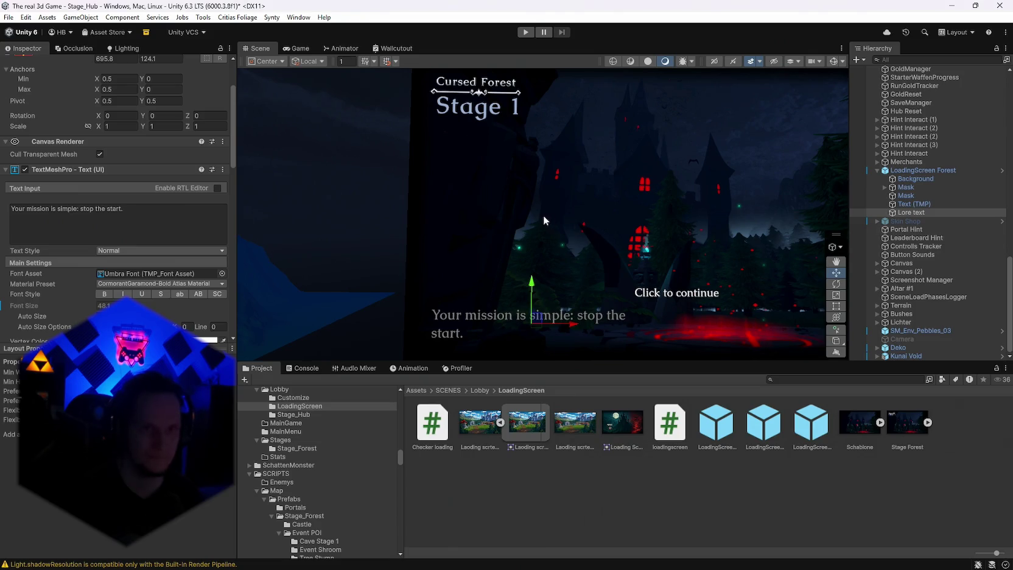
key(alt+Tab)
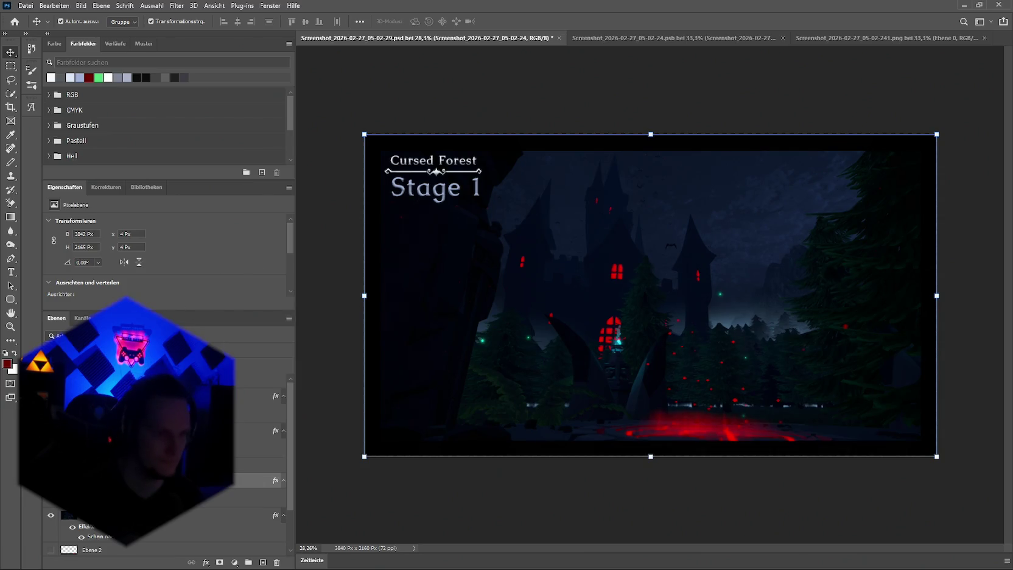
click(152, 395)
ctrl+click(152, 431)
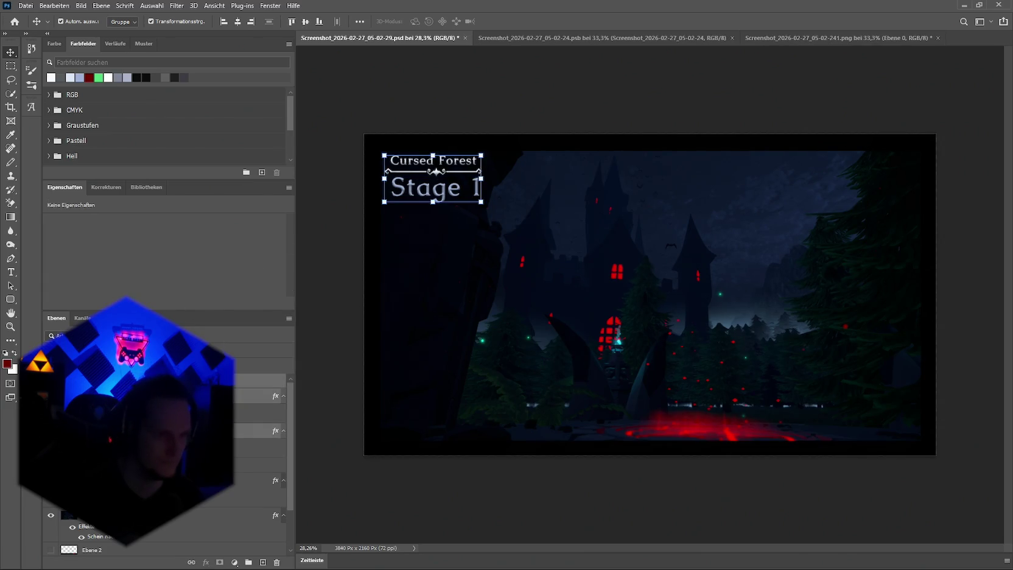
drag(436, 173, 429, 175)
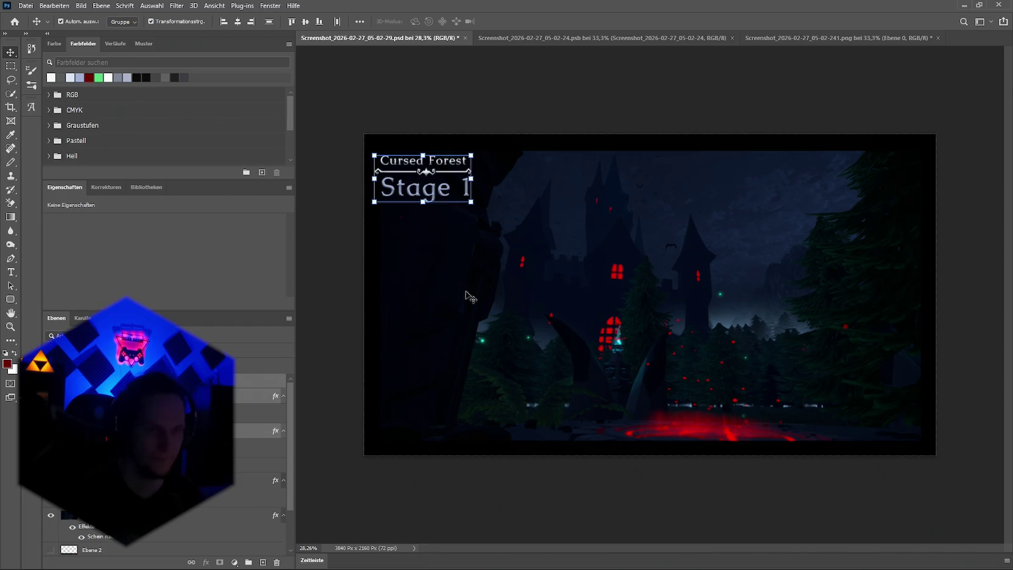
drag(424, 176, 433, 179)
click(183, 480)
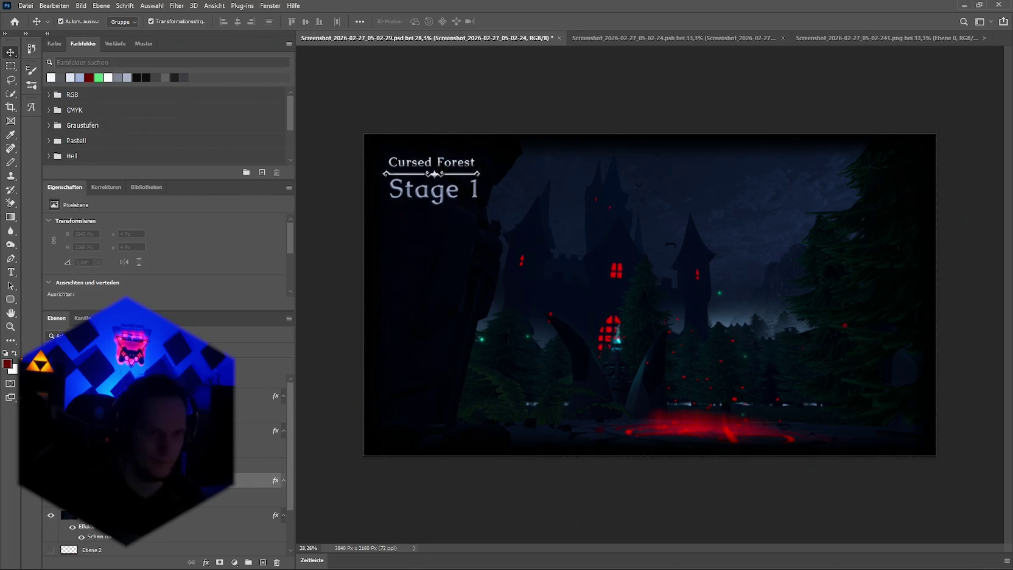
right_click(210, 554)
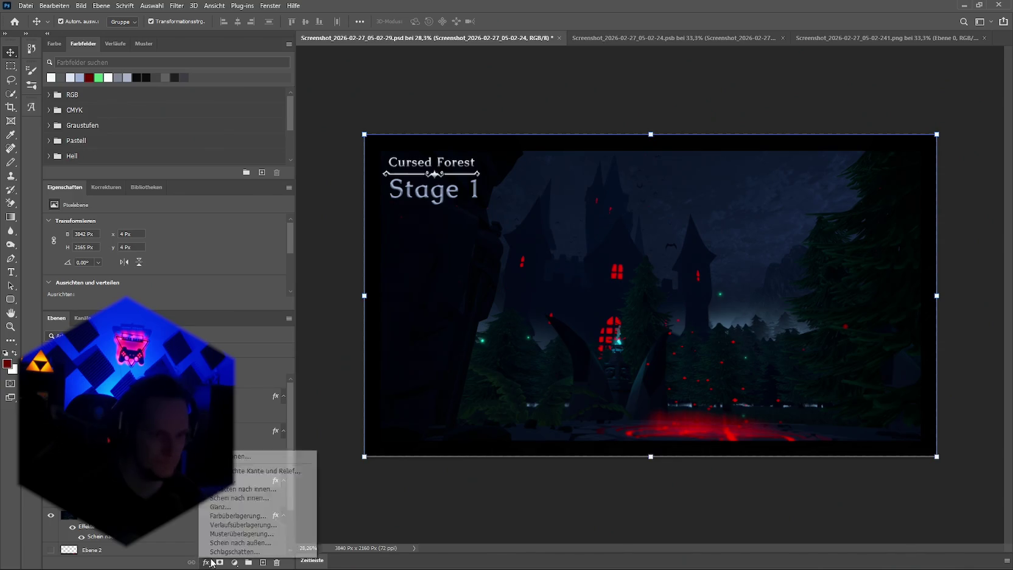
Enlarge the background layer's inner glow (Schein nach innen) from 92 to 114 px
click(262, 471)
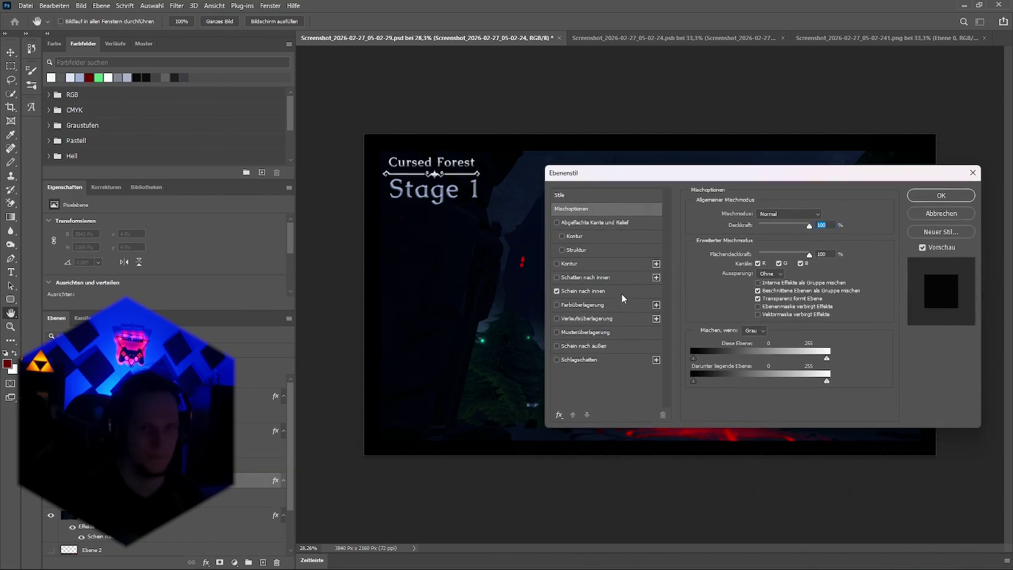
click(621, 292)
drag(755, 317, 762, 316)
click(938, 196)
Move the ornament and title layers slightly down-left with the Move tool
key(v)
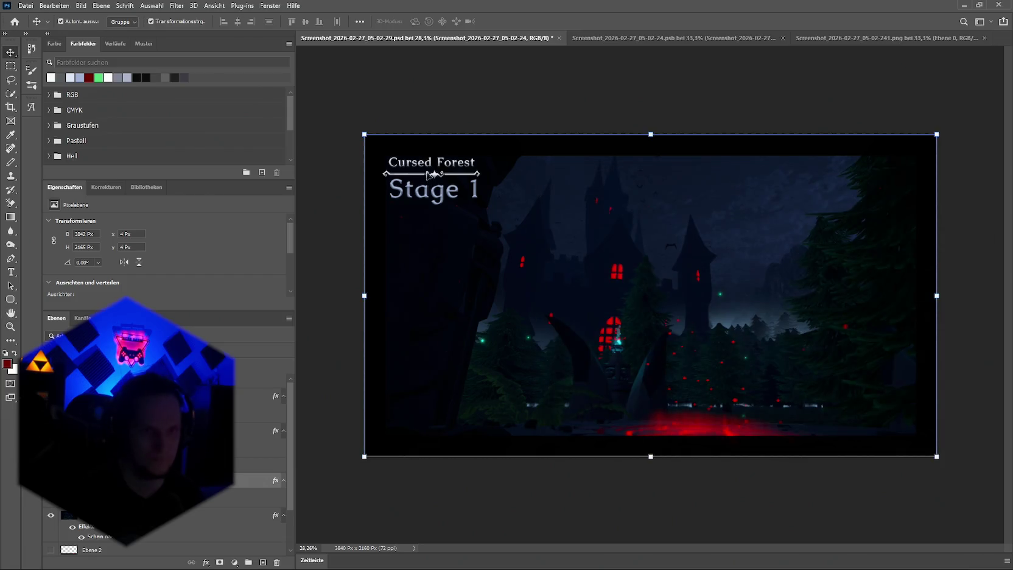
click(431, 174)
shift+click(432, 190)
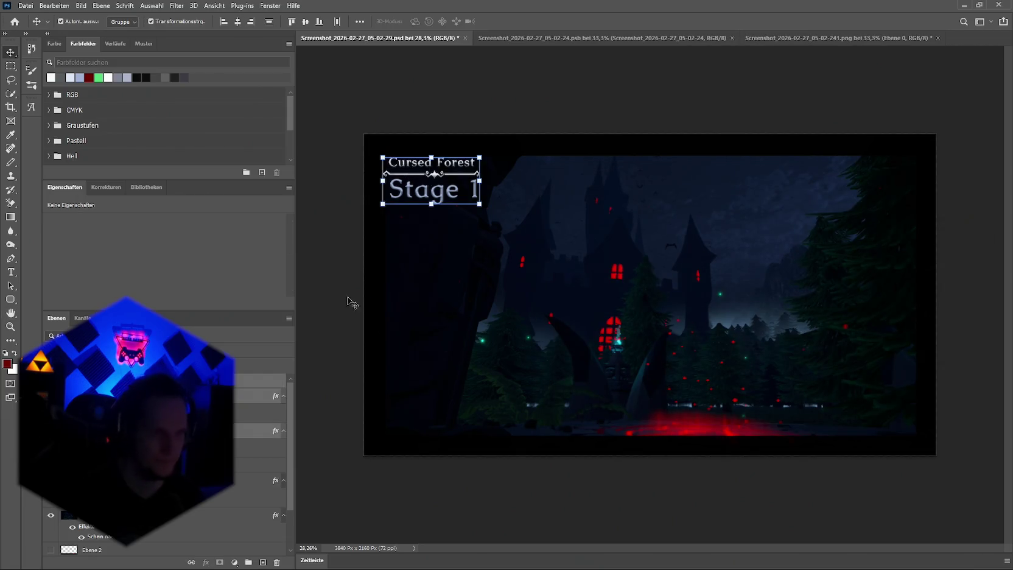
drag(437, 178, 433, 177)
click(581, 112)
Save the image over Schablone.png via Speichern unter and switch back to Unity
click(25, 6)
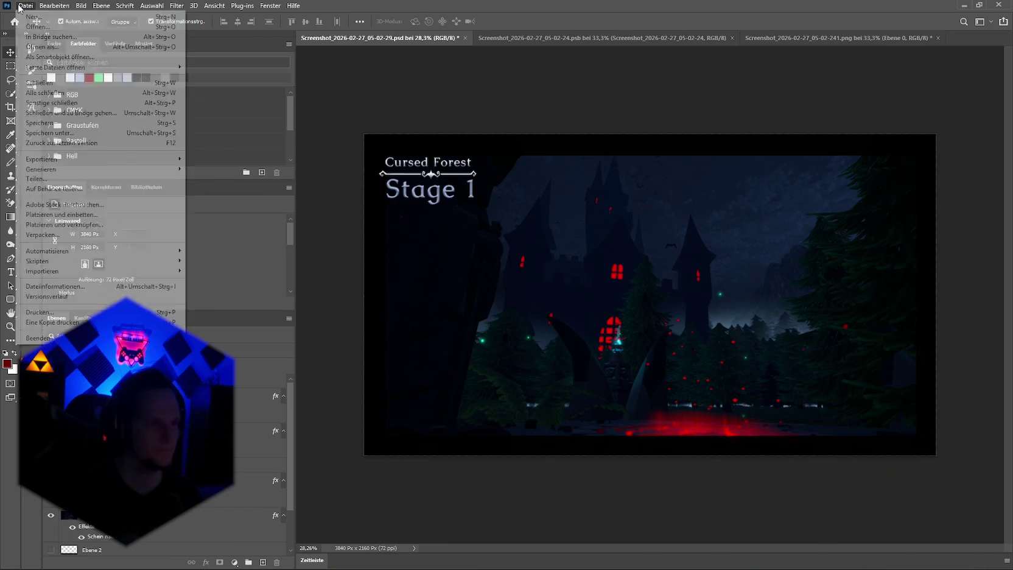
mouse_move(84, 164)
click(223, 158)
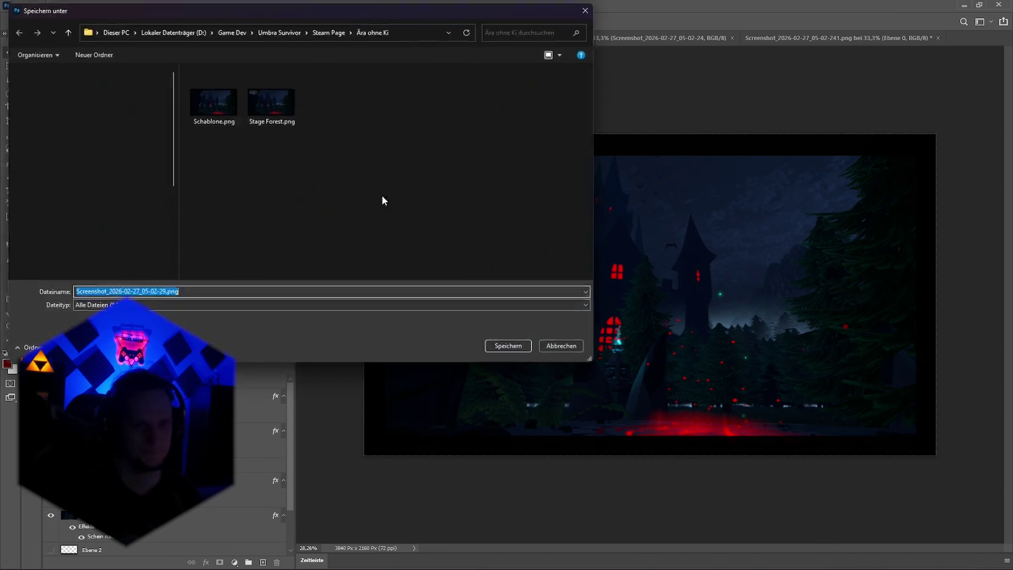
click(213, 100)
click(513, 349)
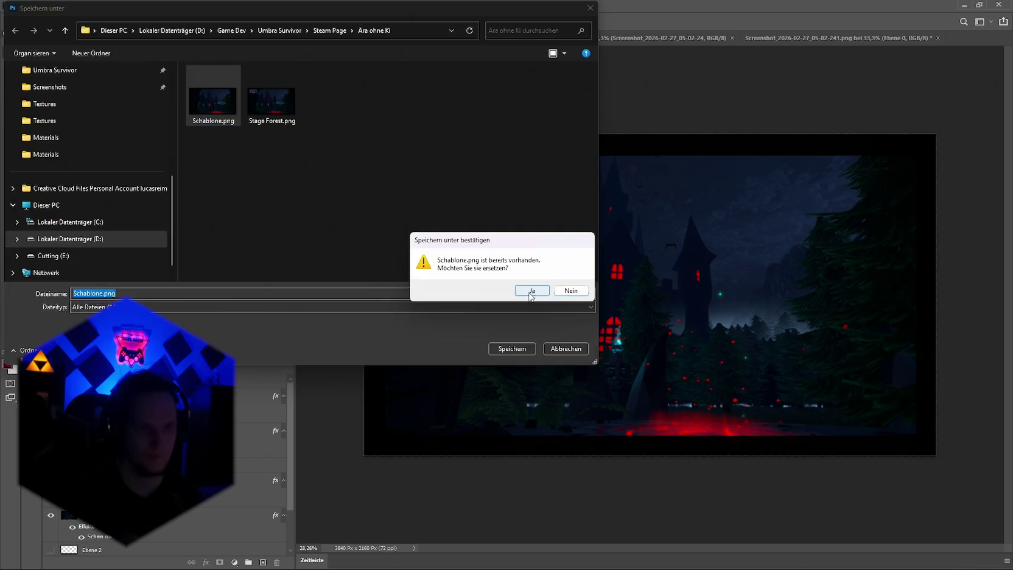
click(527, 290)
key(alt+Tab)
mouse_move(630, 234)
mouse_down()
mouse_move(643, 234)
mouse_move(631, 235)
mouse_up()
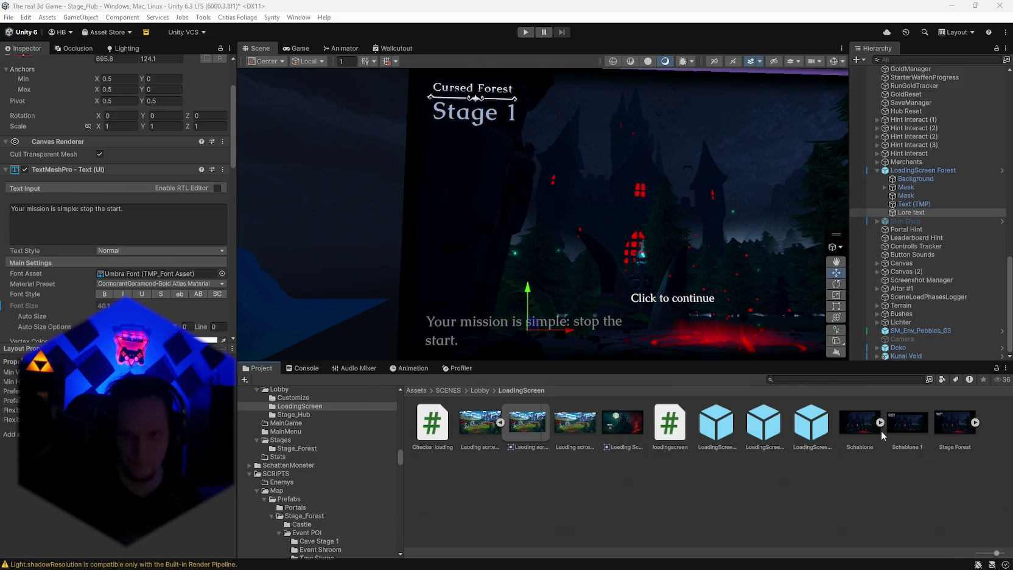
Set Schablone 1's Texture Type to Sprite (2D and UI), Single mode, and apply
click(860, 424)
click(853, 494)
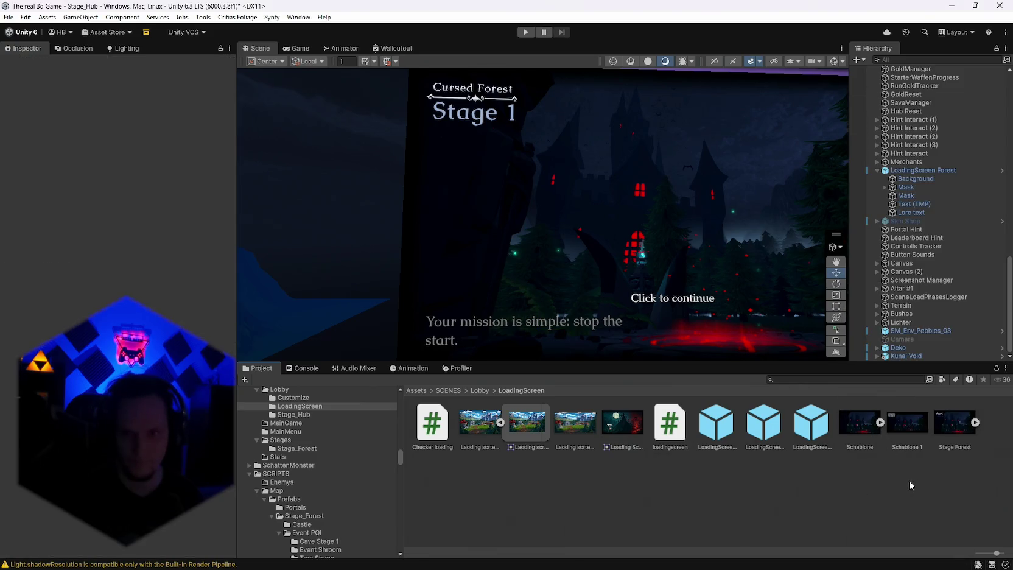
click(907, 424)
right_click(907, 424)
click(784, 520)
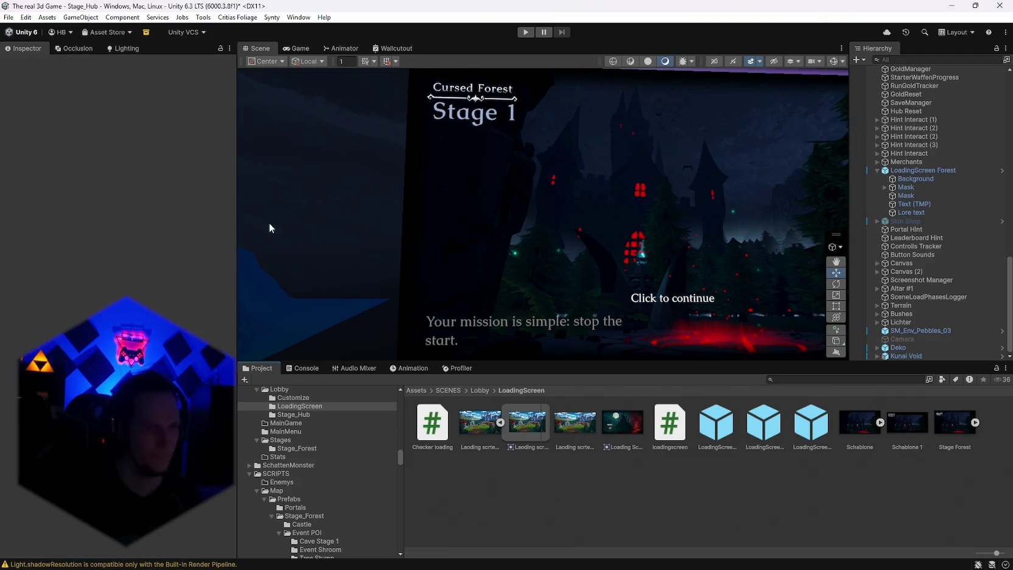
click(908, 422)
click(160, 96)
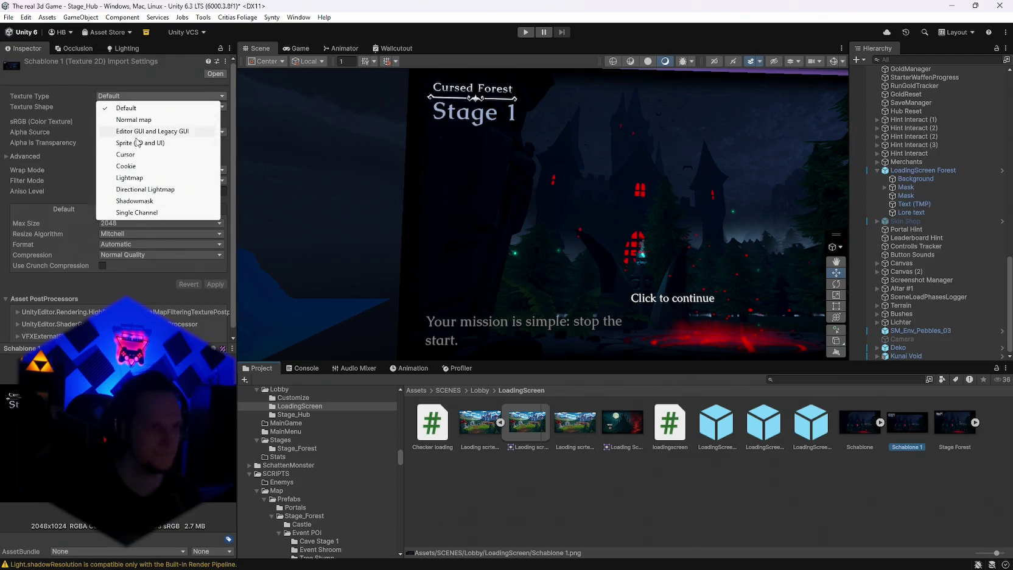
click(138, 142)
click(128, 121)
click(125, 133)
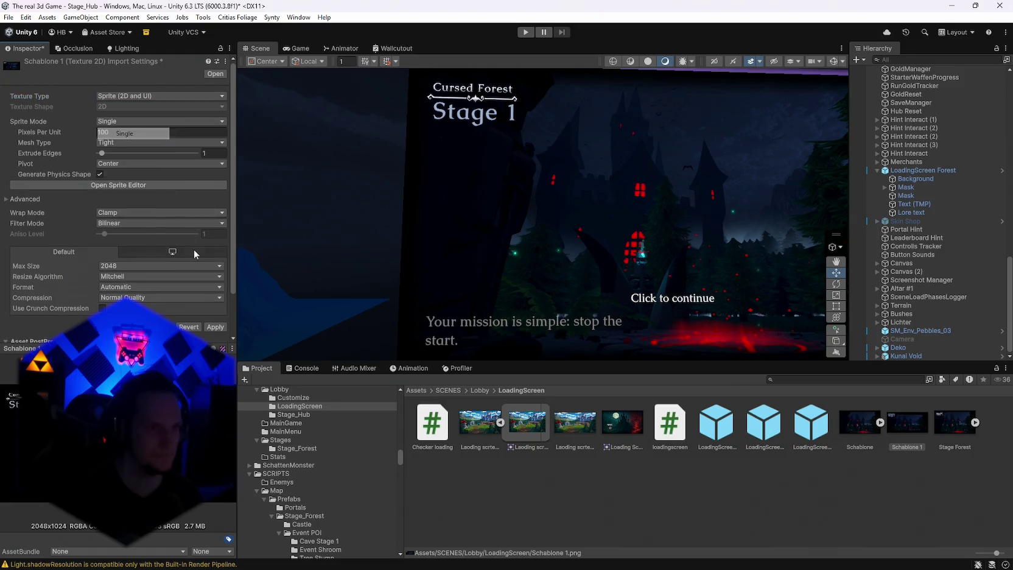
click(215, 327)
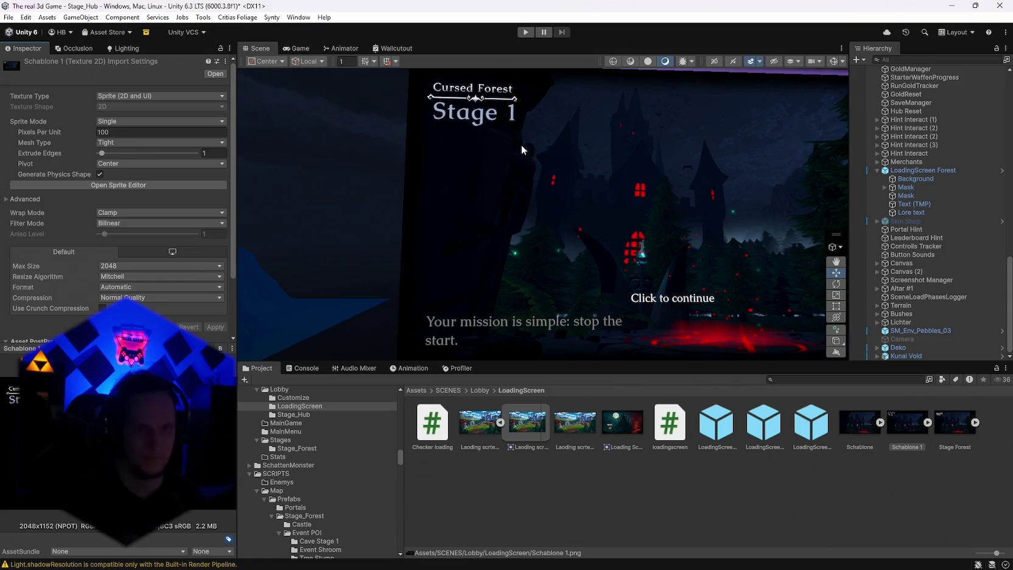
Assign Schablone 1 as the Background object's Image Source Image
click(912, 183)
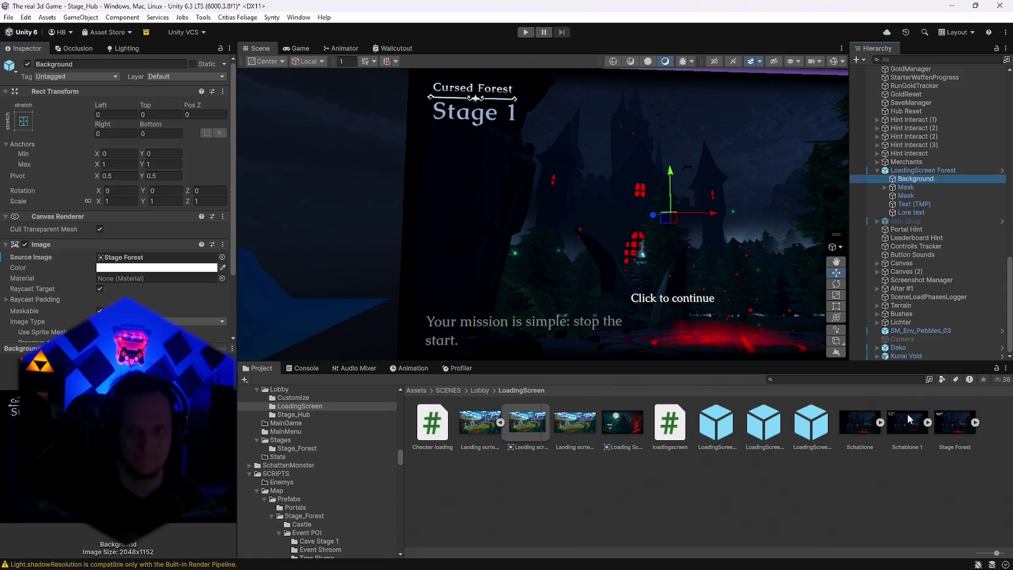
mouse_move(907, 423)
mouse_down()
mouse_move(136, 254)
mouse_move(132, 264)
mouse_up()
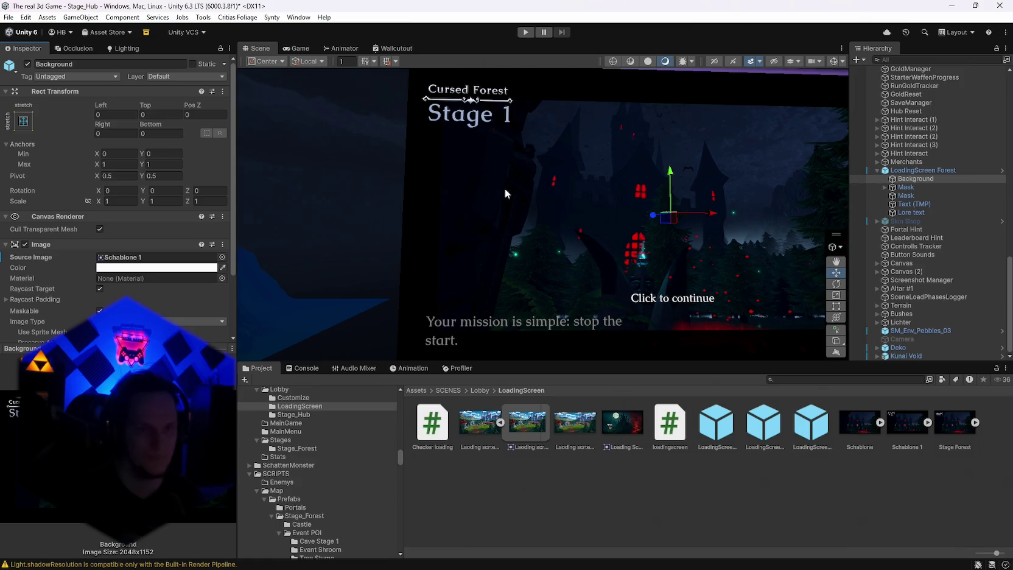
alt+drag(505, 190, 503, 186)
key(alt+Tab)
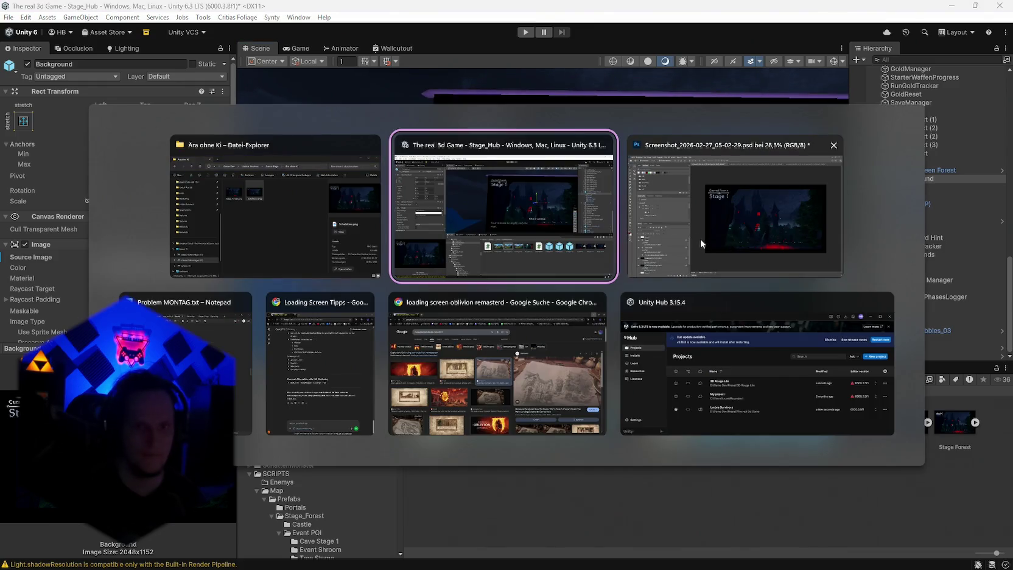
Resize the image to 1920×1080 with Bildgröße as a trial
click(701, 242)
click(101, 5)
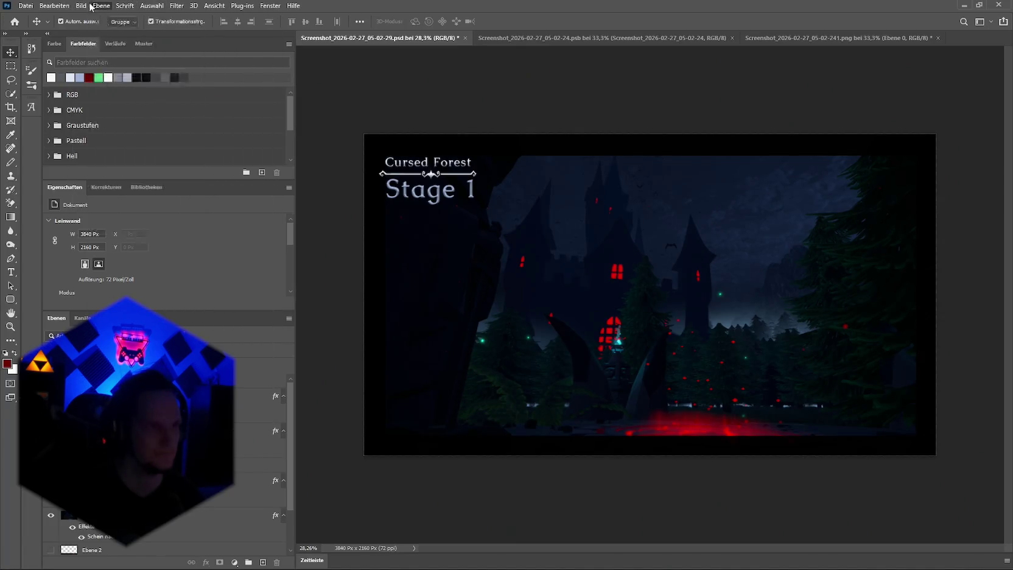
mouse_move(82, 12)
click(105, 84)
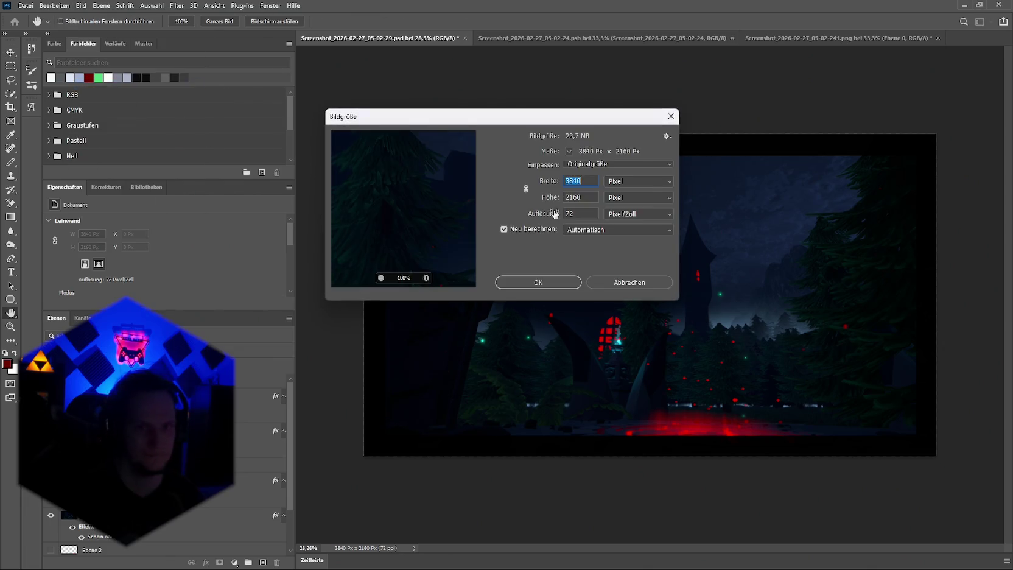
text(19200)
key(Tab)
key(Tab)
text(1080)
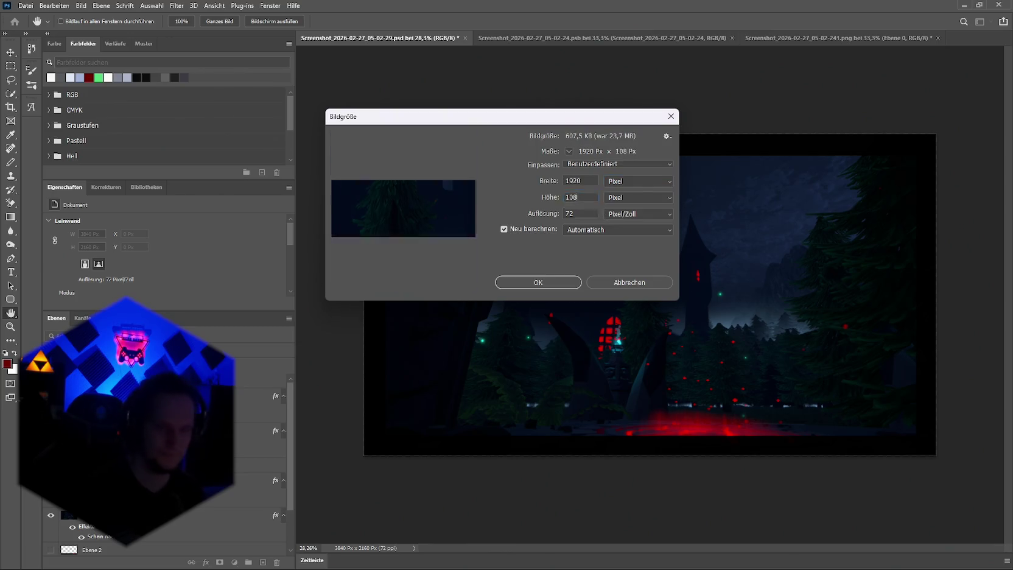
key(Return)
Undo the resize to restore 3840×2160 and zoom out
key(v)
key(ctrl+0)
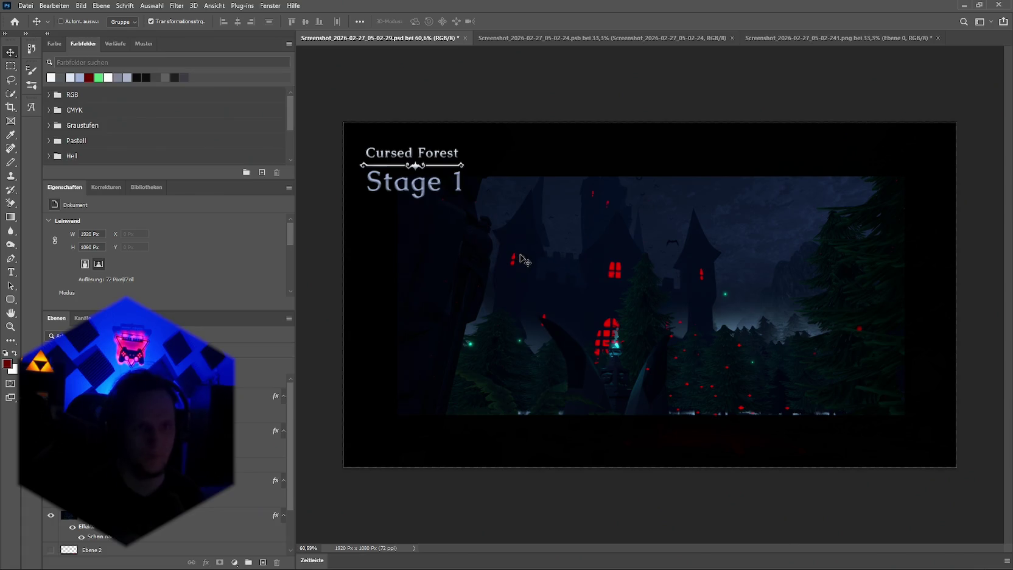
key(ctrl+z)
scroll(552, 250, down, 2)
scroll(552, 250, down, 2)
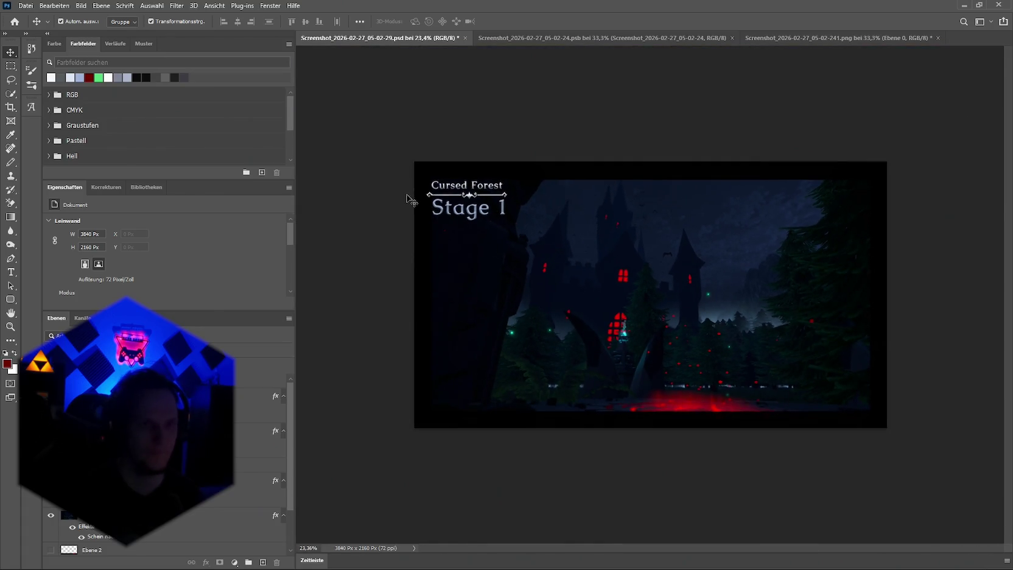
click(81, 5)
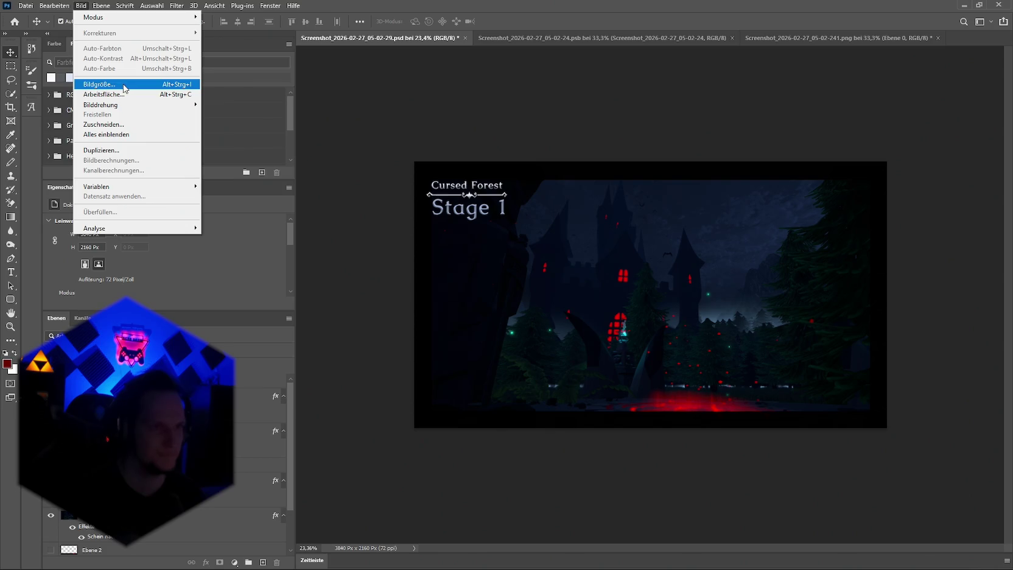
Crop the canvas to 1920×1080 with Arbeitsfläche (canvas size)
click(122, 95)
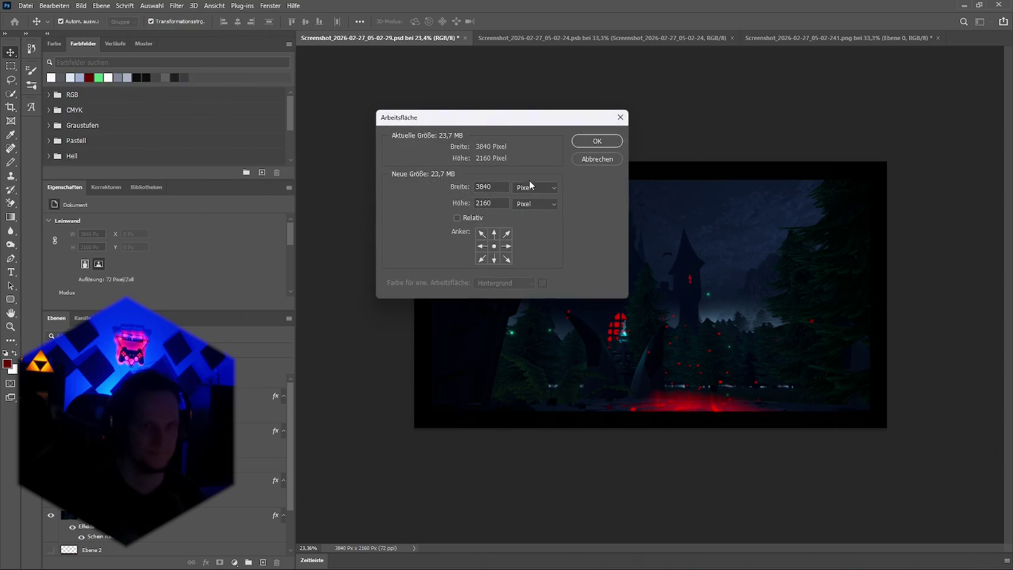
double_click(490, 187)
text(1920)
key(Tab)
key(Tab)
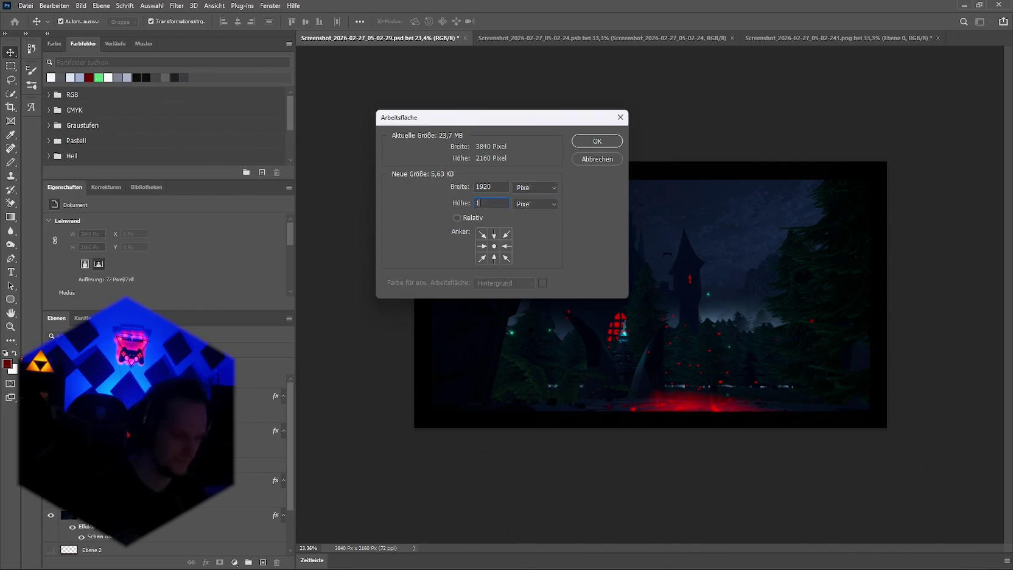
key(Return)
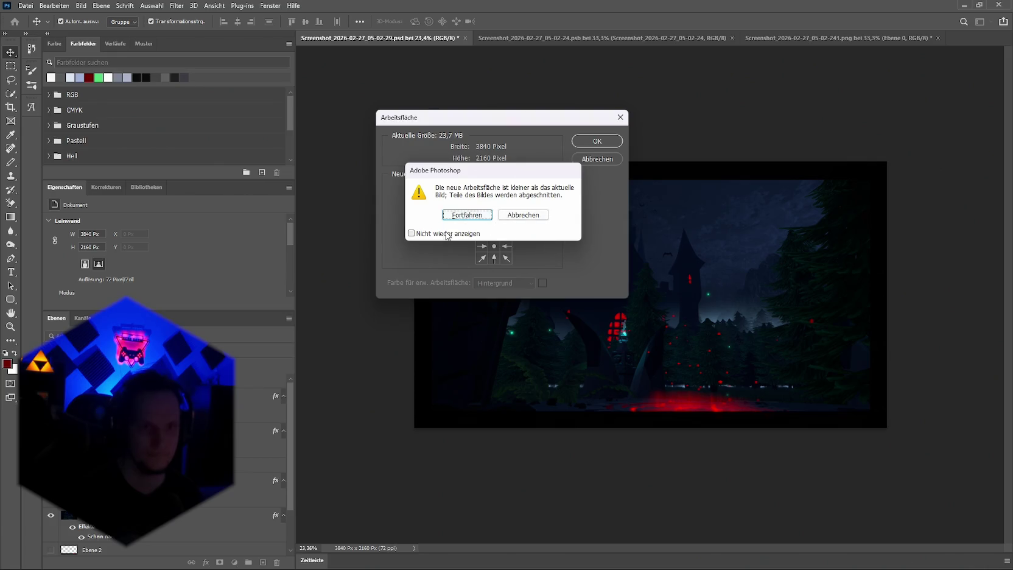
click(468, 215)
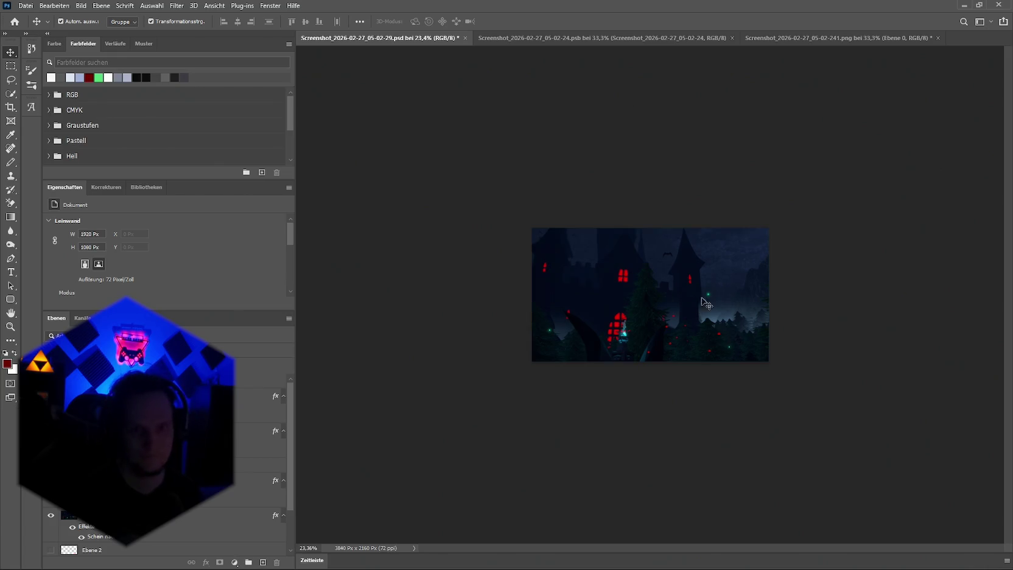
Scale the forest screenshot layers down to about 50% with Free Transform
click(256, 381)
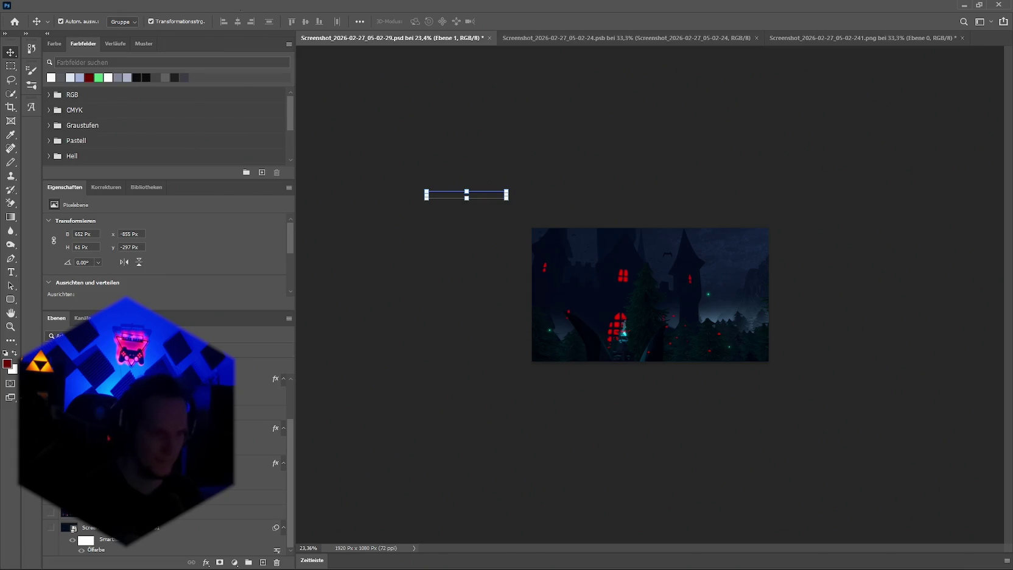
shift+click(259, 427)
key(ctrl+t)
drag(888, 294, 769, 294)
mouse_move(413, 293)
mouse_down()
mouse_move(528, 295)
mouse_move(530, 306)
mouse_up()
scroll(597, 308, up, 5)
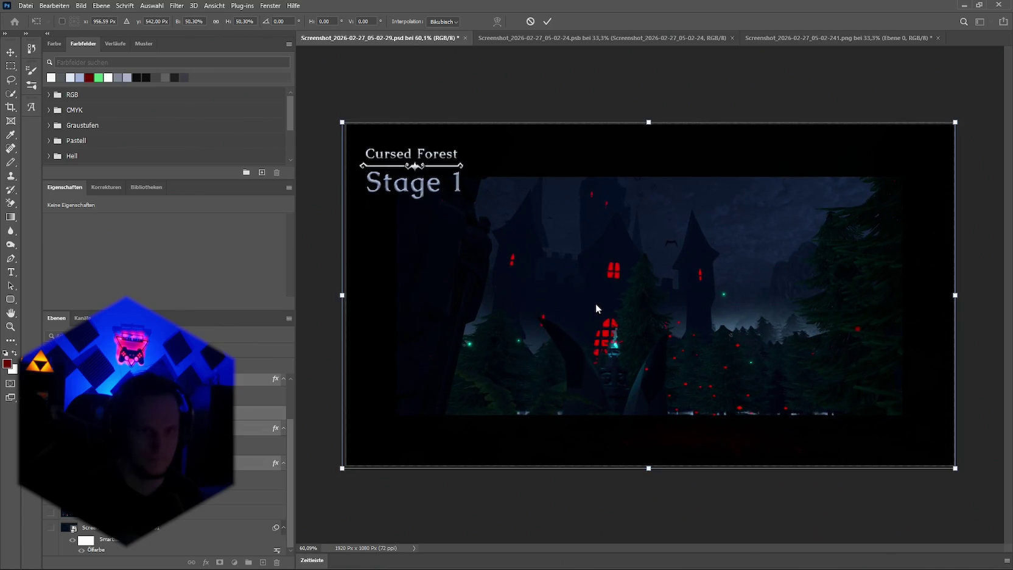
drag(648, 468, 649, 467)
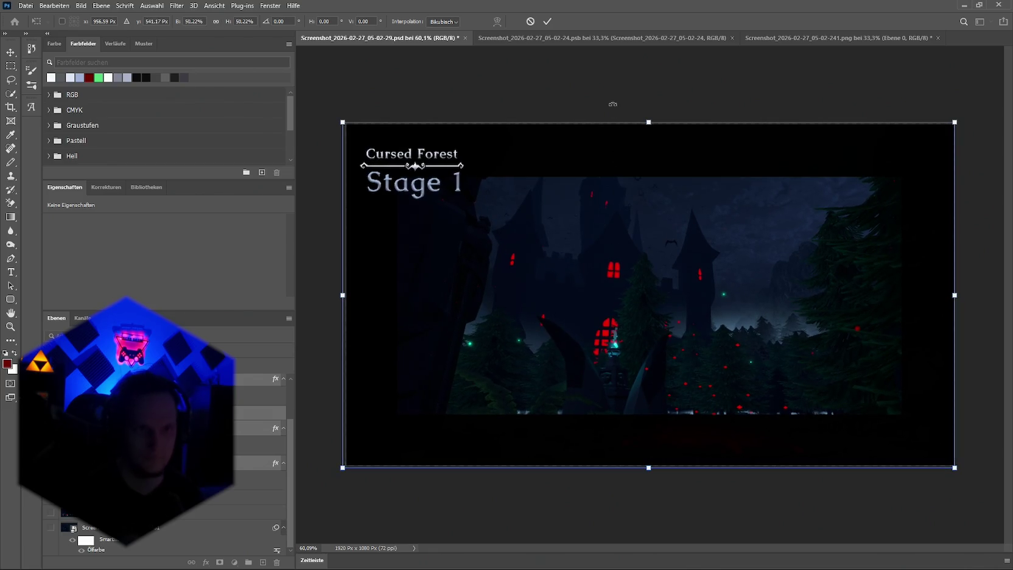
key(Return)
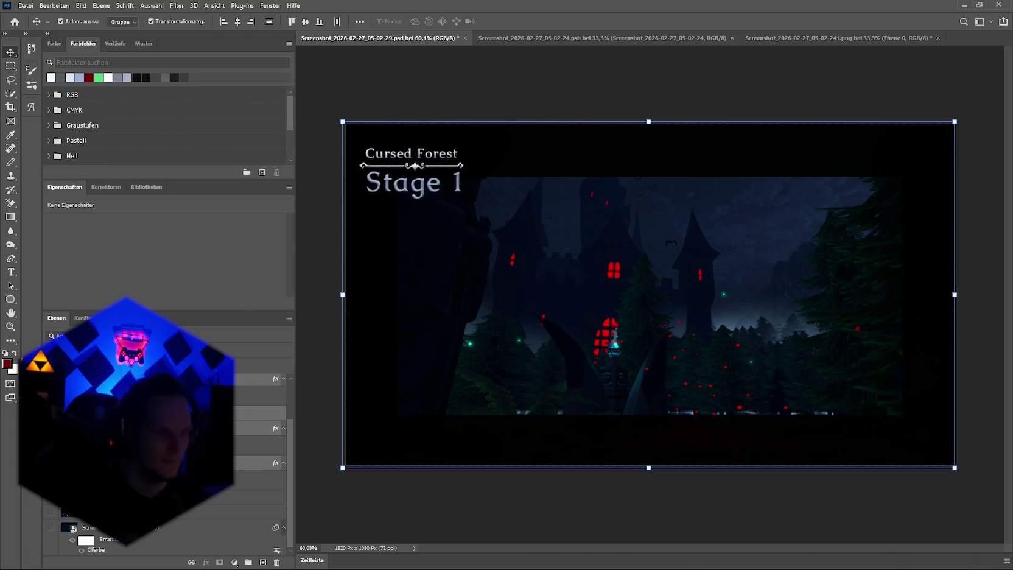
click(182, 428)
Toggle the framed screenshot layer's visibility to compare before and after
click(51, 428)
click(51, 428)
click(51, 428)
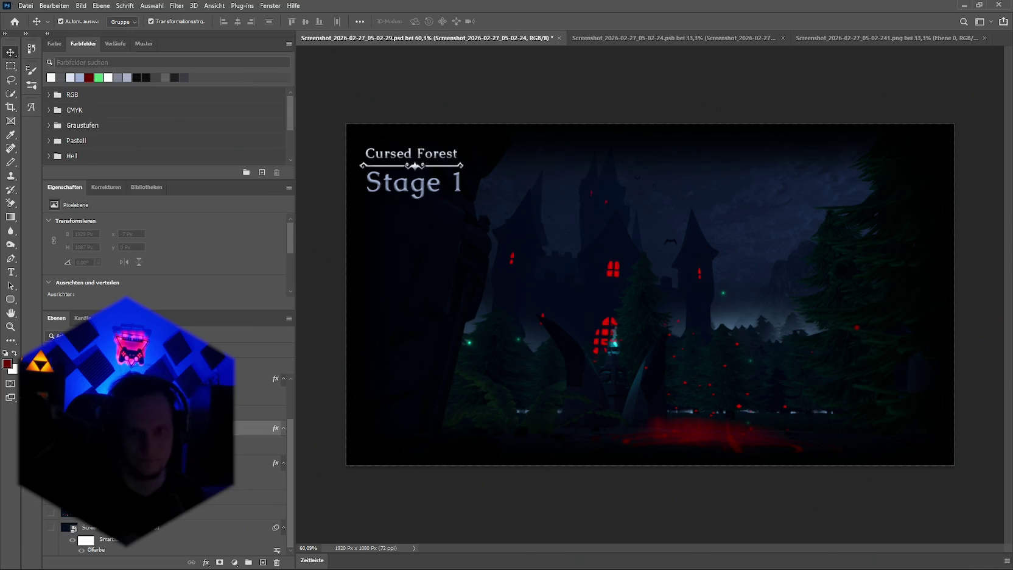
click(50, 428)
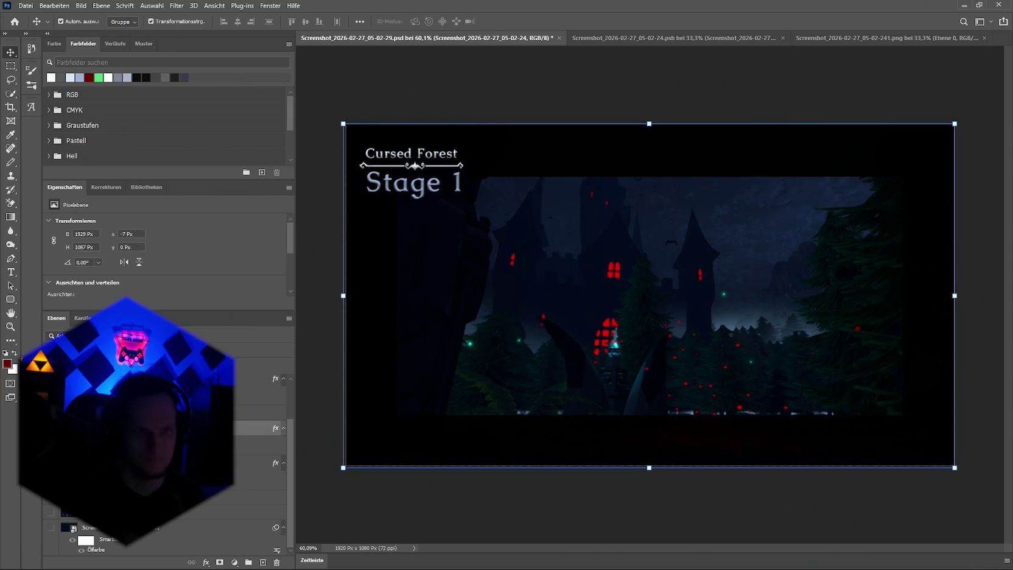
Shrink the framed layer's inner glow (Schein nach innen) from 136 to 70 px
right_click(206, 524)
click(256, 534)
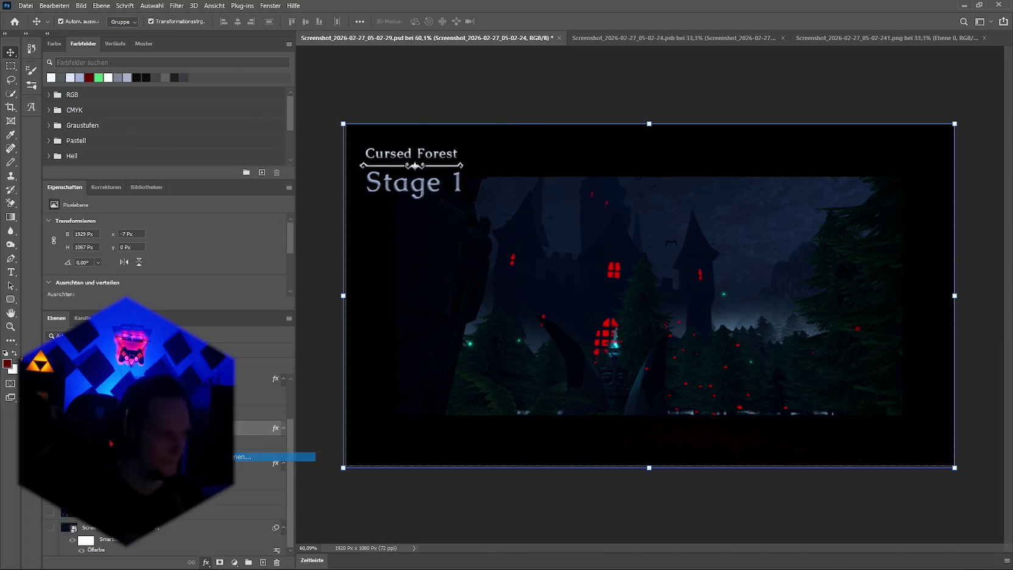
click(599, 291)
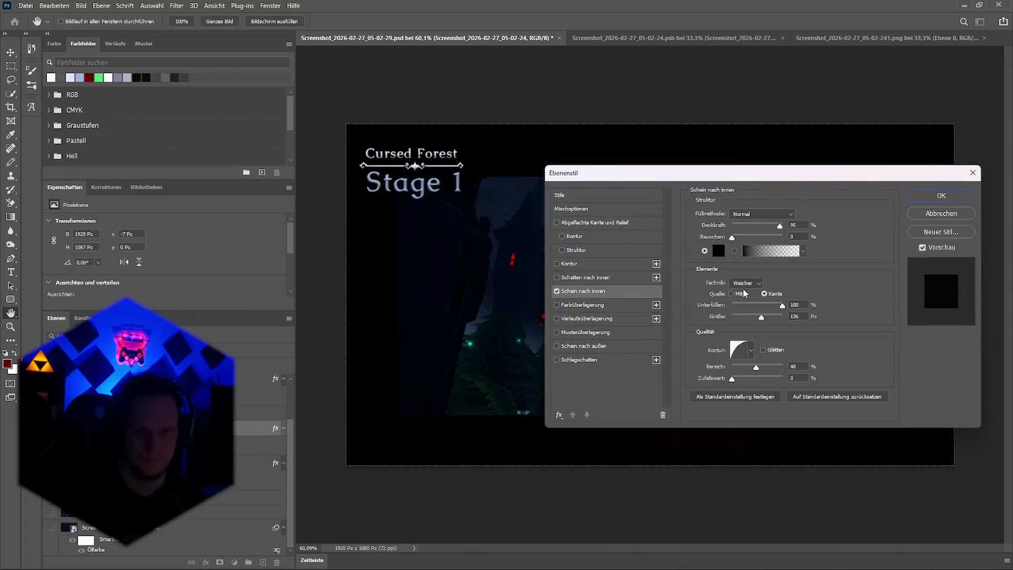
drag(760, 318, 749, 319)
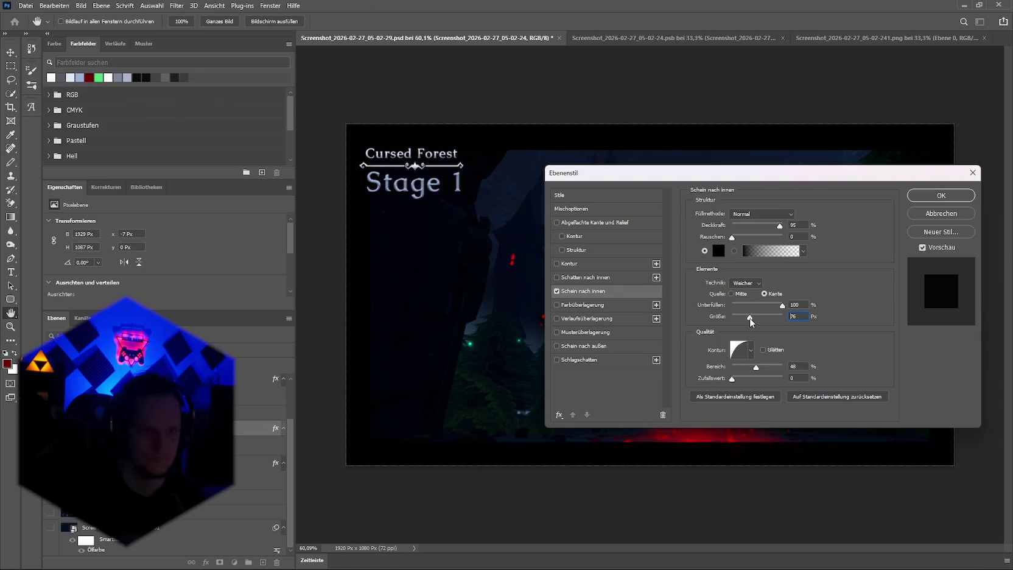
click(920, 196)
Select the Cursed Forest and Stage 1 title layers with the Move tool
key(v)
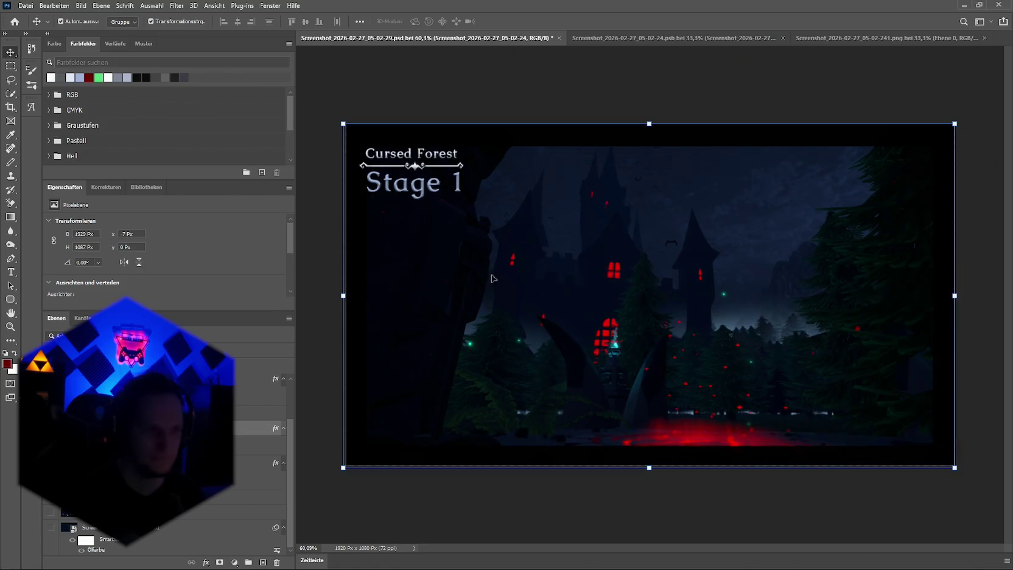
click(256, 431)
shift+click(414, 183)
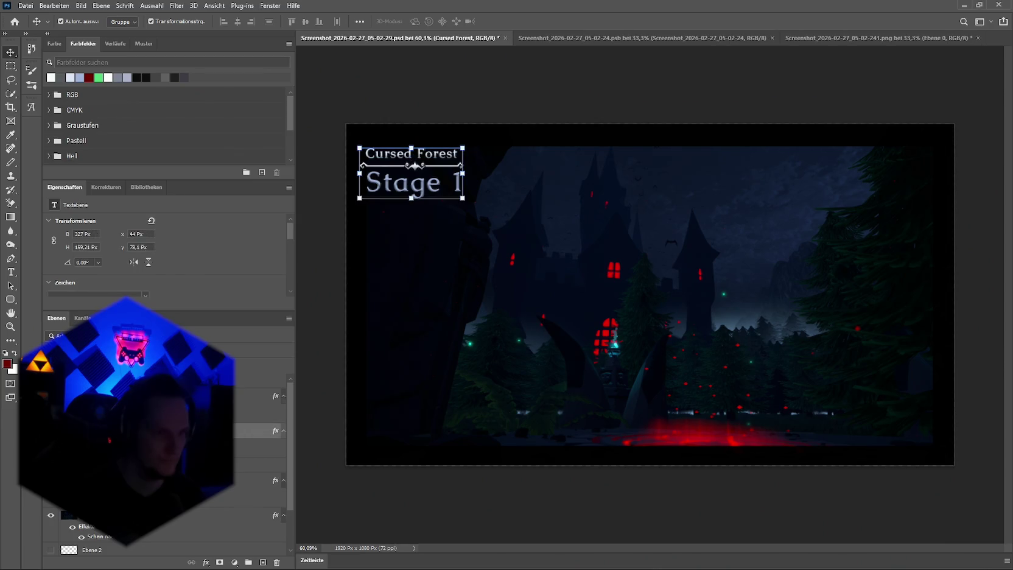
Nudge the title slightly, then enlarge the screenshot layer's inner glow to about 100 px
drag(415, 169, 415, 171)
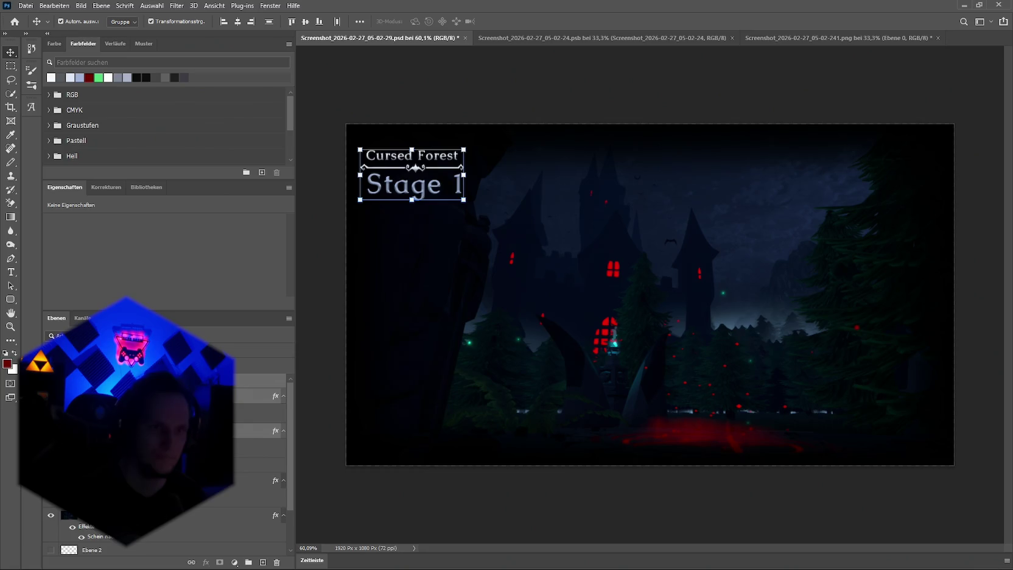
click(152, 515)
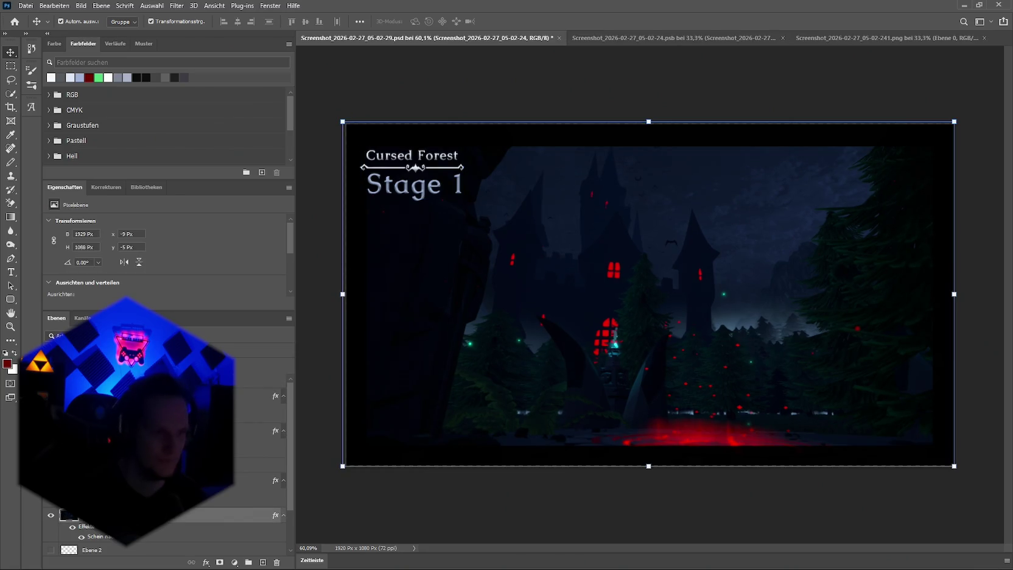
click(152, 480)
click(206, 562)
click(243, 461)
click(582, 290)
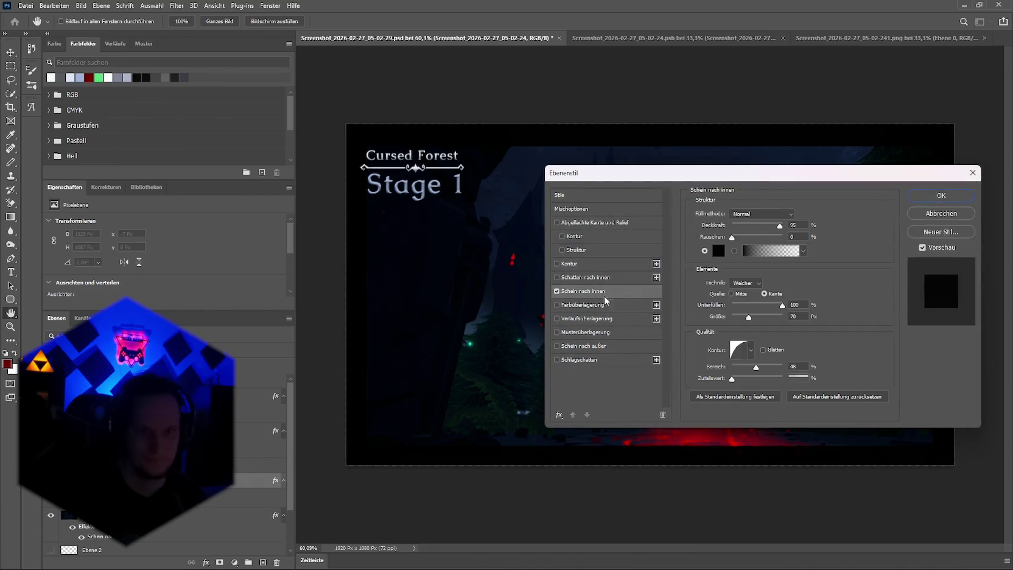
drag(749, 317, 755, 317)
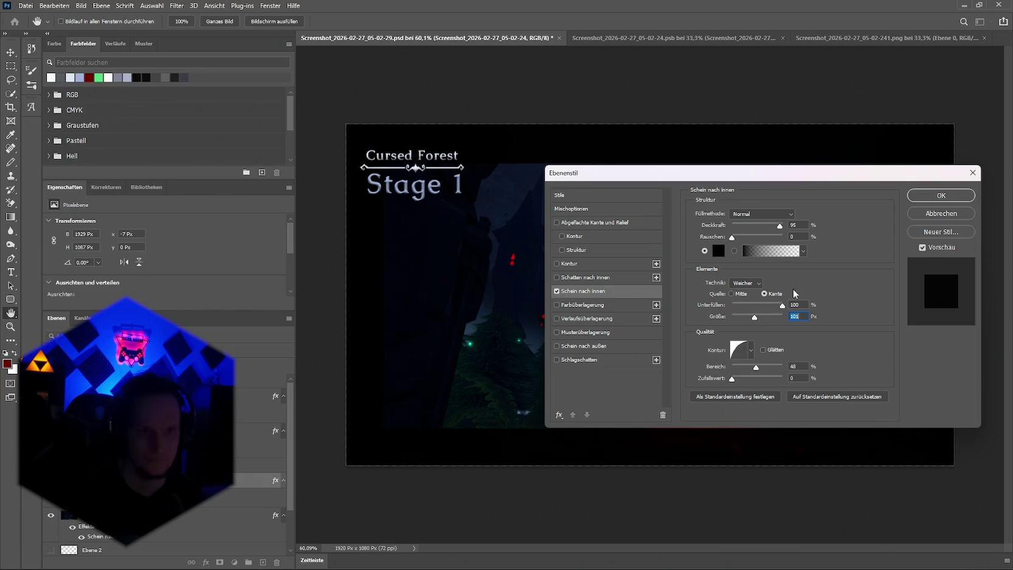
click(941, 195)
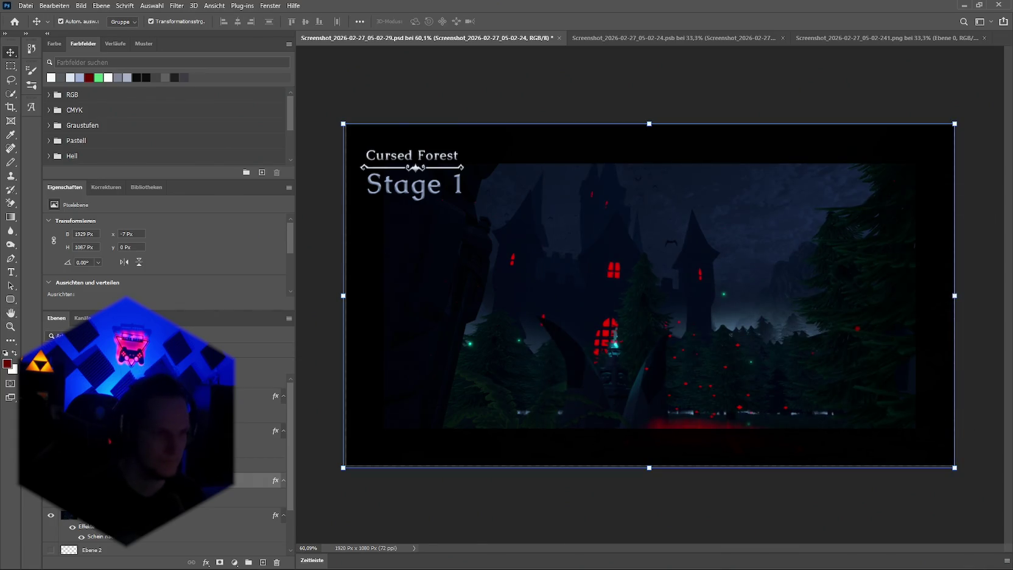
Move the Cursed Forest / Stage 1 title a little to the right
click(364, 281)
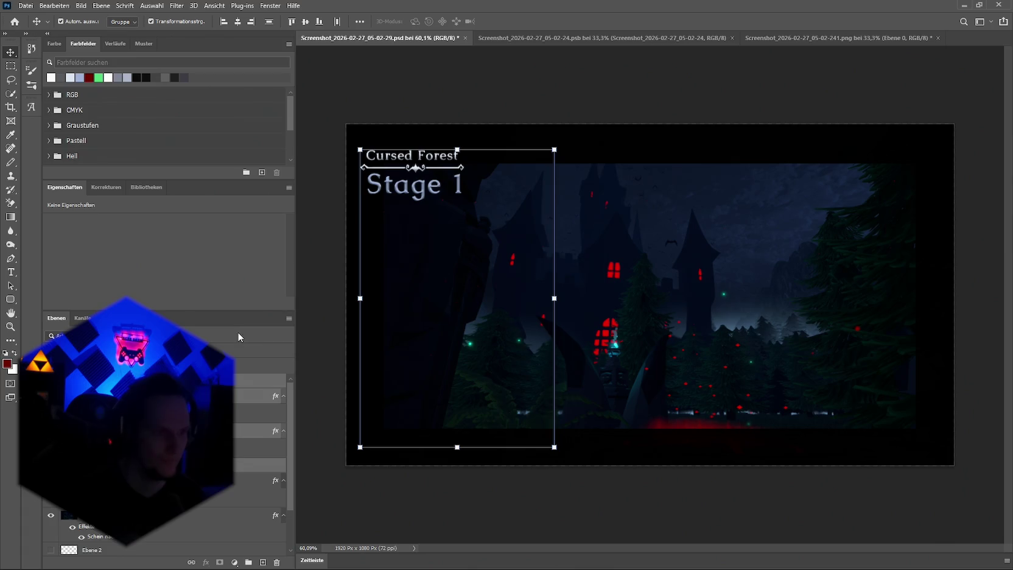
click(405, 184)
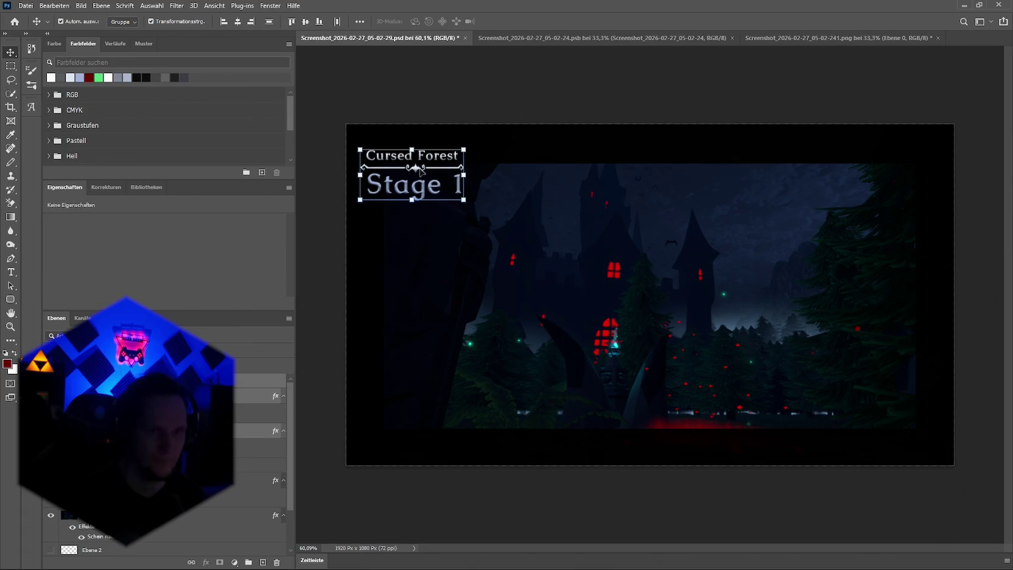
drag(416, 169, 427, 169)
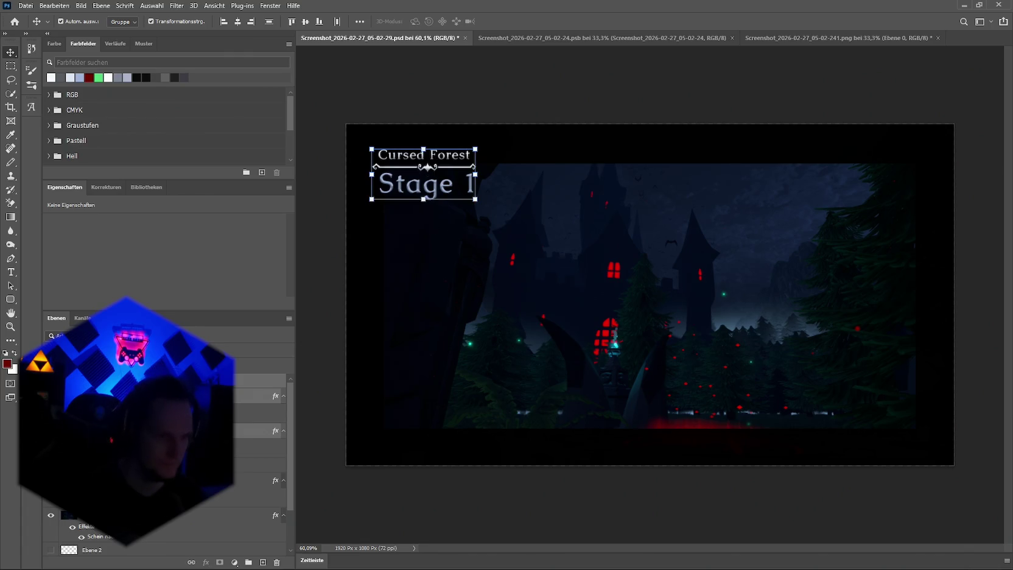
Reduce the inner glow size on the background screenshot layer
key(alt+bracketleft)
click(206, 562)
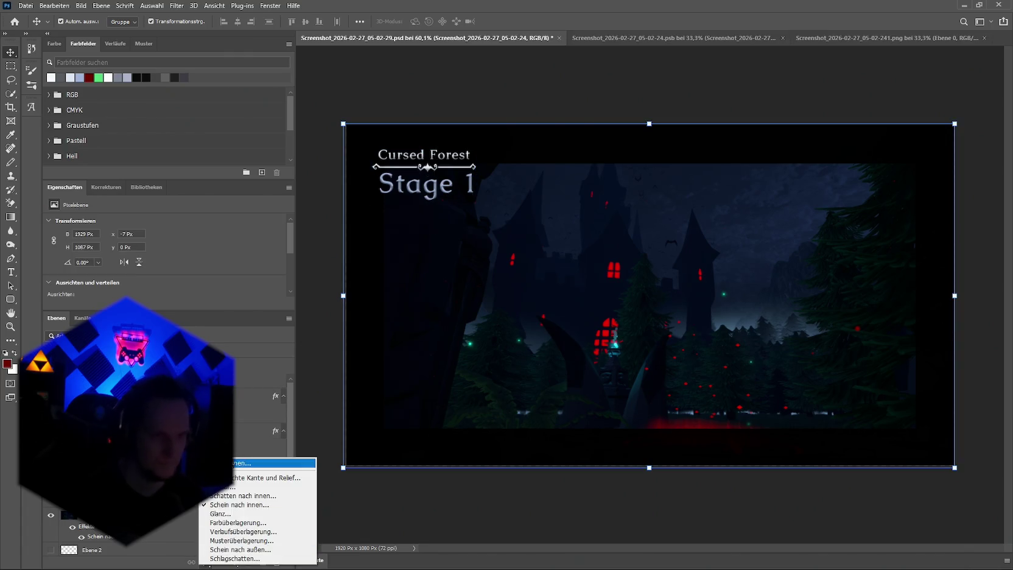
click(240, 462)
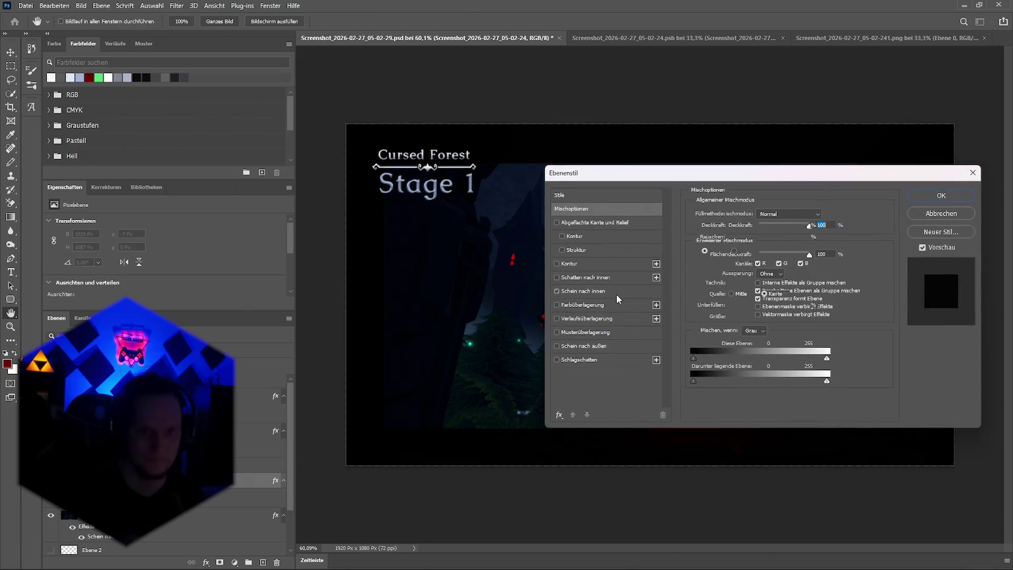
click(616, 292)
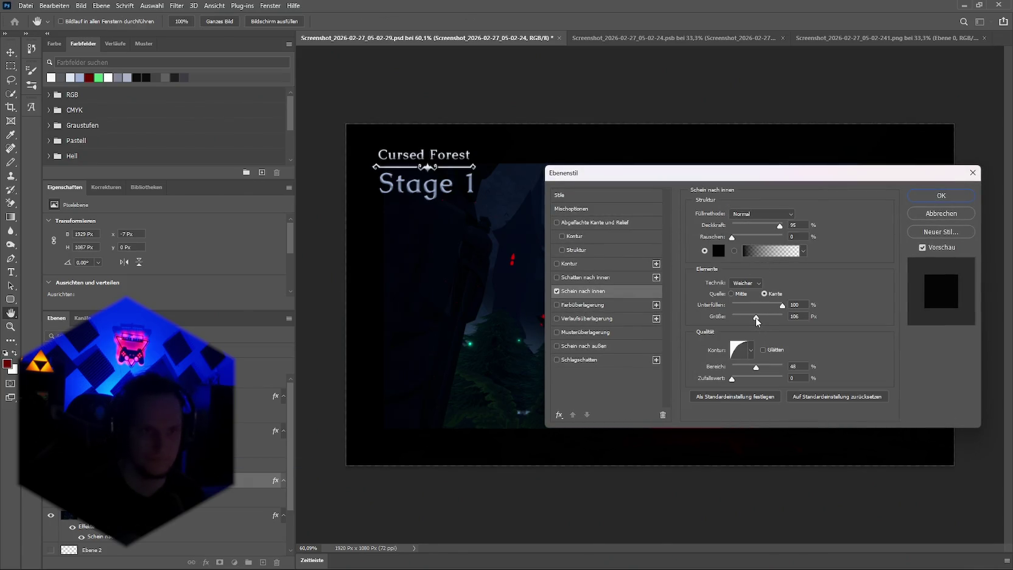
drag(756, 318, 754, 318)
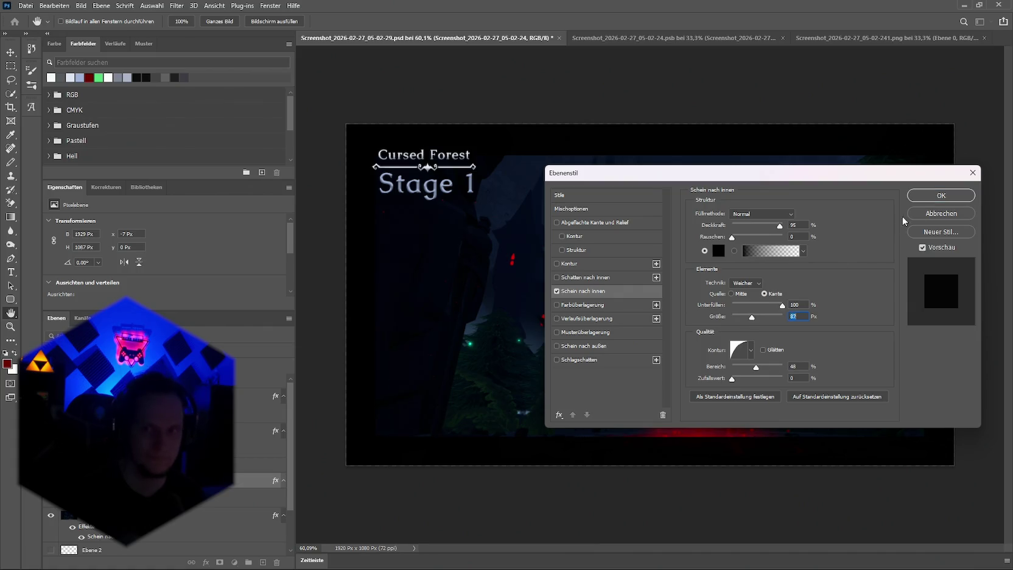
click(938, 196)
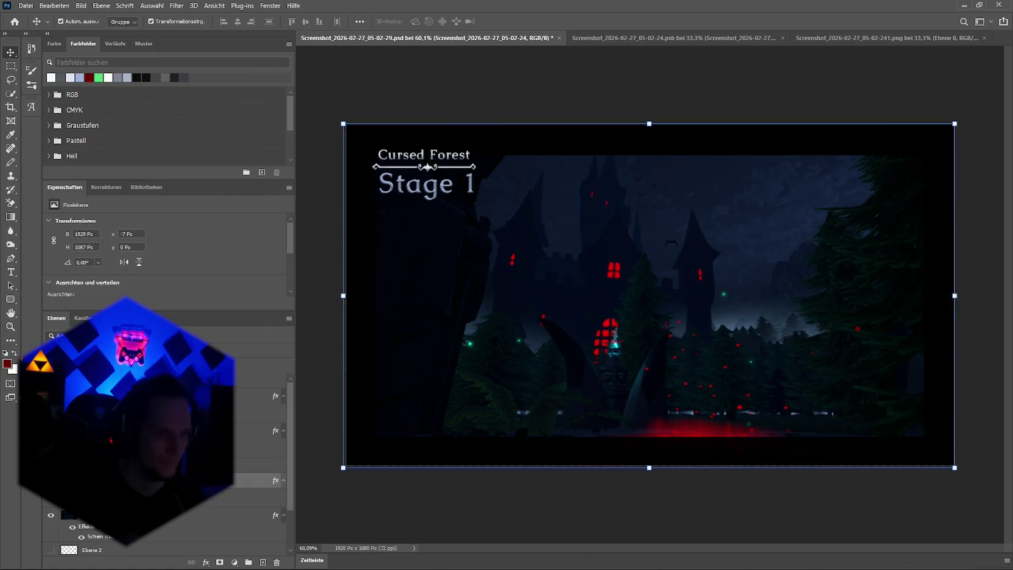
Nudge the Cursed Forest / Stage 1 title slightly left and deselect it
click(411, 196)
drag(430, 171, 427, 170)
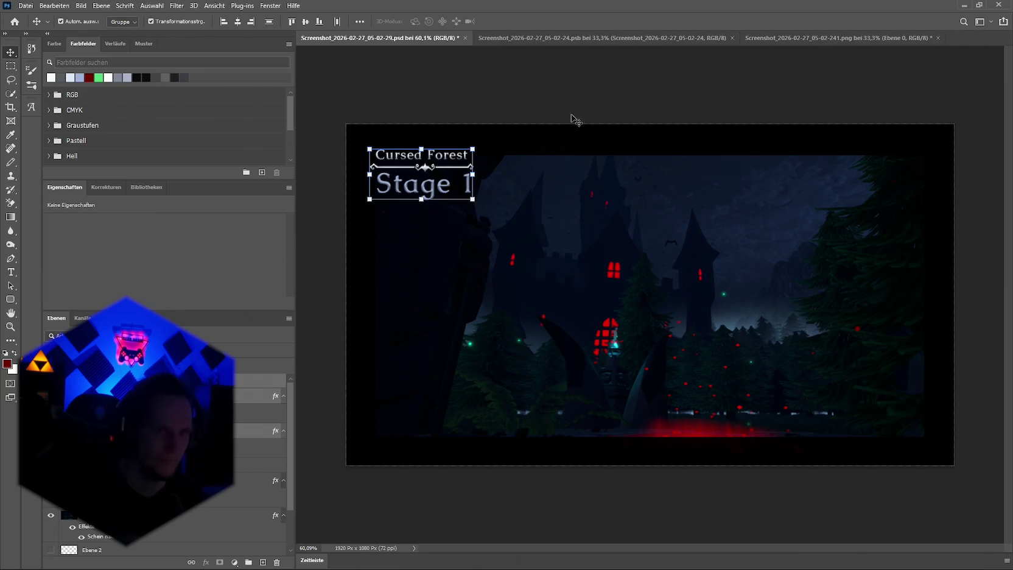
click(574, 119)
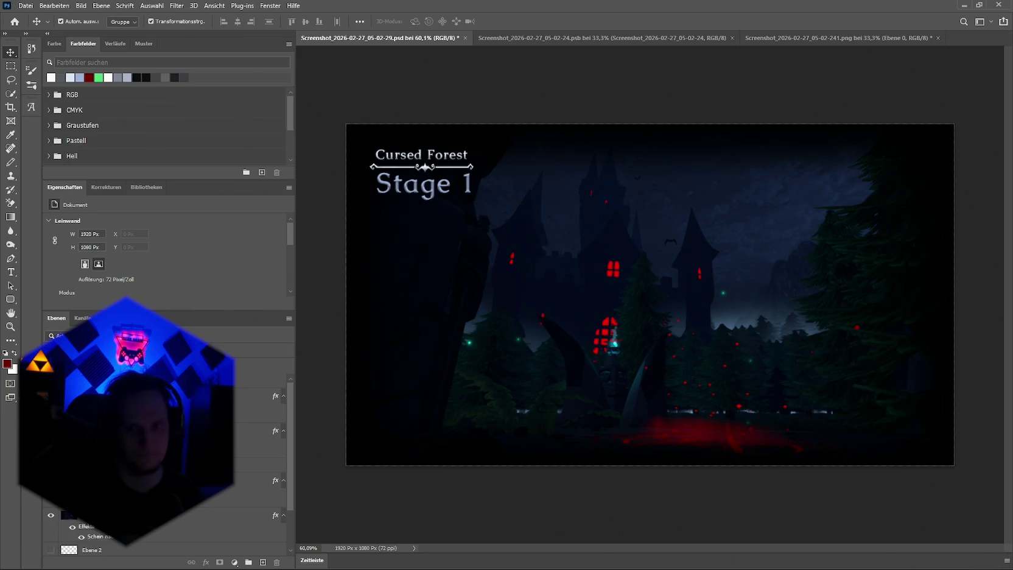
Readjust the inner glow on the full-size background layer
click(255, 515)
click(207, 562)
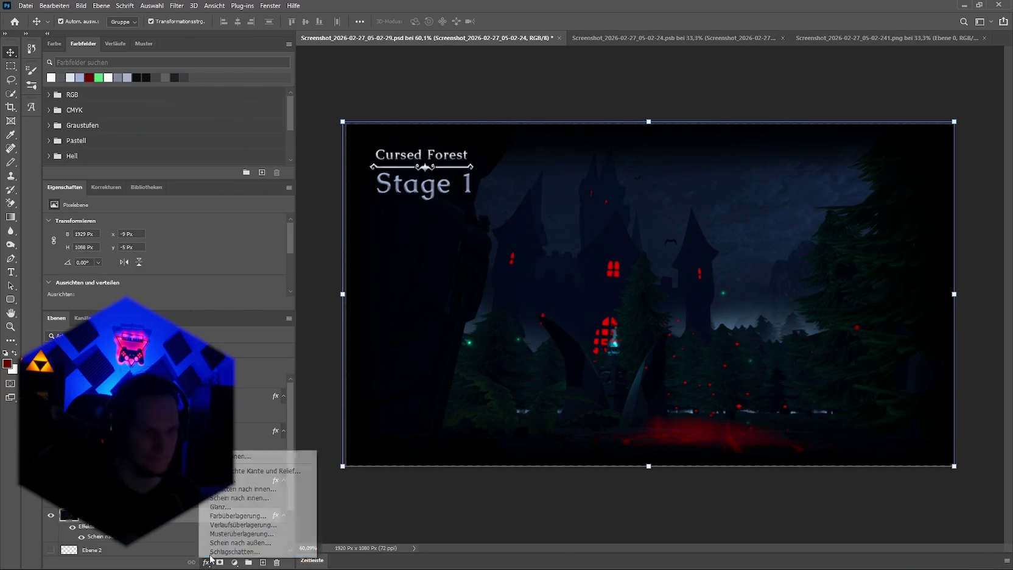
click(243, 456)
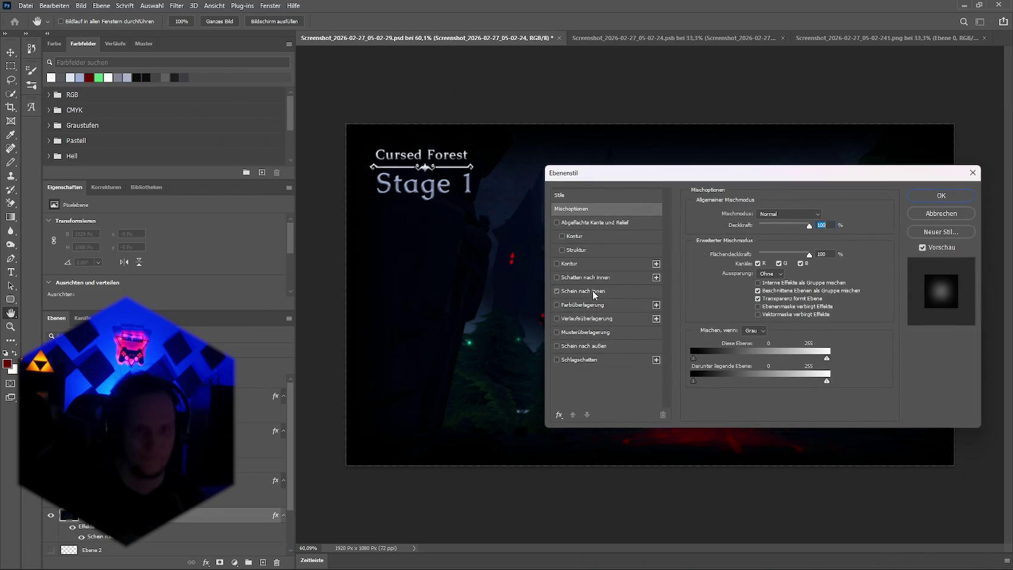
click(594, 292)
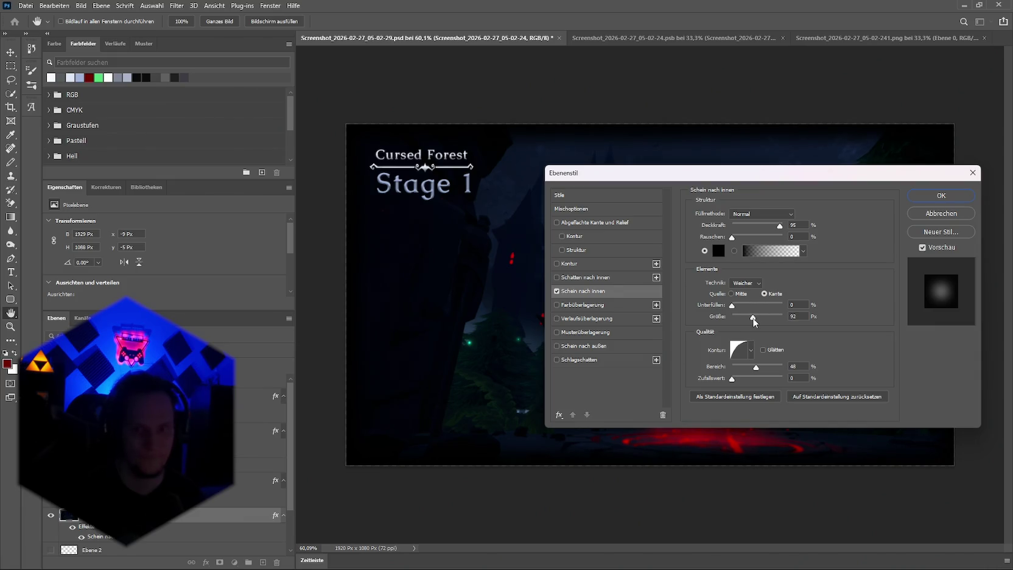
click(941, 196)
click(980, 104)
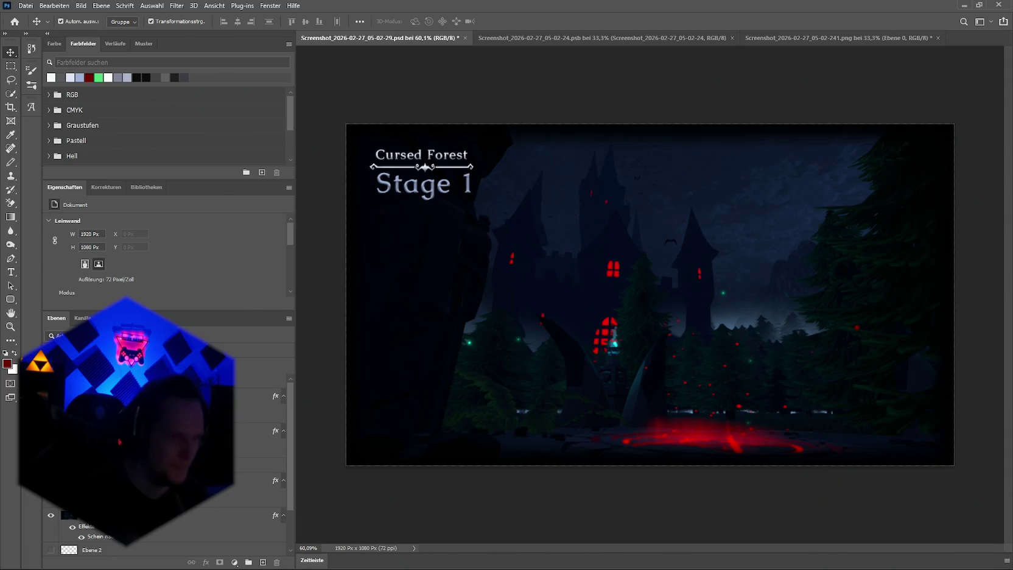
Nudge the title slightly left and select the background layer's effects
click(394, 194)
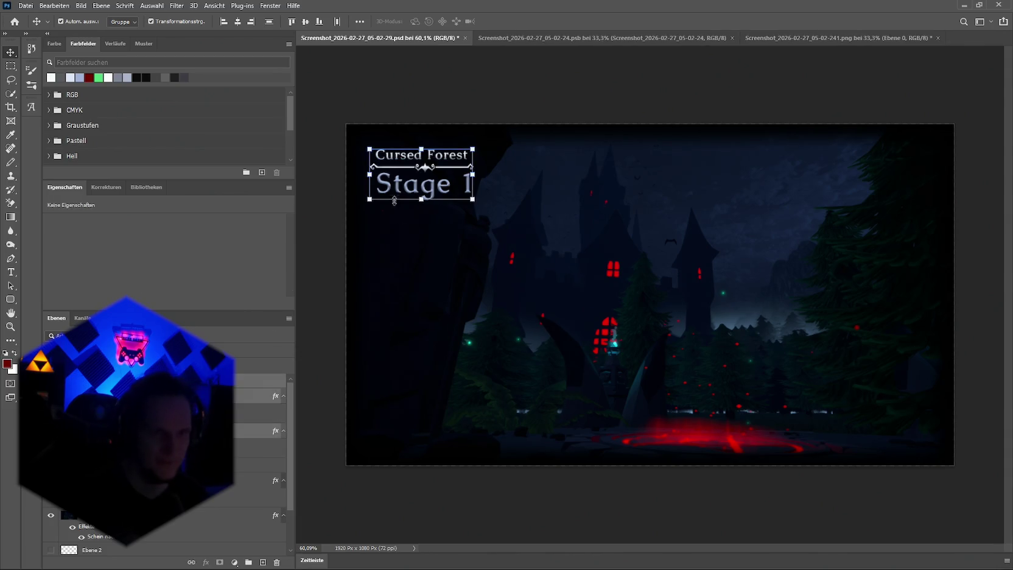
drag(427, 171, 422, 168)
click(218, 537)
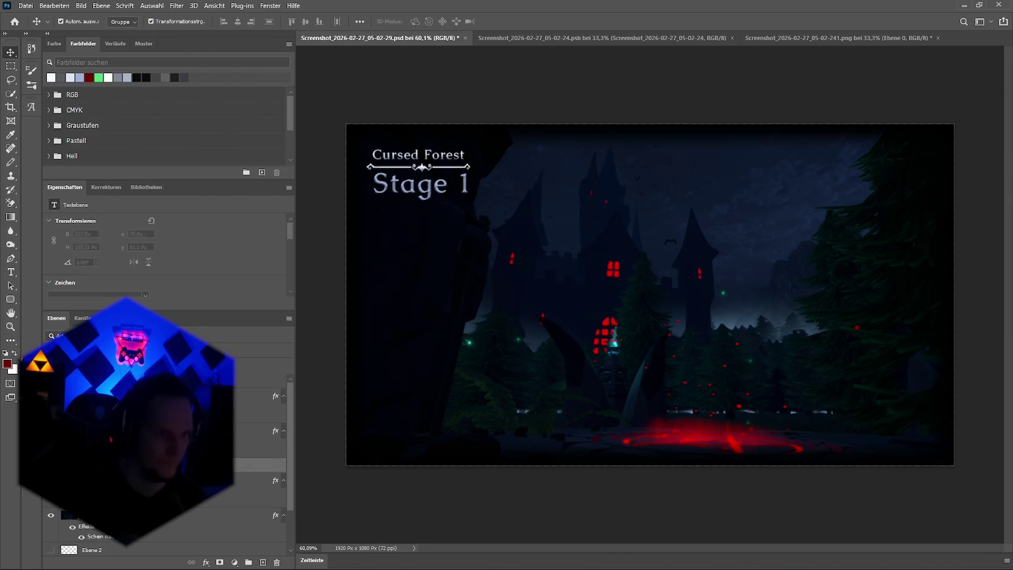
click(206, 562)
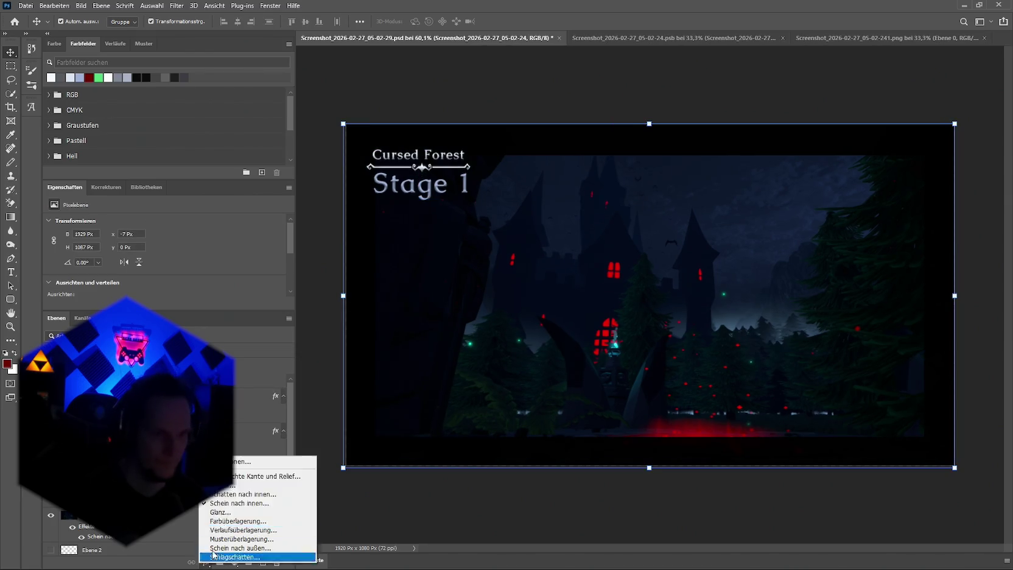
Set the background layer's inner glow (Schein nach innen) size to 82 px
click(256, 461)
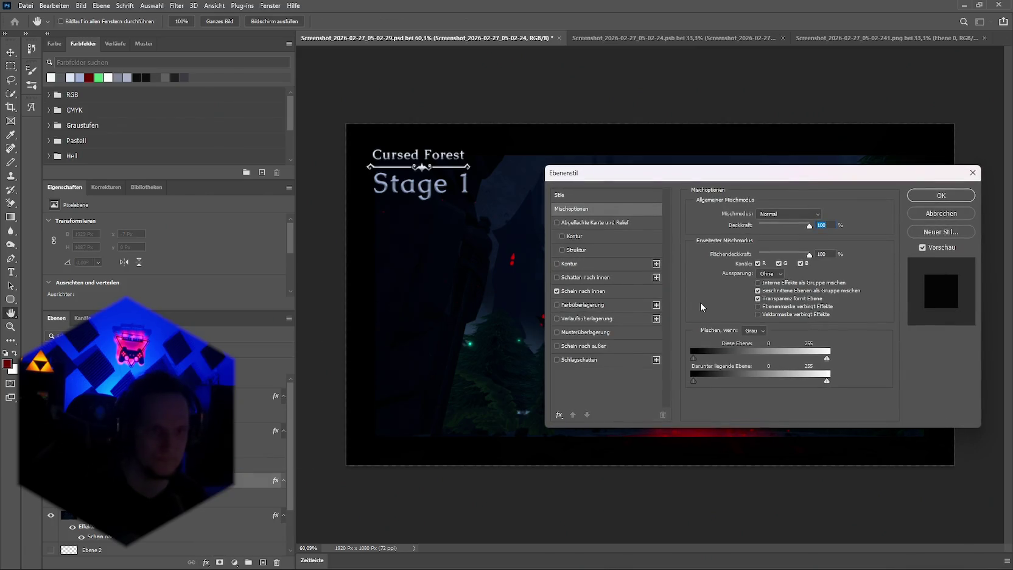
click(582, 294)
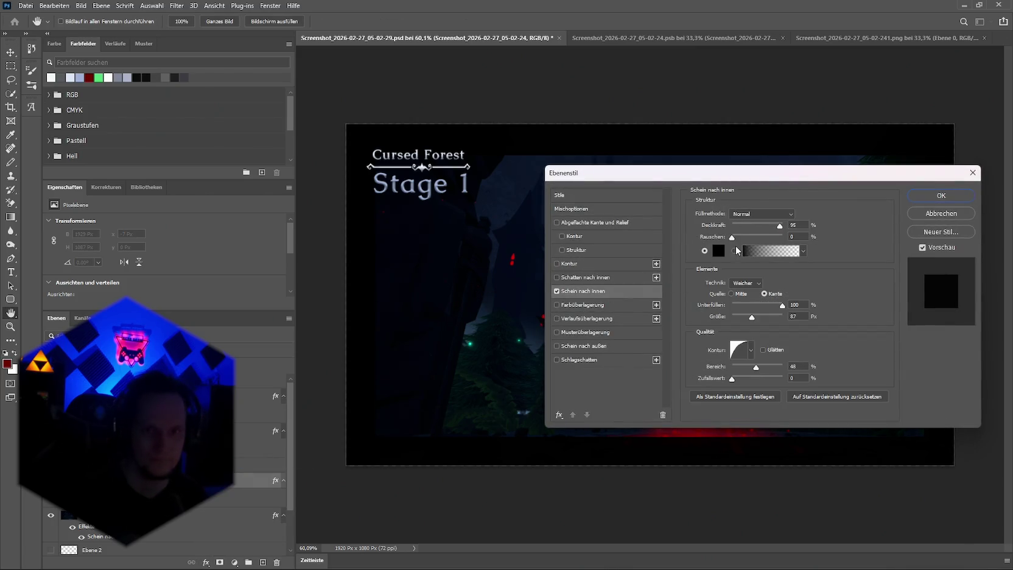
drag(754, 321, 752, 322)
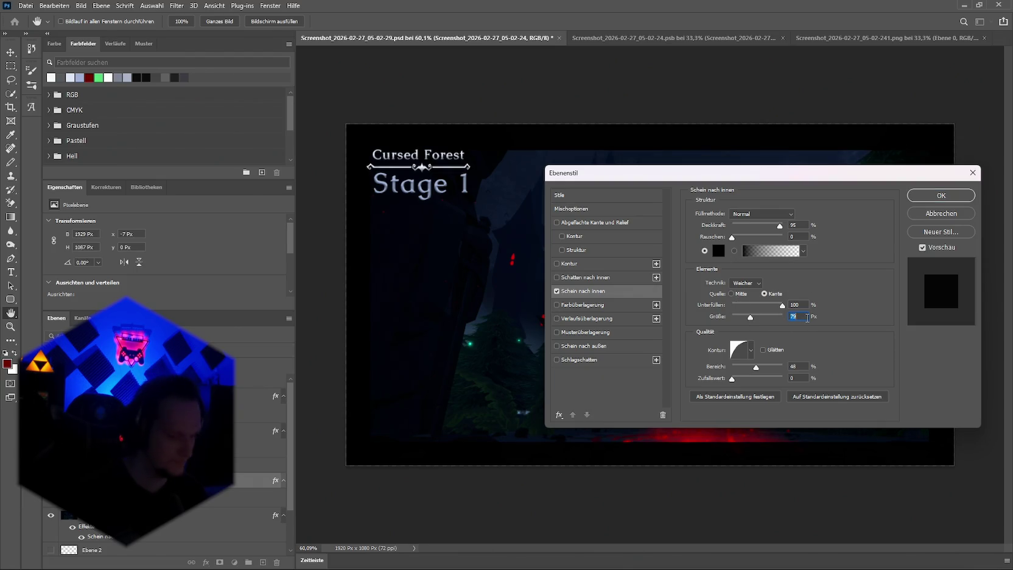
text(80)
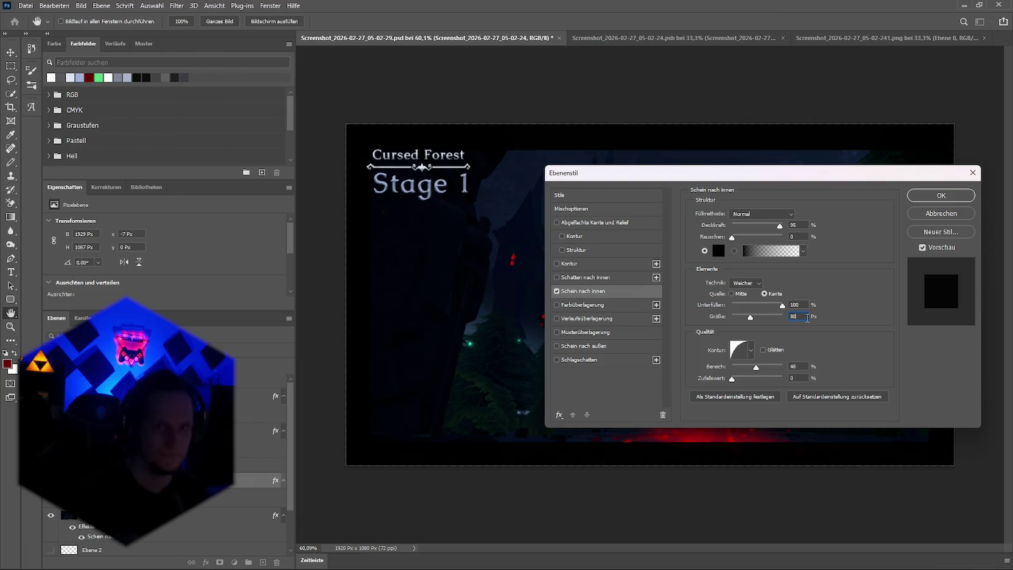
key(Up)
key(Up)
key(Up)
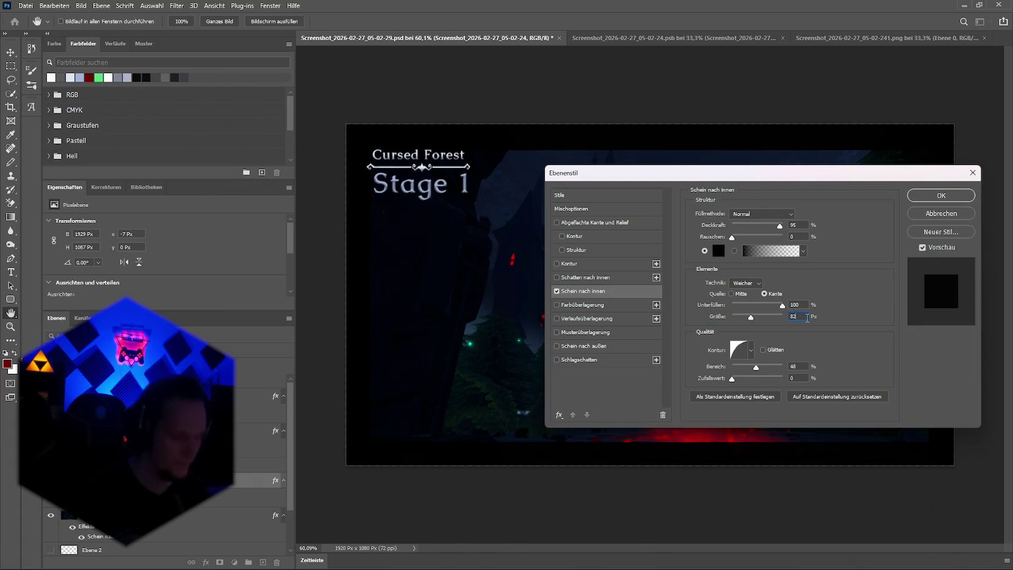
text(50)
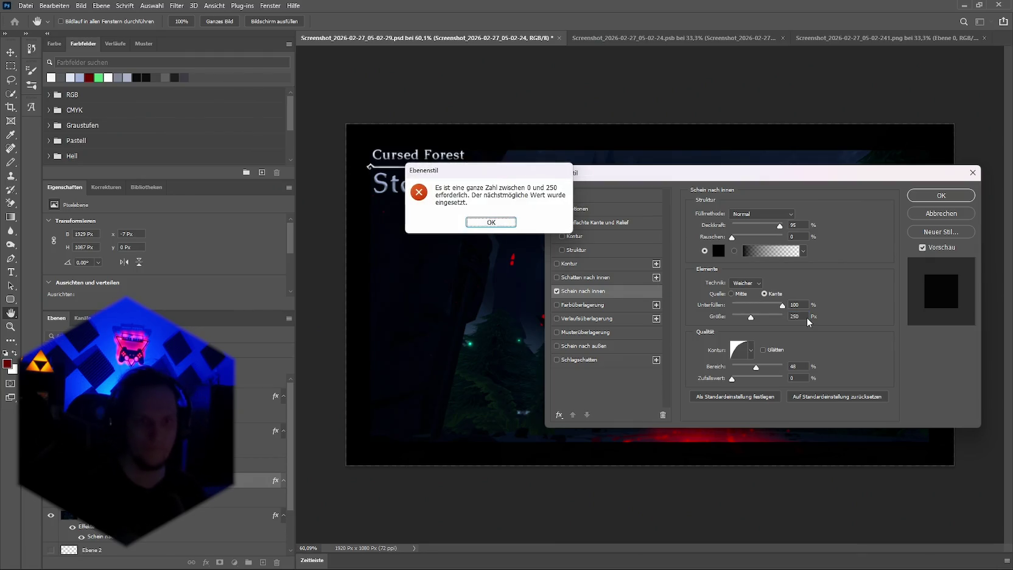
key(Return)
text(8)
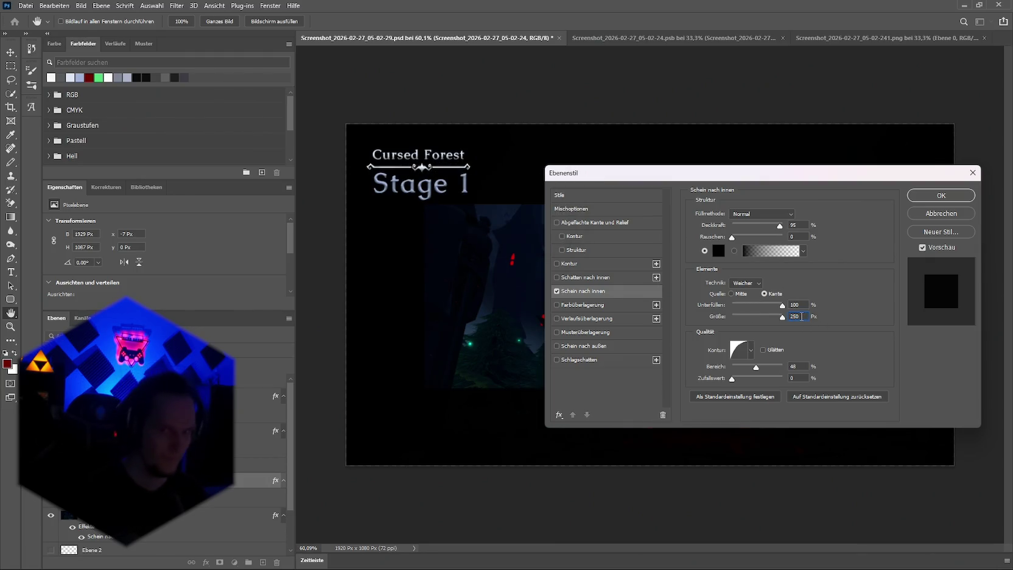
text(2)
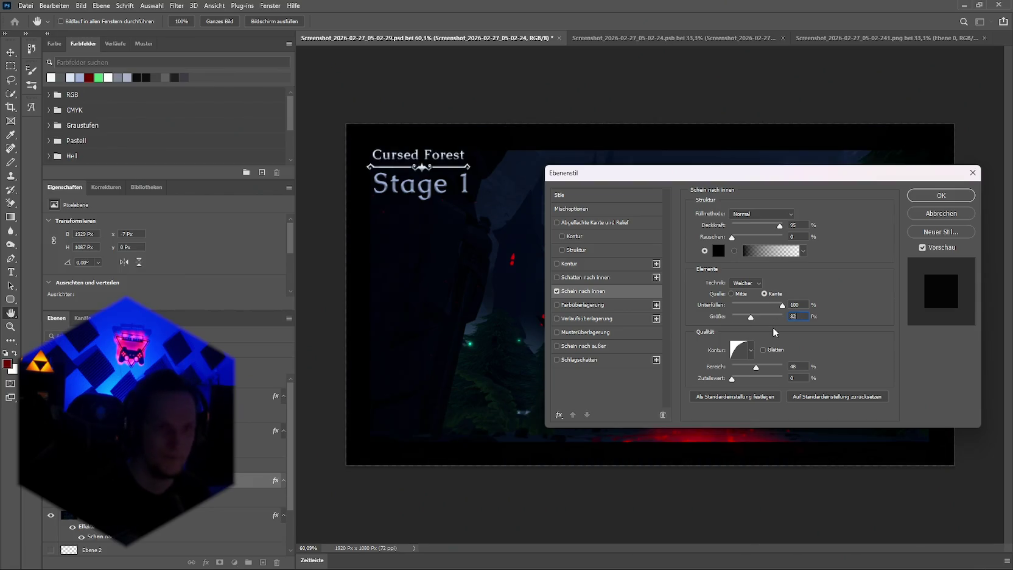
click(941, 195)
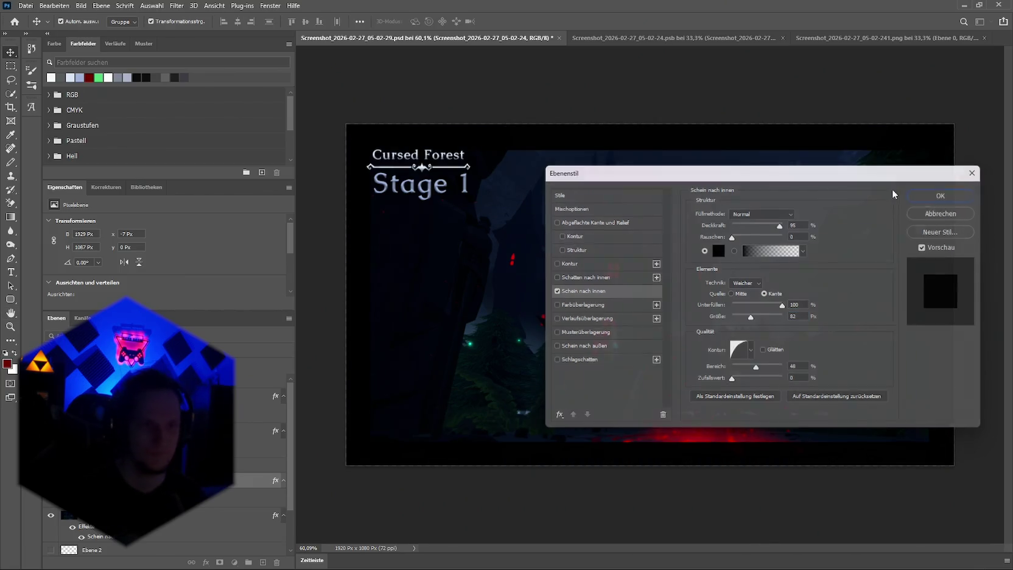
Move the Cursed Forest / Stage 1 title slightly up and left
click(465, 200)
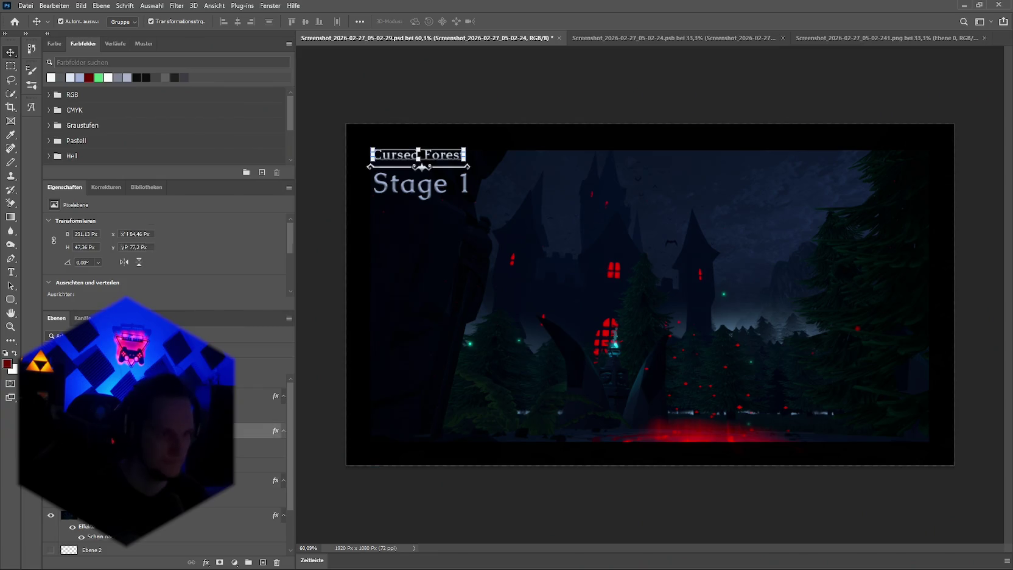
key(ctrl+h)
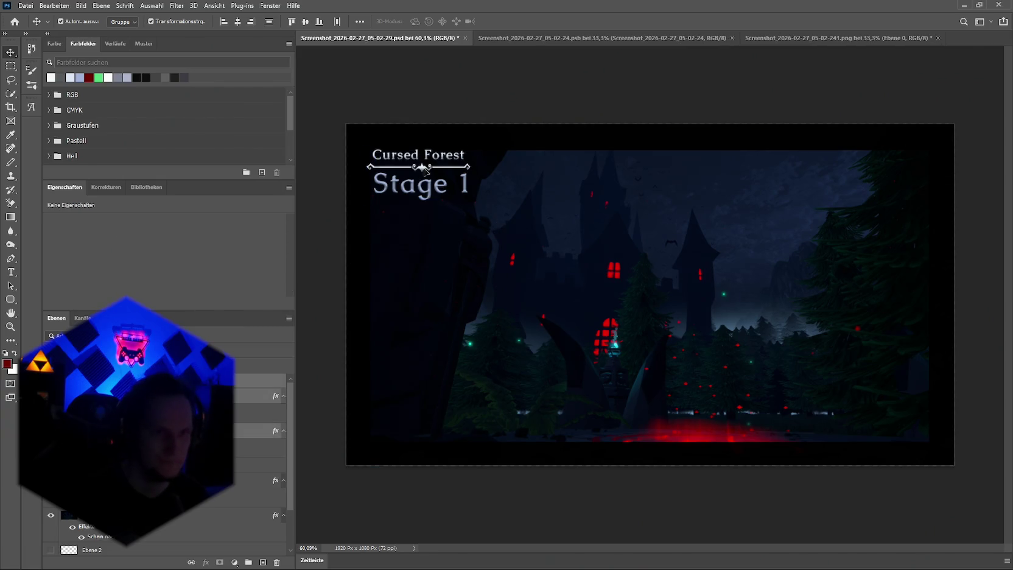
drag(423, 170, 423, 172)
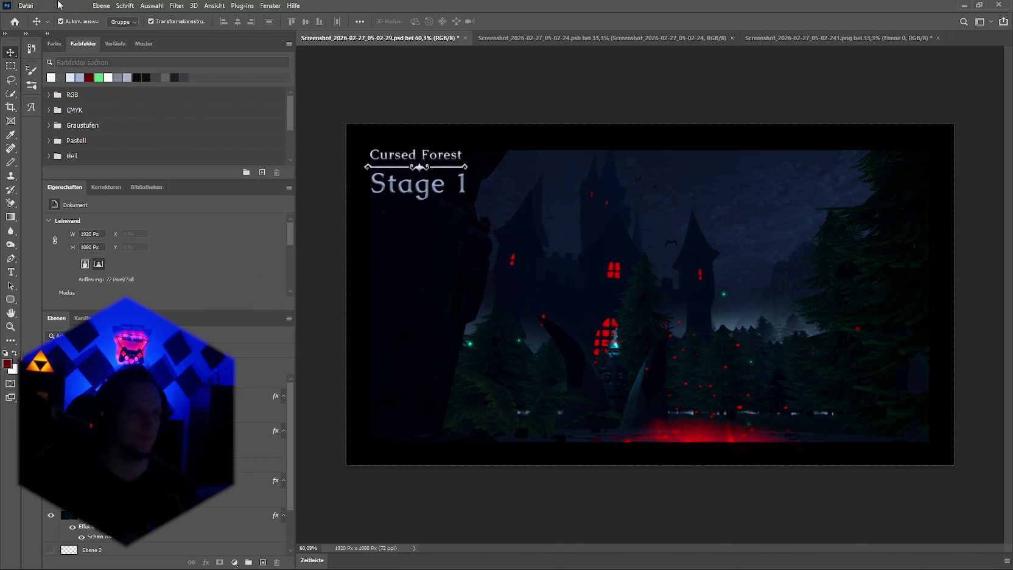
Quick-export the loading screen as PNG over Schablone.png and switch back to Unity
click(25, 6)
mouse_move(80, 160)
click(219, 157)
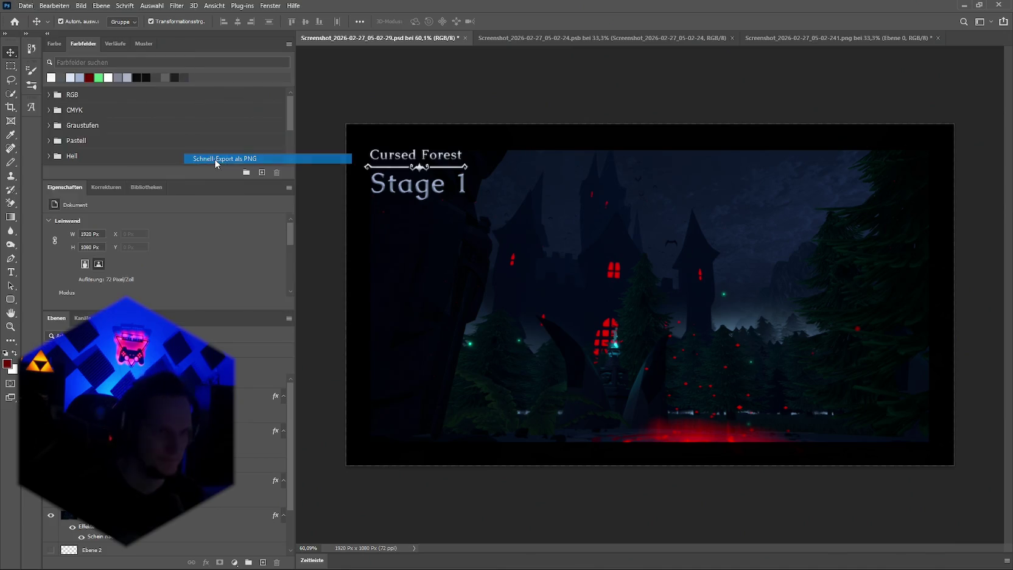
click(225, 103)
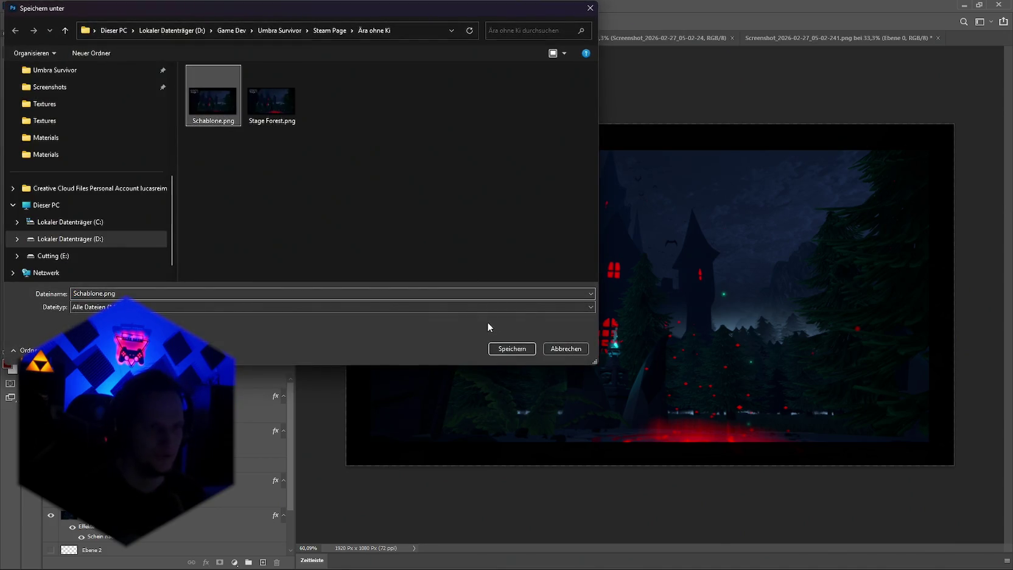
click(504, 352)
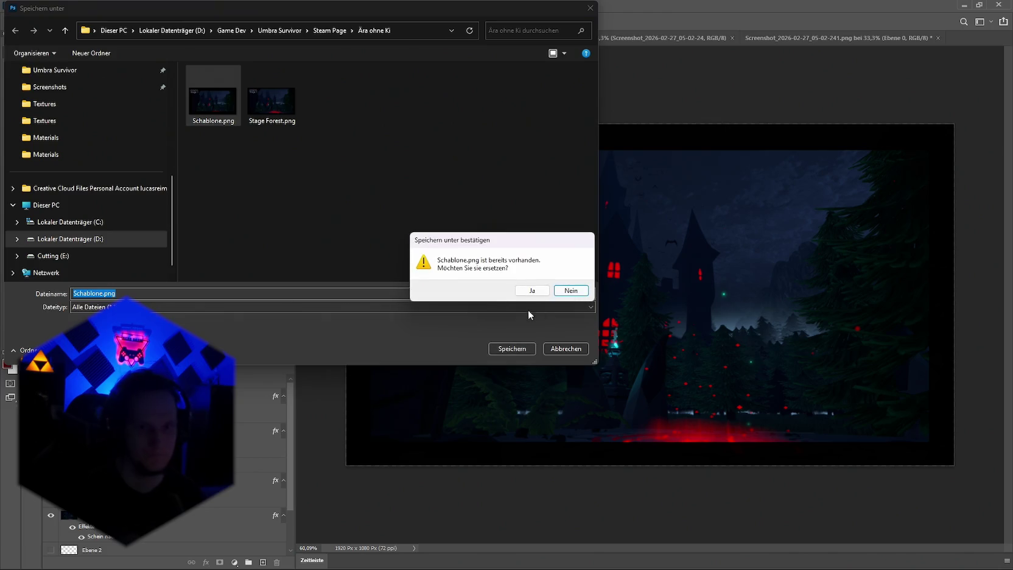
click(533, 293)
key(alt+Tab)
key(alt+Tab)
key(alt+Tab)
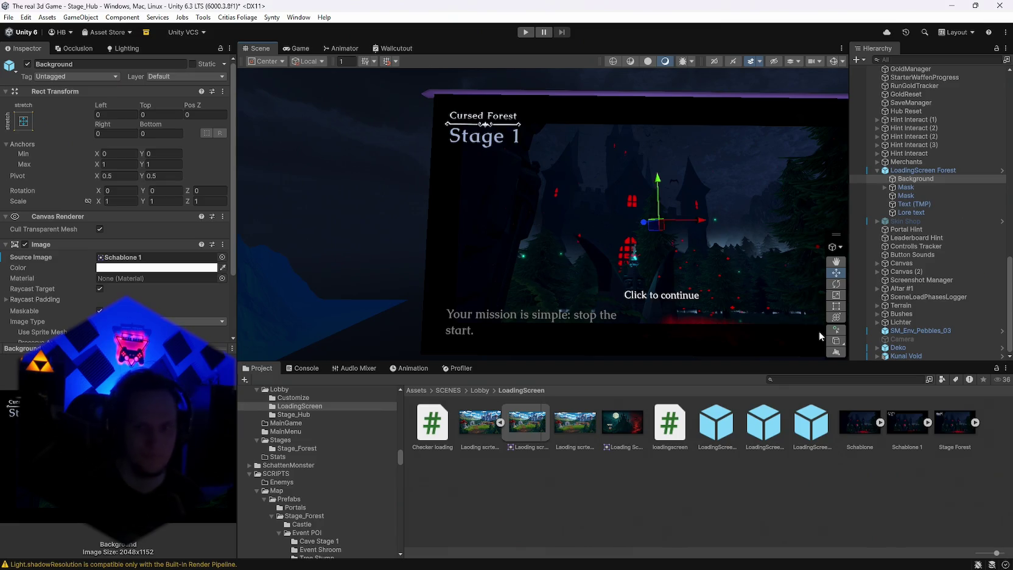
Import the exported PNG as Schablone 2 and delete the old Schablone and Schablone 1 textures
drag(908, 409, 129, 259)
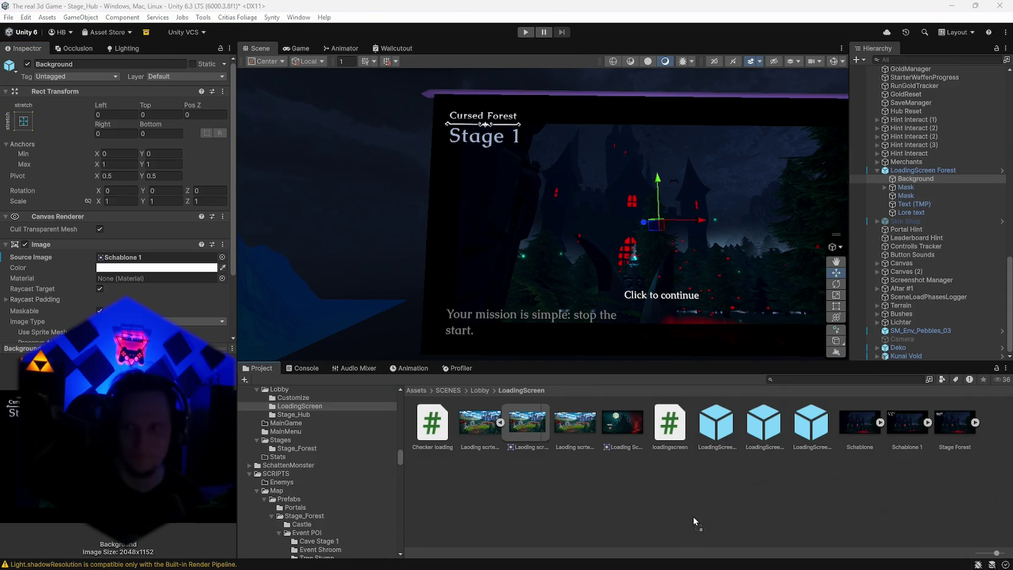
drag(693, 517, 693, 517)
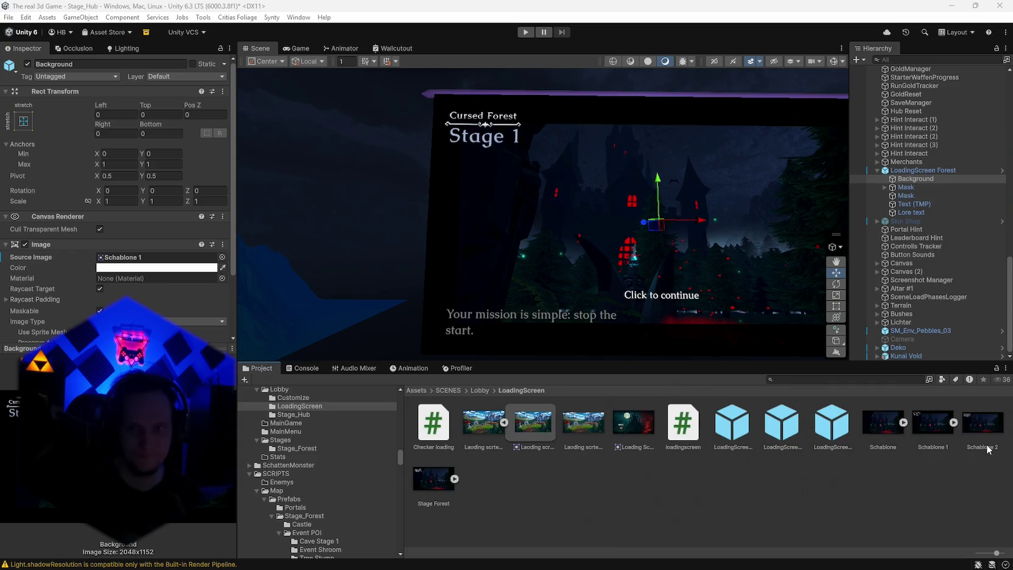
click(918, 427)
ctrl+click(885, 427)
key(Delete)
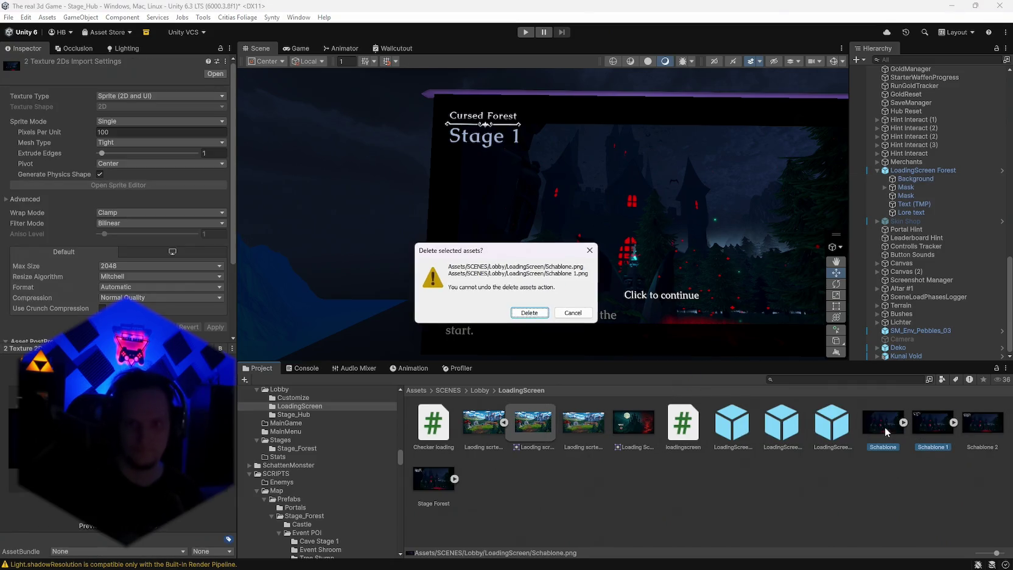
click(534, 313)
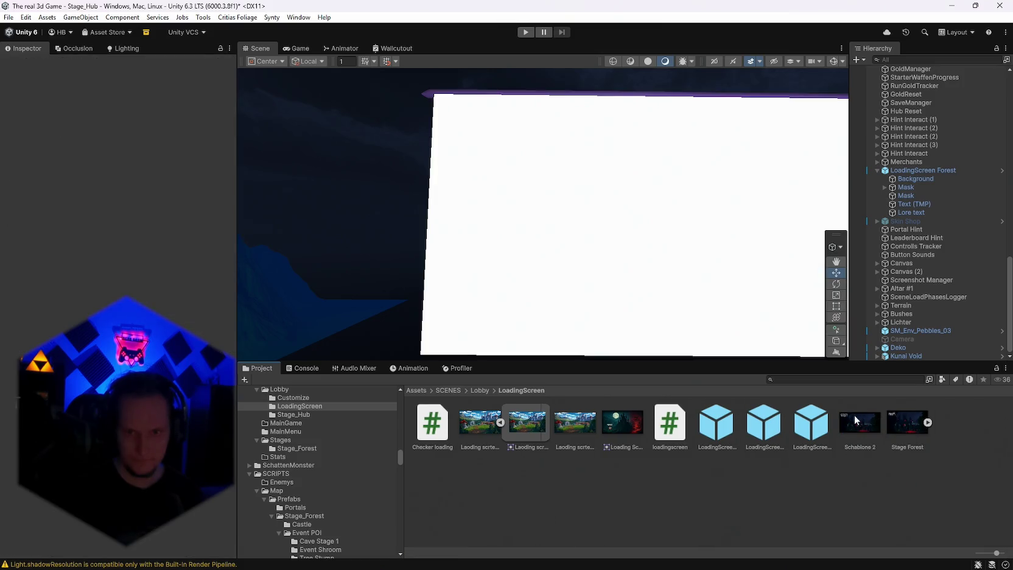
Set Schablone 2 to Sprite (2D and UI), Single mode, apply, and assign it as Background's Source Image
click(855, 421)
click(114, 107)
click(116, 96)
click(119, 142)
click(120, 121)
click(120, 131)
click(215, 327)
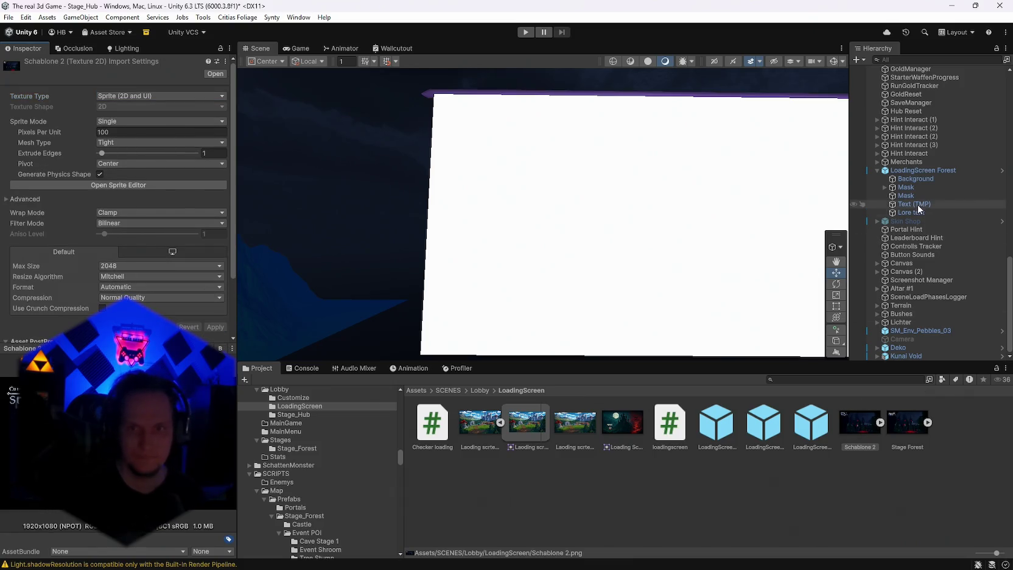
click(916, 178)
mouse_move(860, 422)
mouse_down()
mouse_move(761, 390)
mouse_move(158, 257)
mouse_up()
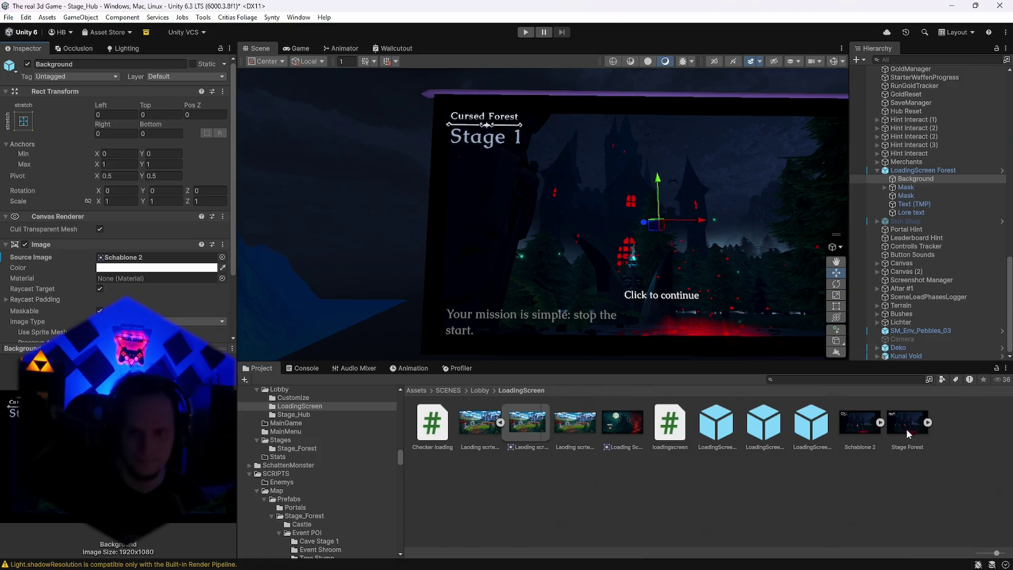
Nudge the Lore text up and left and anchor it bottom-left
click(912, 212)
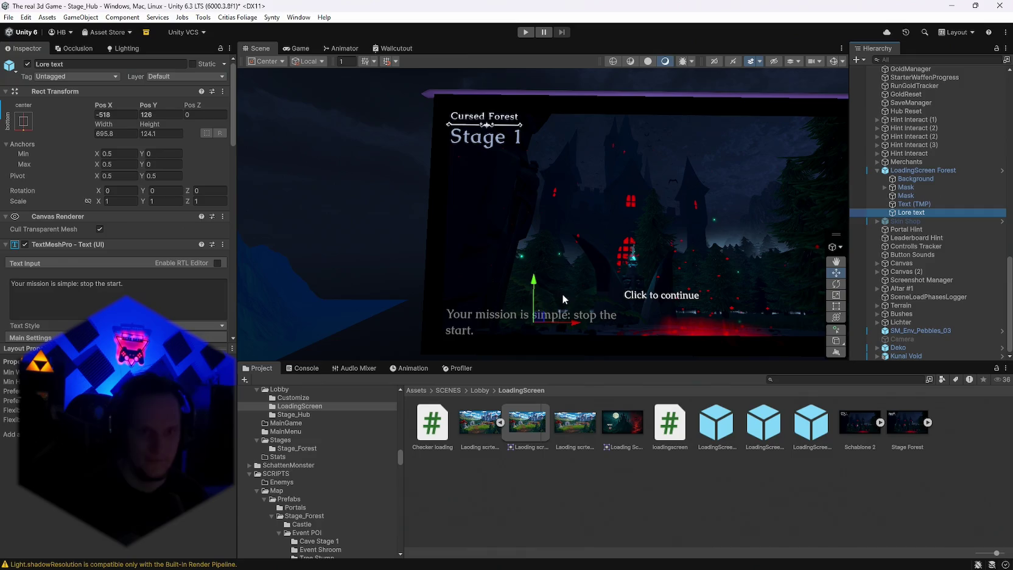
drag(535, 284, 532, 279)
drag(570, 319, 566, 317)
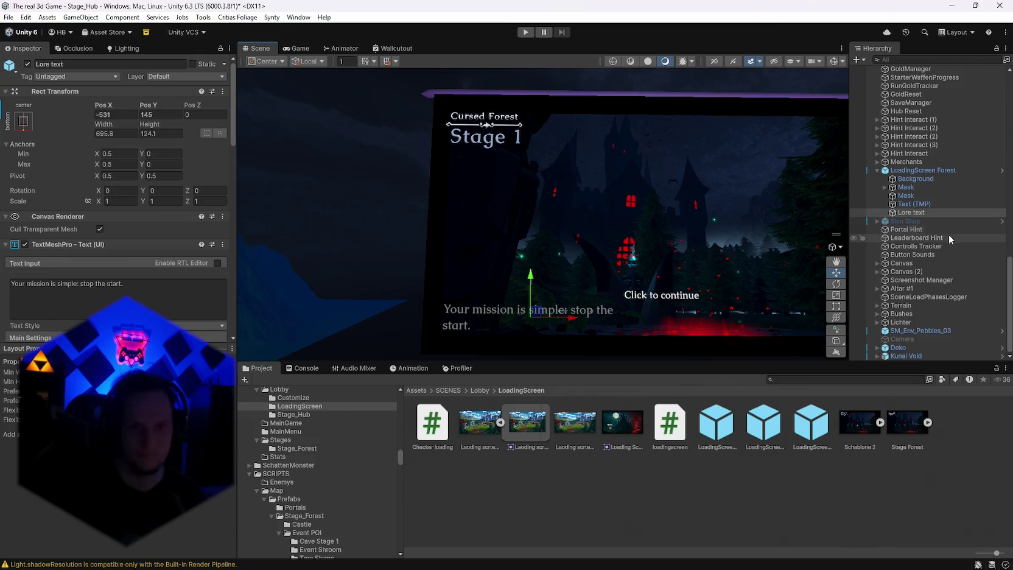
click(23, 122)
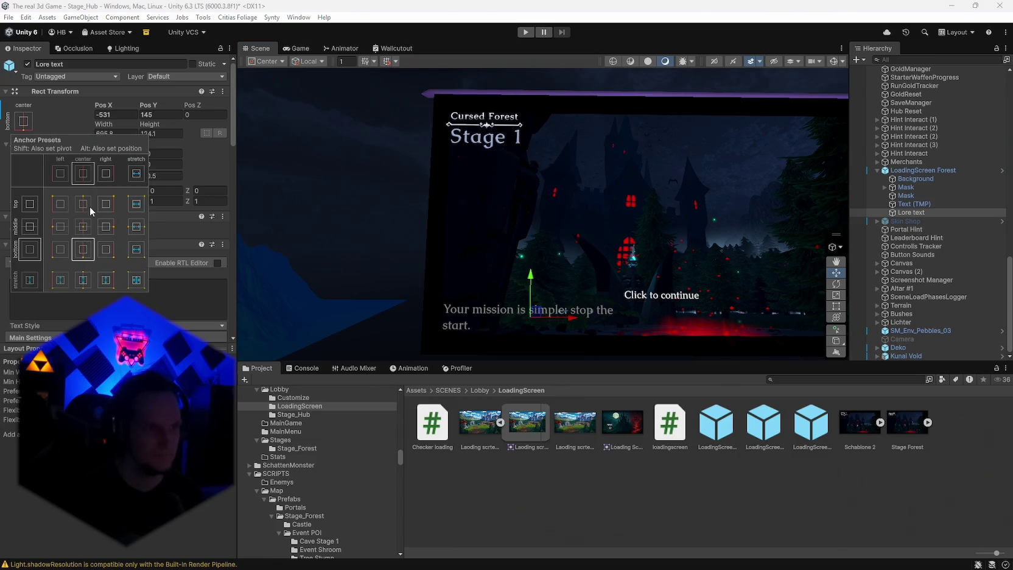
click(56, 256)
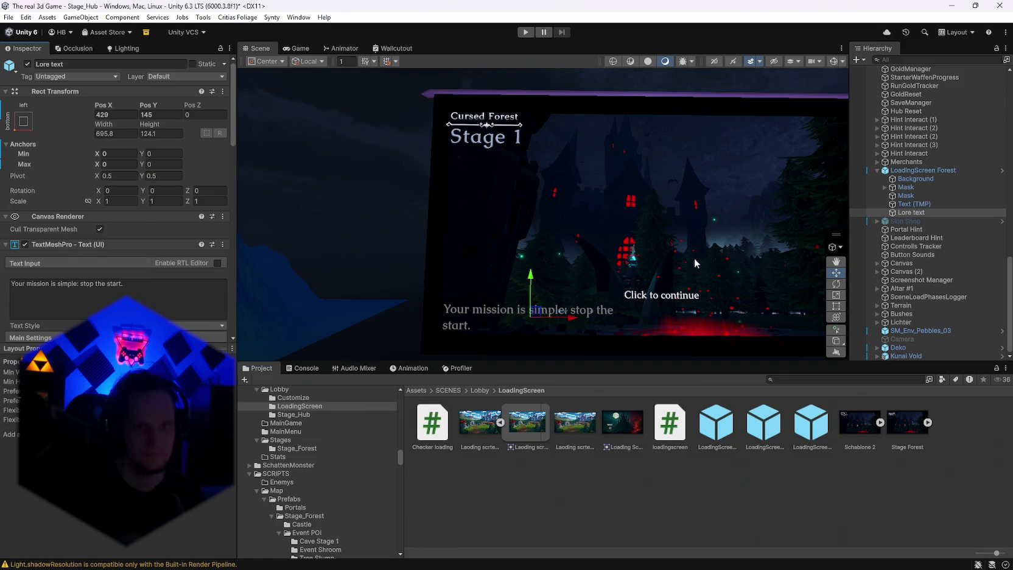
Reposition the 'Click to continue' text toward the bottom of the loading screen
click(914, 204)
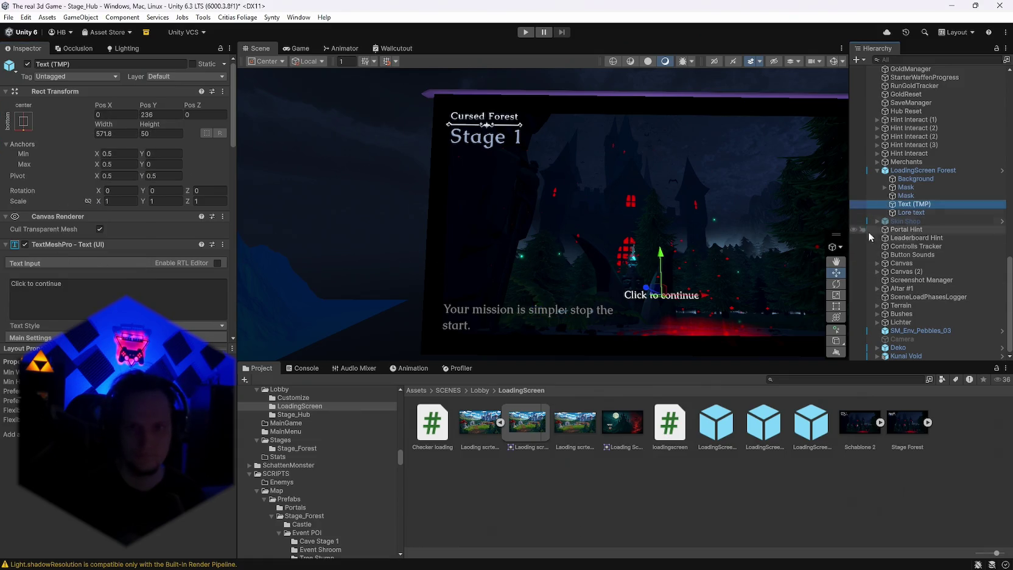
mouse_move(724, 287)
mouse_down()
mouse_move(742, 290)
mouse_move(723, 299)
mouse_up()
drag(599, 243, 595, 282)
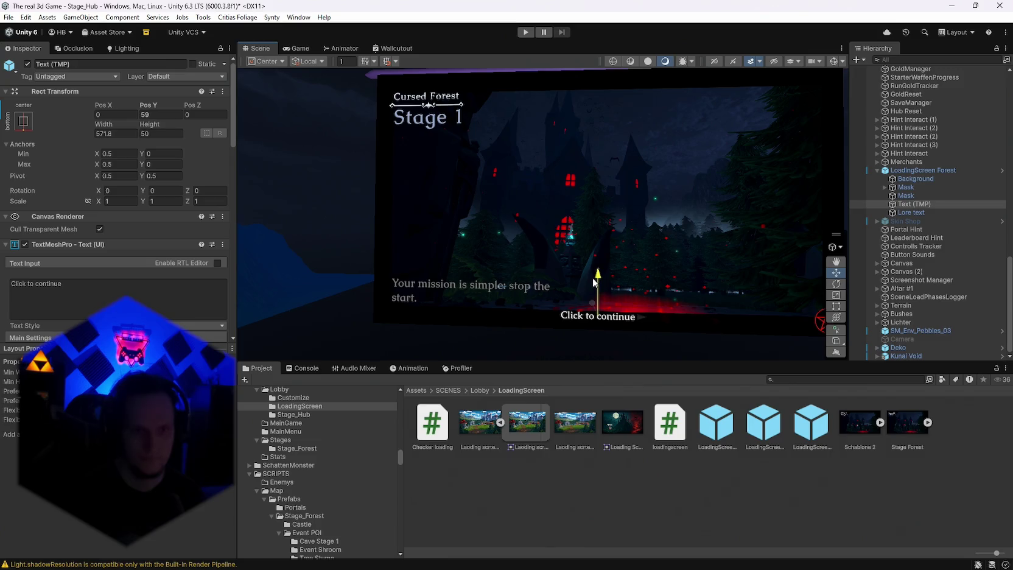
mouse_move(594, 282)
mouse_down()
mouse_move(607, 170)
mouse_move(604, 252)
mouse_move(605, 234)
mouse_up()
mouse_move(681, 227)
mouse_down()
mouse_move(719, 231)
mouse_move(701, 229)
mouse_up()
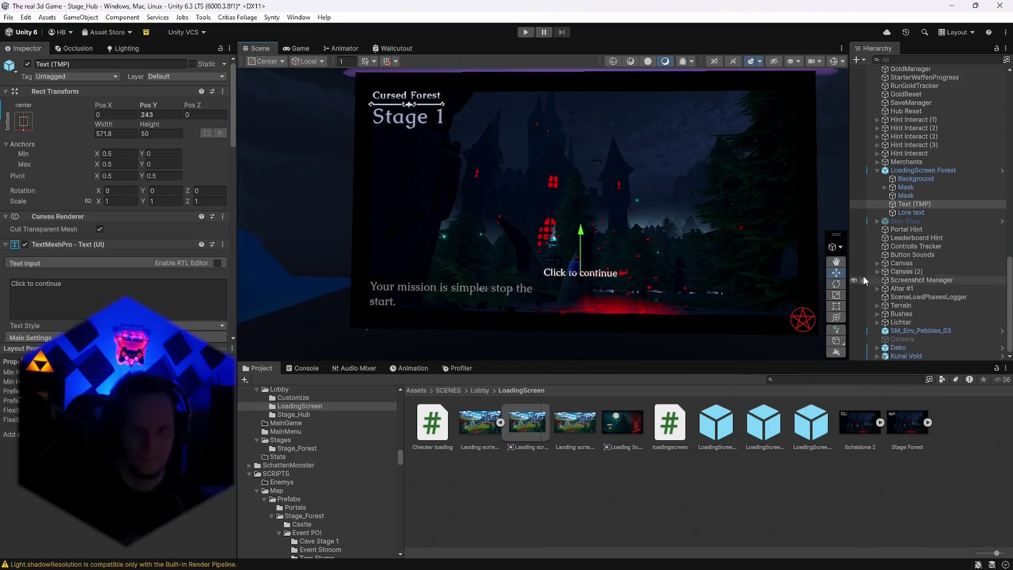
Move the Mask emblems upward, raising the second Mask's Pos Y from 291 to 308
click(911, 188)
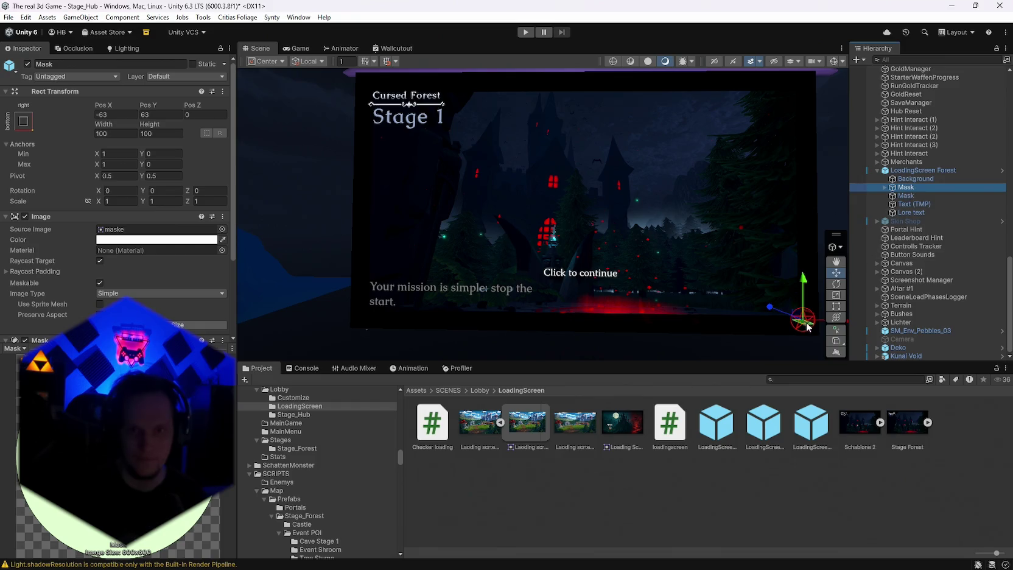
drag(790, 311, 782, 302)
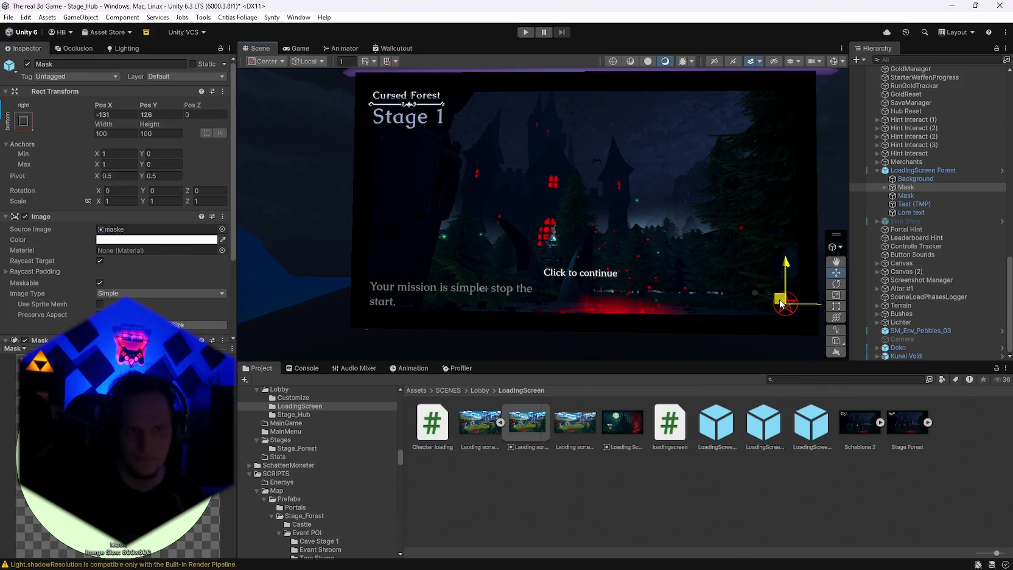
drag(686, 209, 682, 206)
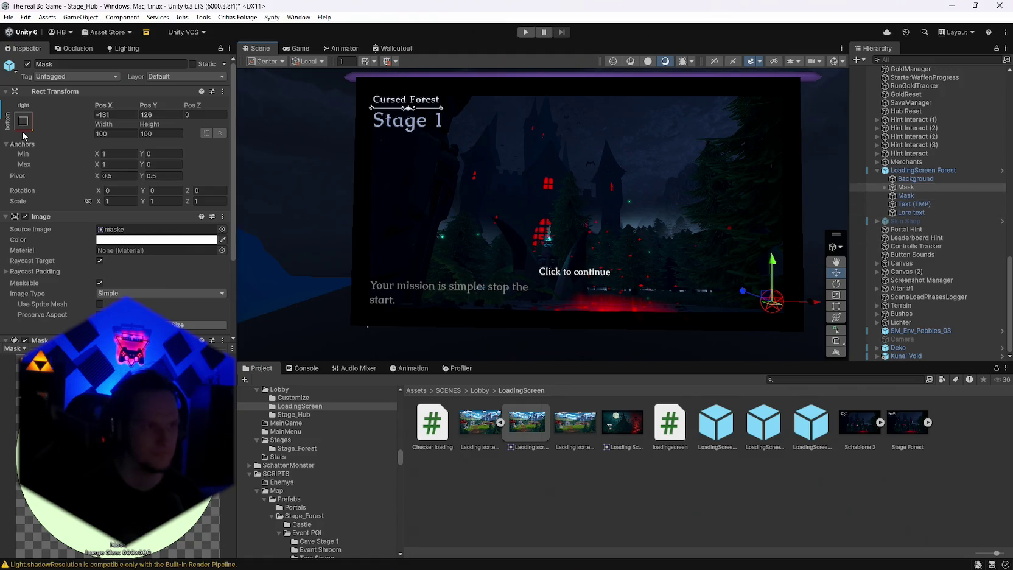
click(907, 195)
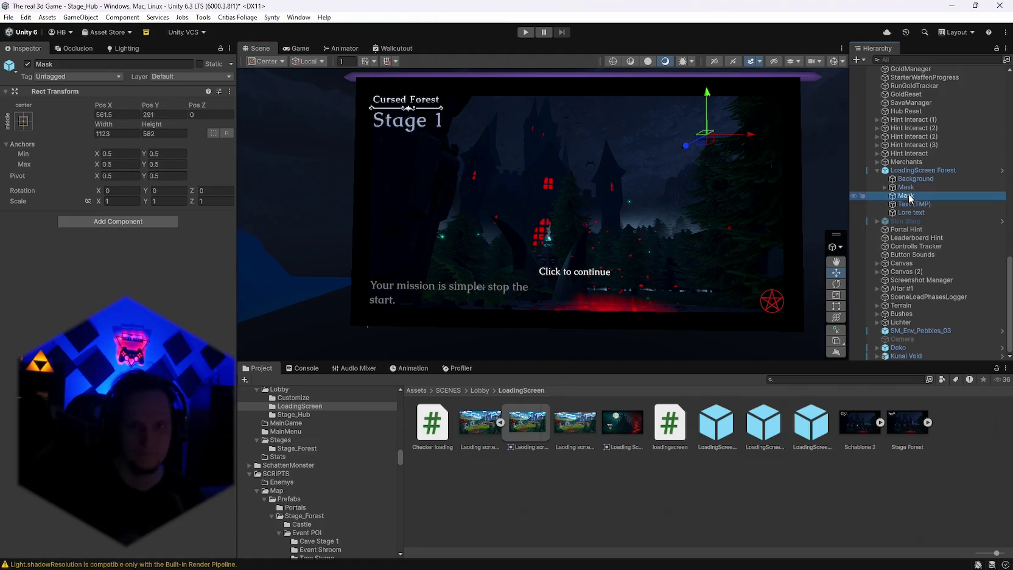
drag(706, 101, 704, 90)
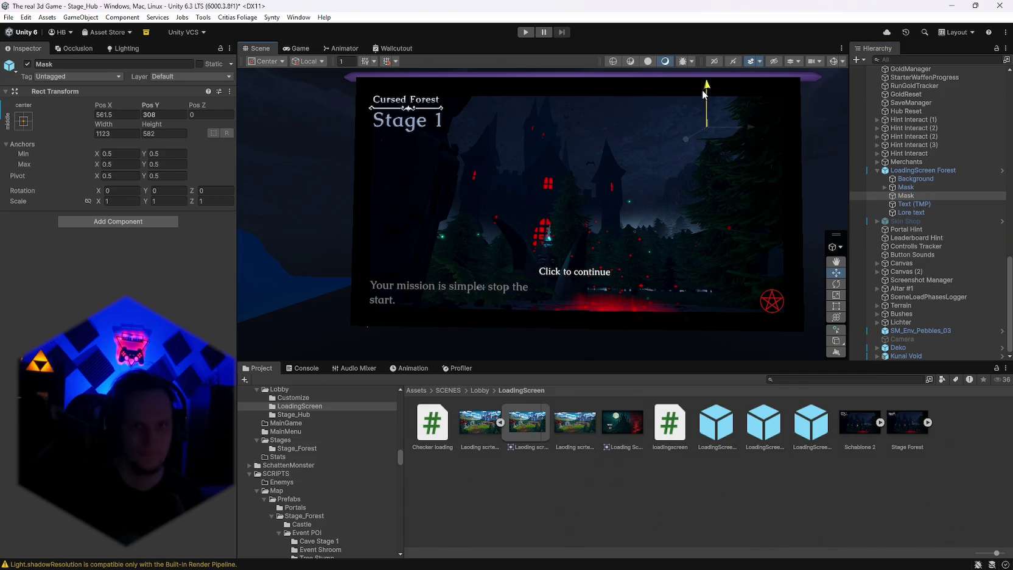
click(914, 212)
click(920, 179)
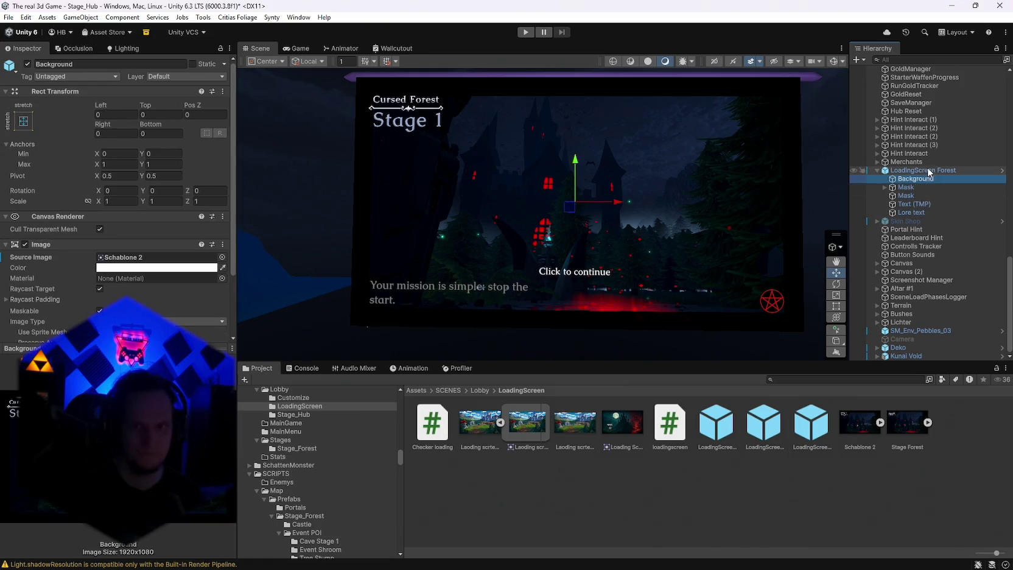
Drag the Stage Forest sprite into Background's Source Image field
mouse_move(915, 432)
mouse_down()
mouse_move(609, 341)
mouse_move(114, 254)
mouse_move(125, 257)
mouse_up()
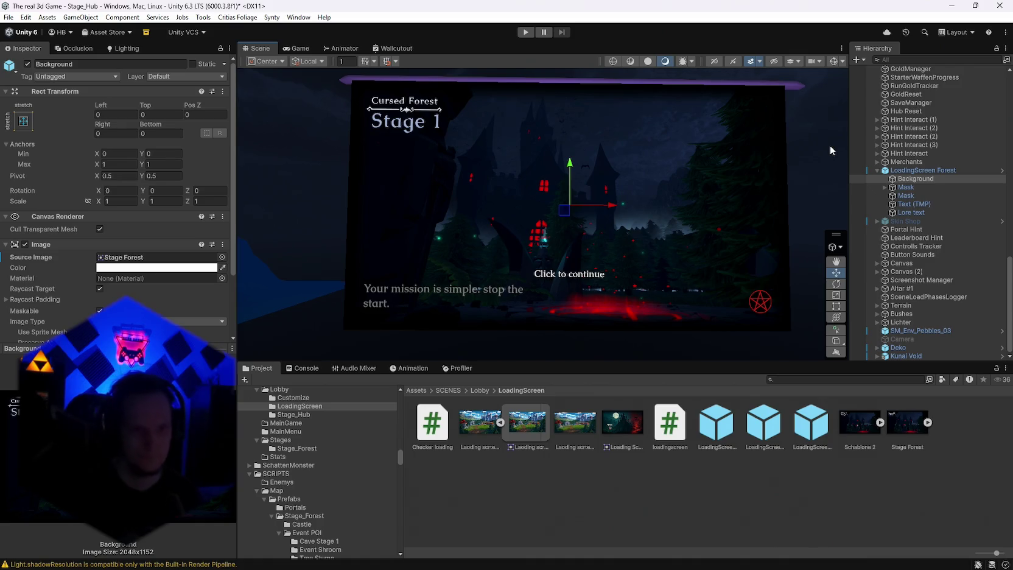
mouse_move(778, 195)
mouse_down()
mouse_move(708, 250)
mouse_move(757, 252)
mouse_move(776, 231)
mouse_move(777, 207)
mouse_up()
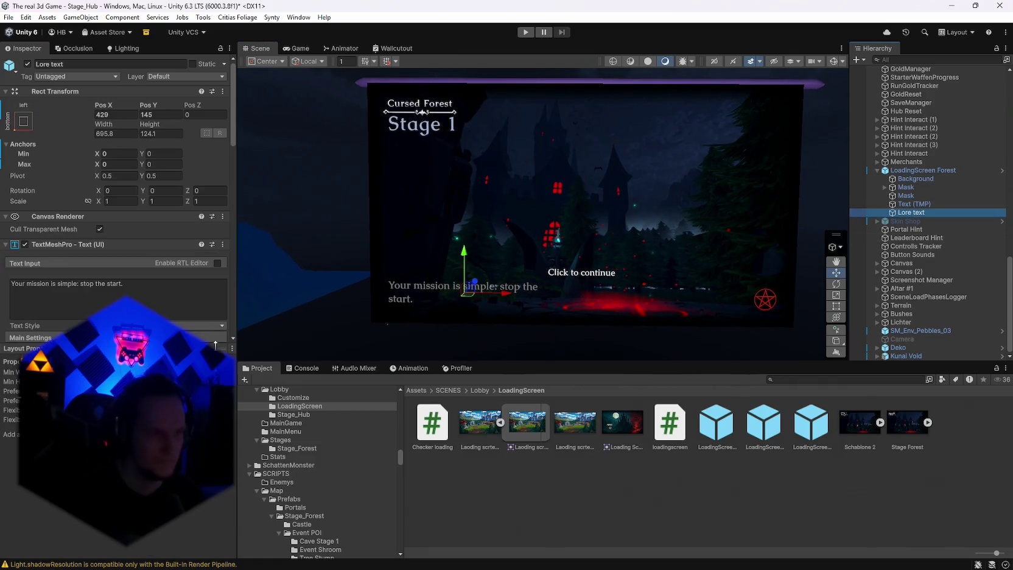
scroll(85, 278, down, 6)
Color the Lore text's vertex color pale blue by eyedropping the Stage 1 title
click(127, 218)
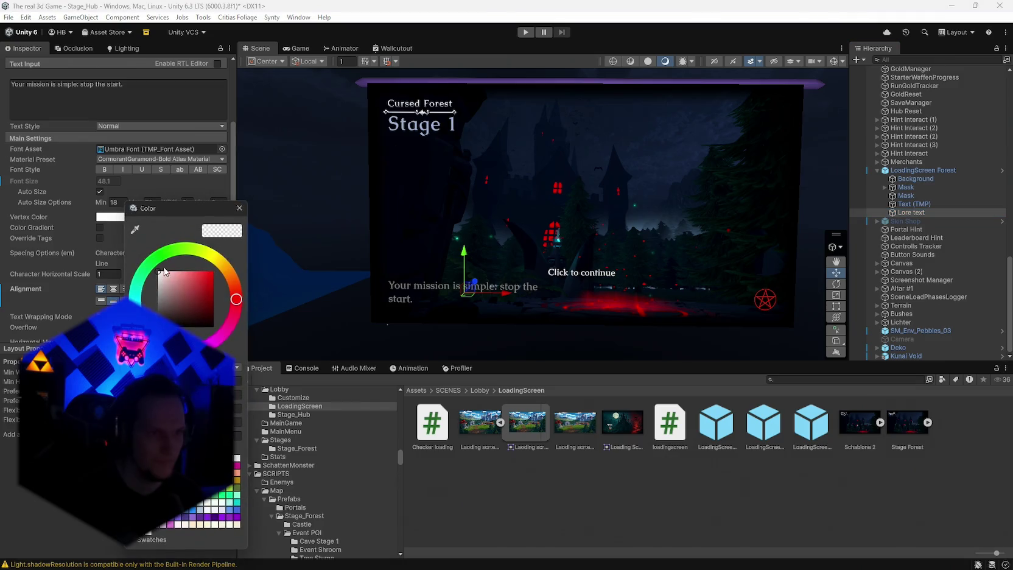
click(136, 298)
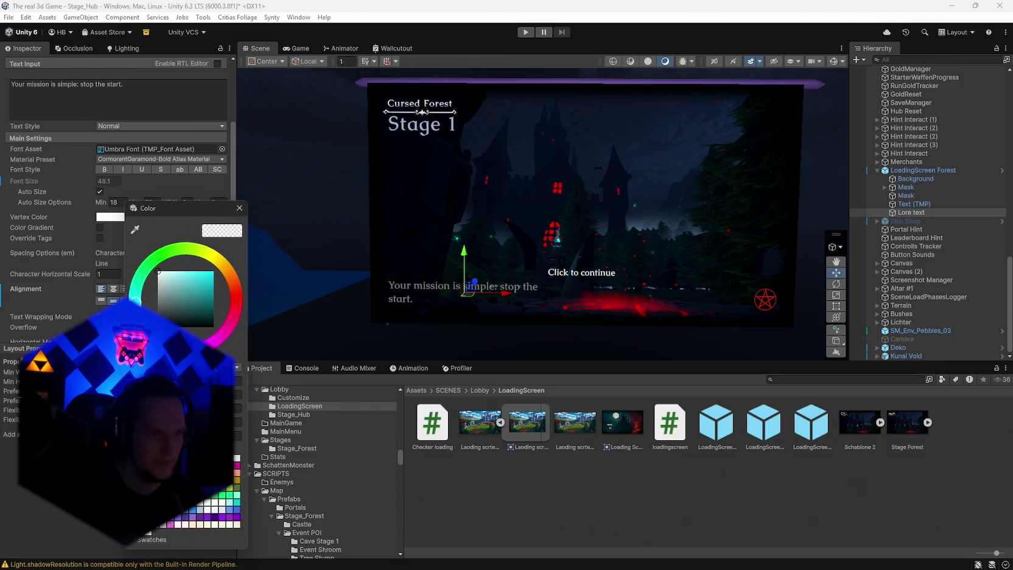
click(171, 275)
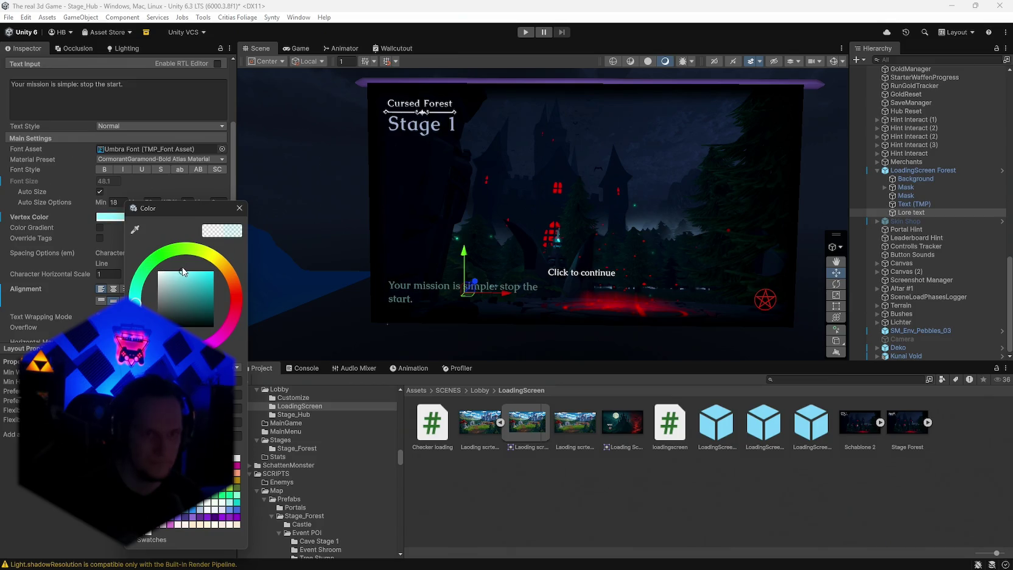
click(134, 229)
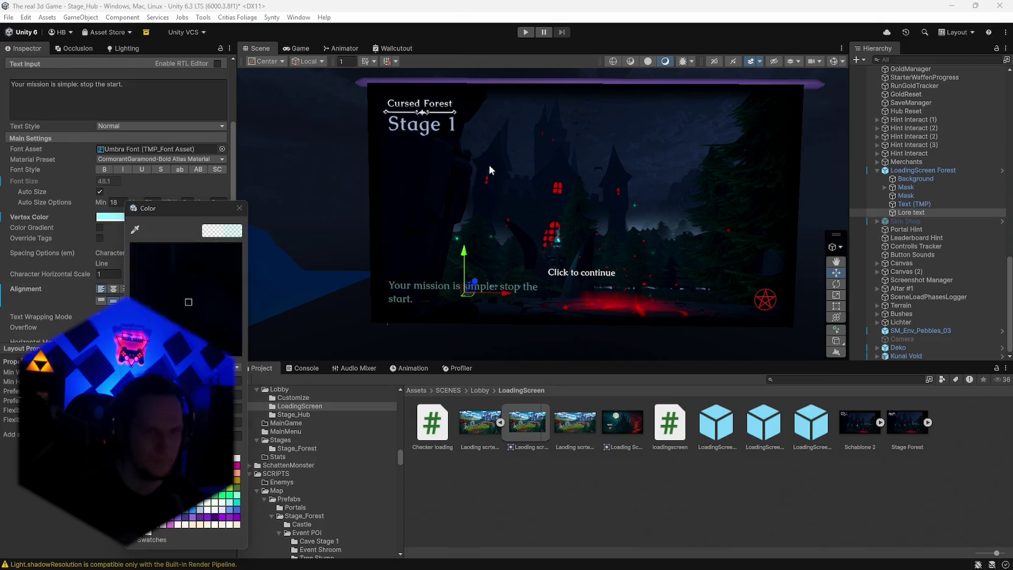
click(427, 129)
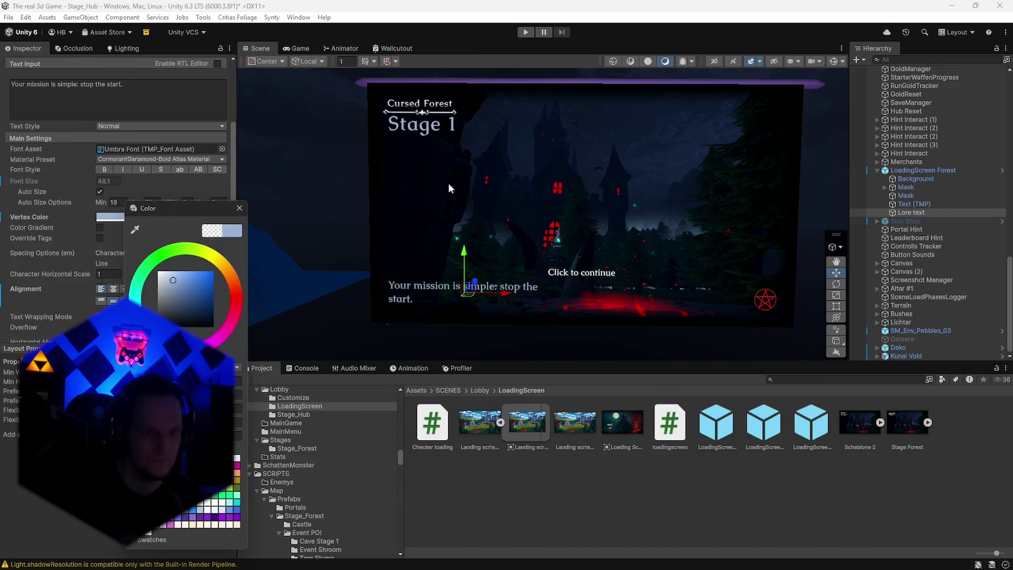
click(240, 209)
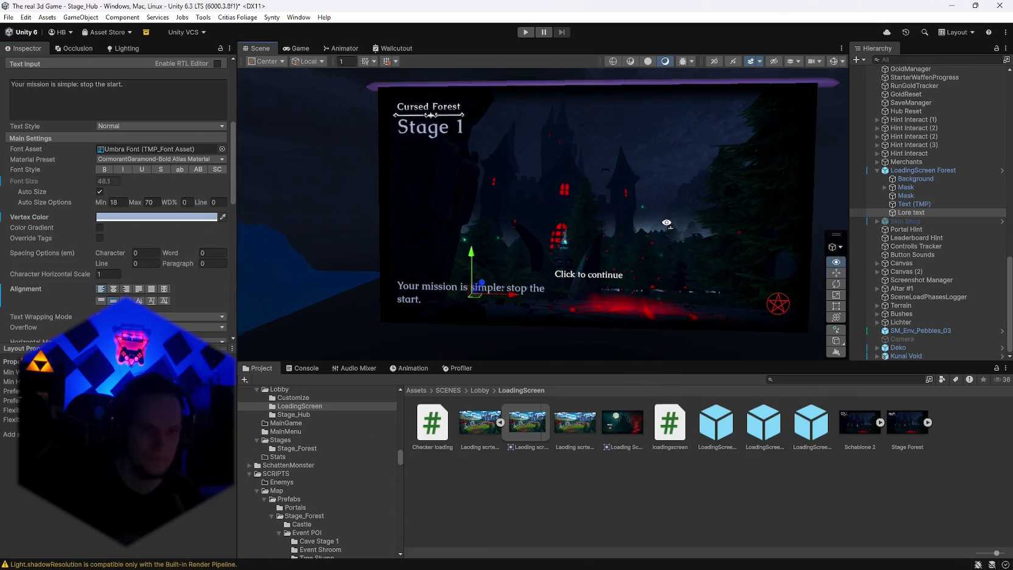
click(788, 196)
Stretch the Lore text box so the mission text wraps
drag(804, 180, 787, 195)
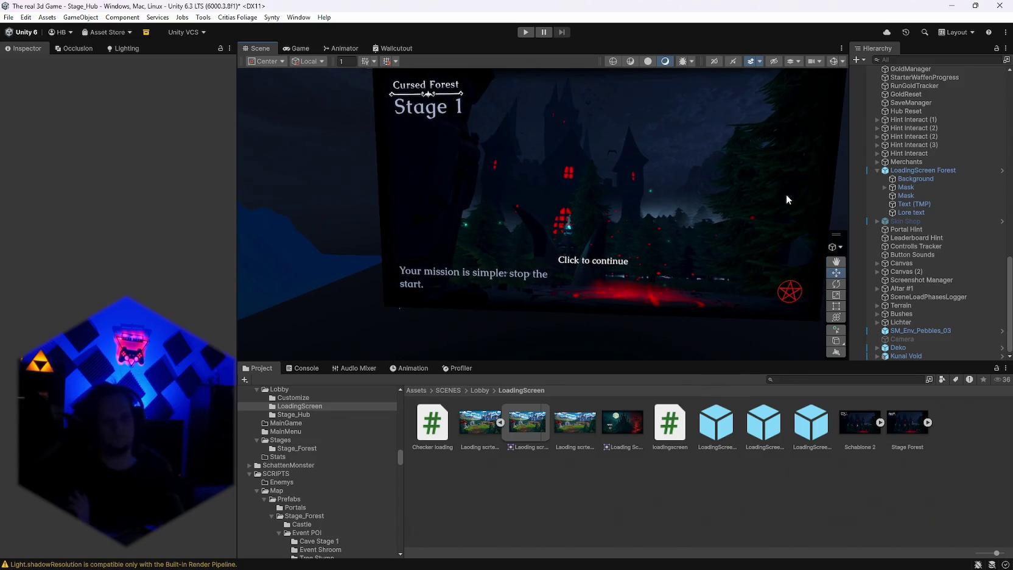
click(904, 212)
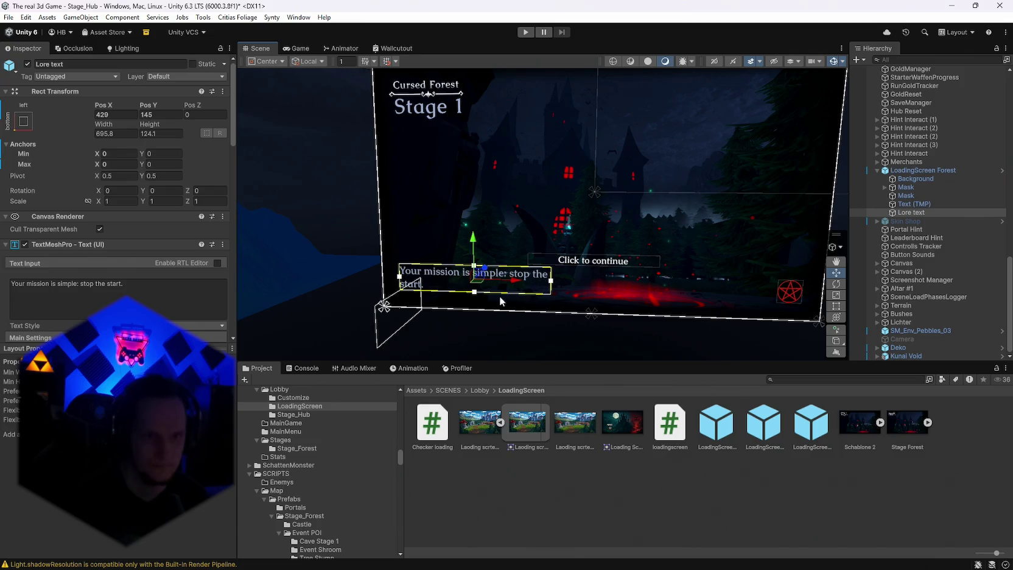
drag(476, 293, 475, 299)
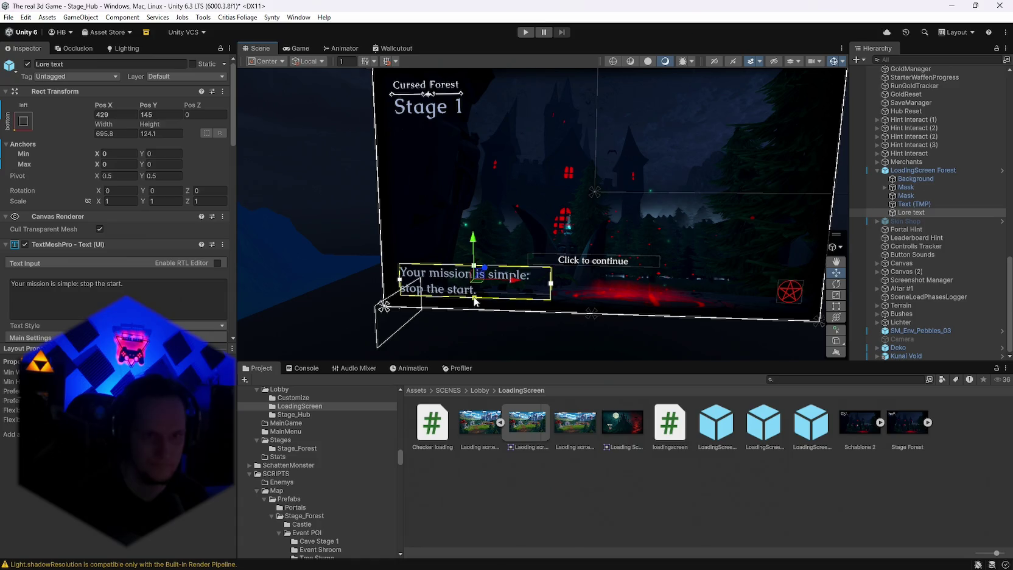
click(832, 115)
drag(831, 114, 803, 138)
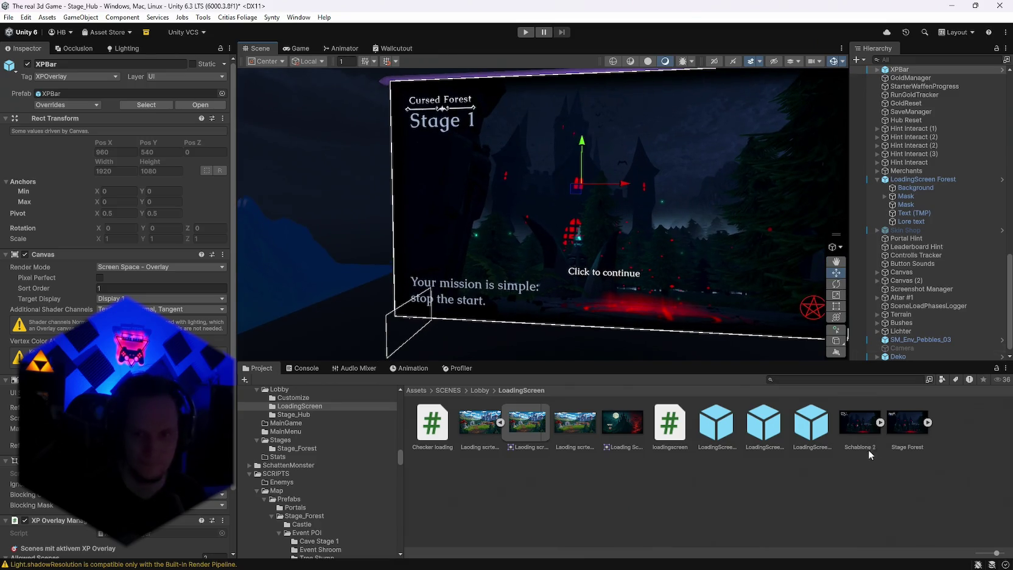
Switch Background's Source Image back to Schablone 2
mouse_move(915, 187)
mouse_down()
mouse_move(901, 201)
mouse_move(831, 421)
mouse_move(122, 131)
mouse_up()
mouse_move(78, 190)
mouse_down()
mouse_move(121, 251)
mouse_move(155, 259)
mouse_up()
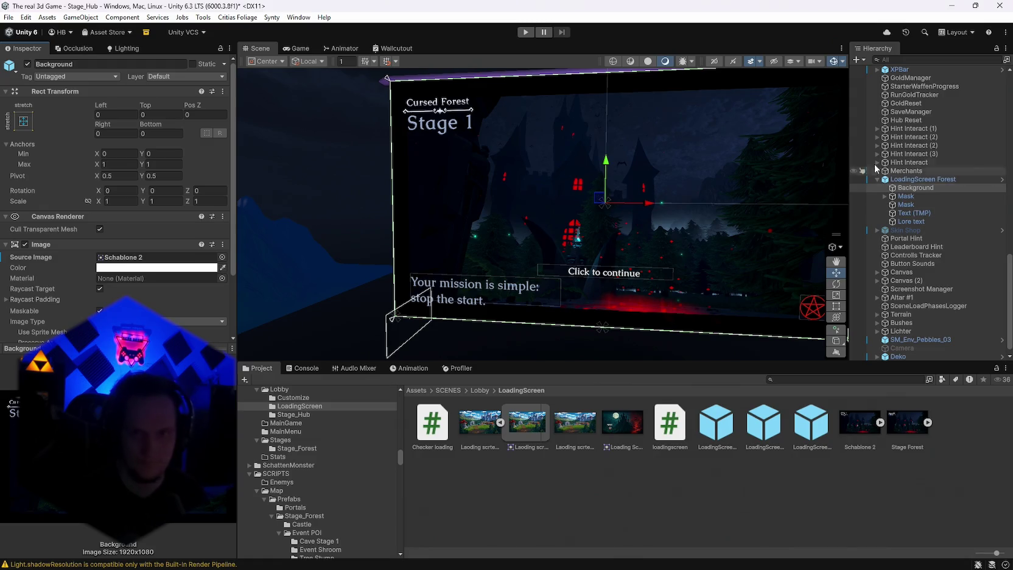
mouse_move(590, 280)
mouse_down()
mouse_move(624, 323)
mouse_move(670, 307)
mouse_up()
Resize the Lore text box again so 'Your mission is simple: stop the start.' reflows
click(917, 222)
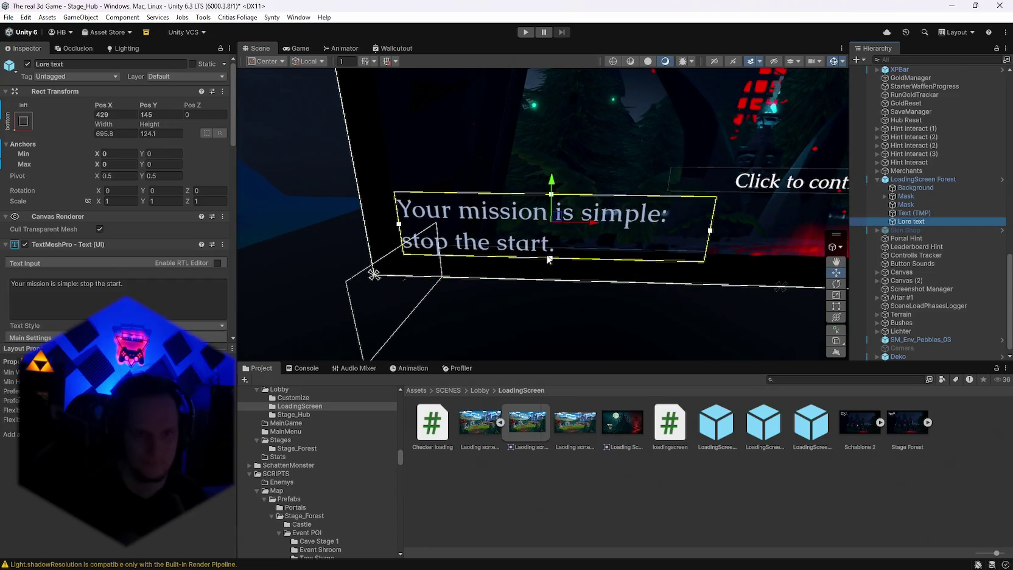
drag(551, 260, 551, 250)
mouse_move(549, 292)
mouse_down()
mouse_move(579, 286)
mouse_move(502, 279)
mouse_move(577, 265)
mouse_move(536, 276)
mouse_move(812, 267)
mouse_move(780, 267)
mouse_move(728, 240)
mouse_move(569, 253)
mouse_move(555, 244)
mouse_up()
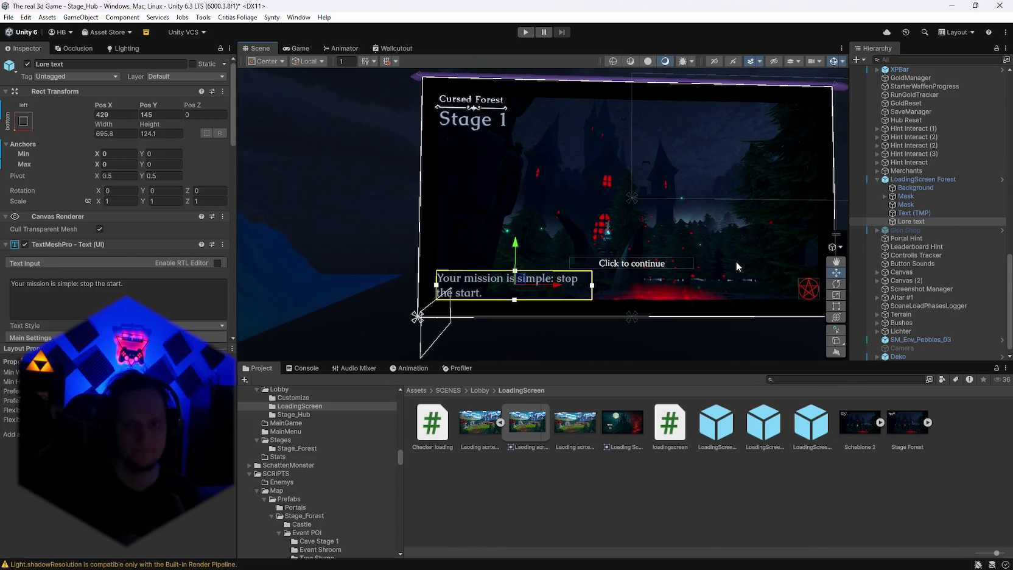
key(alt+Tab)
Add a Schlagschatten drop shadow to the Stage 1 title layer
click(732, 277)
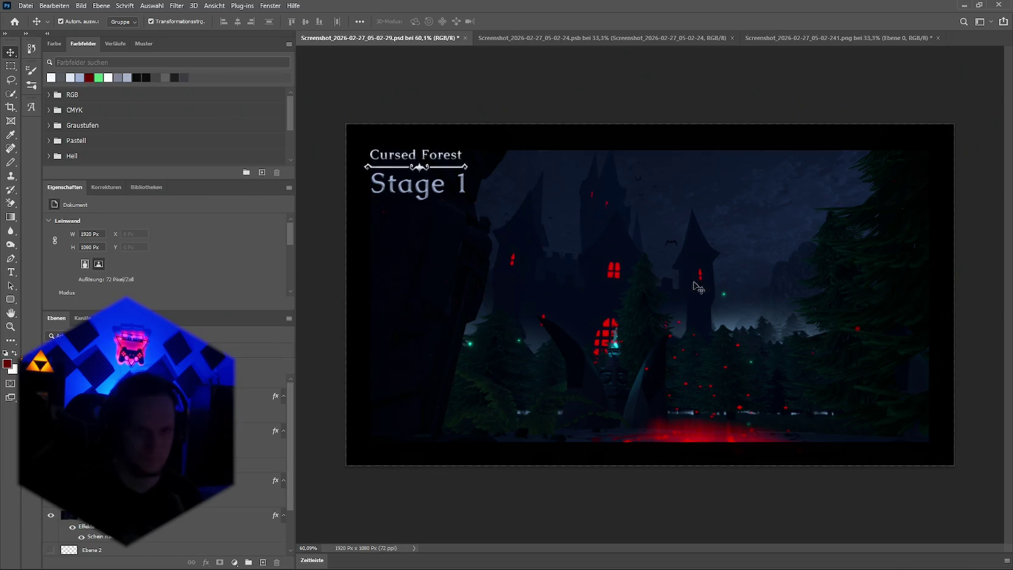
click(219, 381)
click(216, 396)
click(206, 563)
click(244, 462)
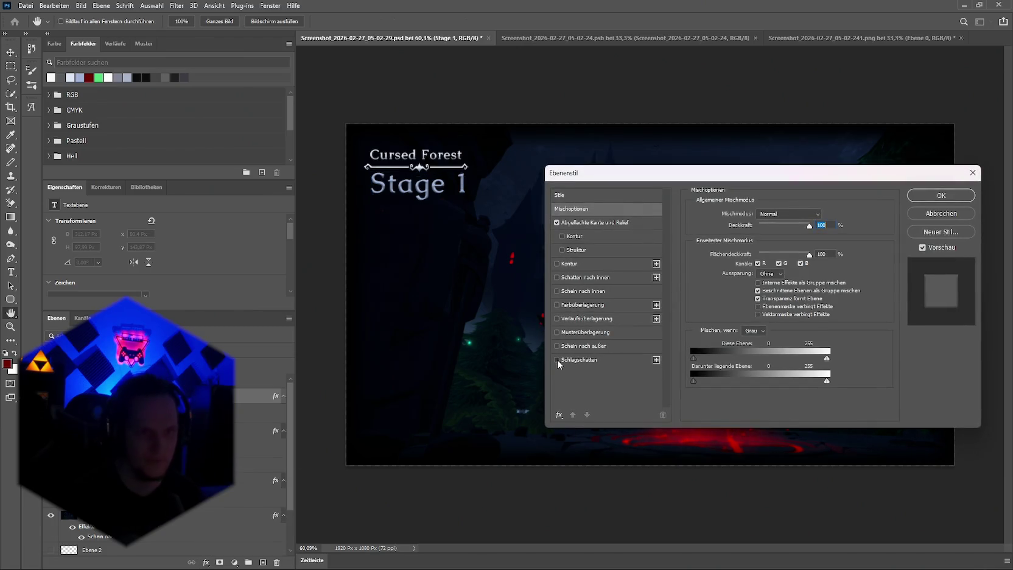
click(558, 359)
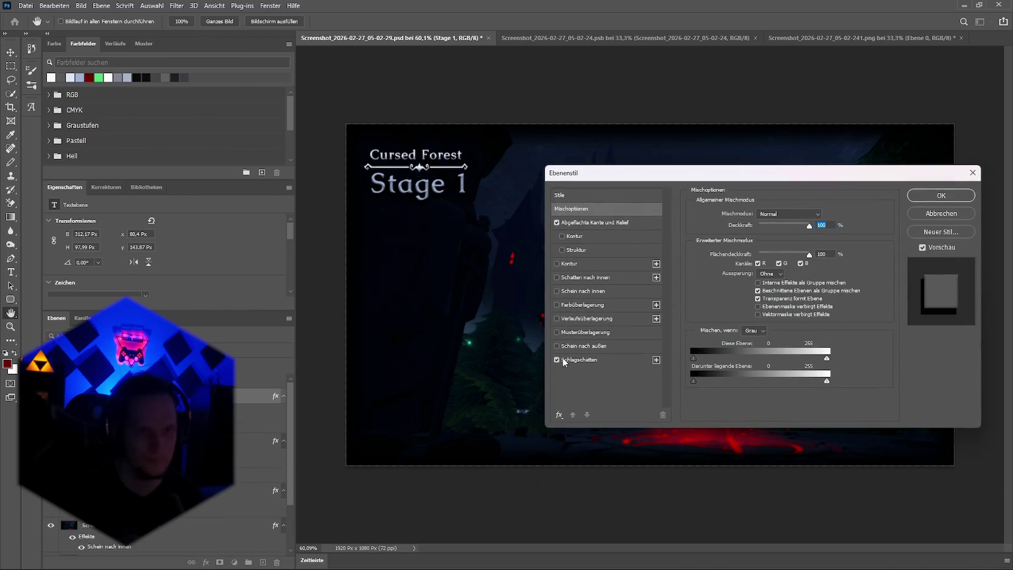
click(928, 197)
Add the same drop shadow to the Cursed Forest title layer
key(v)
key(alt+bracketleft)
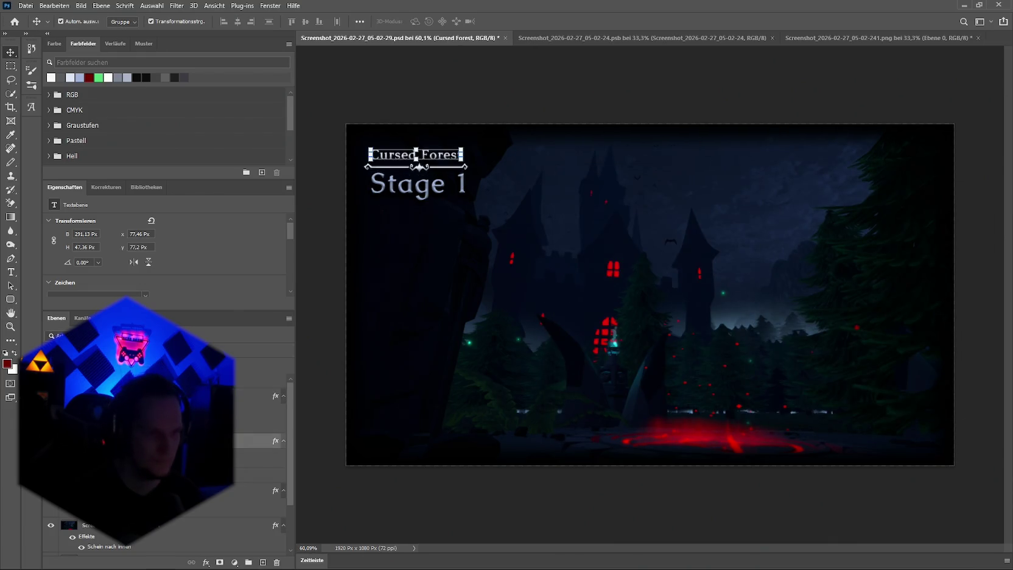
click(207, 562)
click(256, 464)
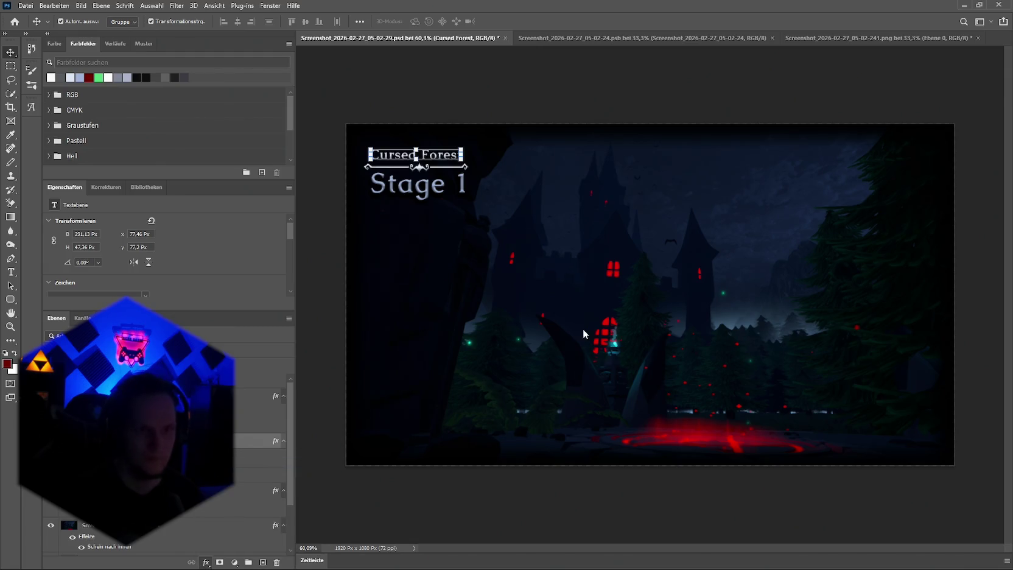
click(556, 360)
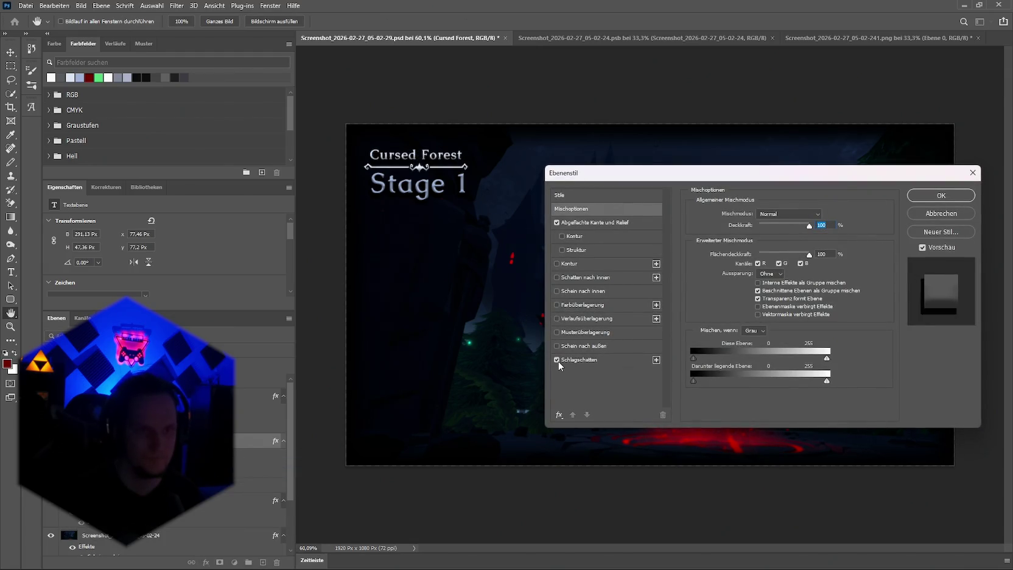
click(941, 196)
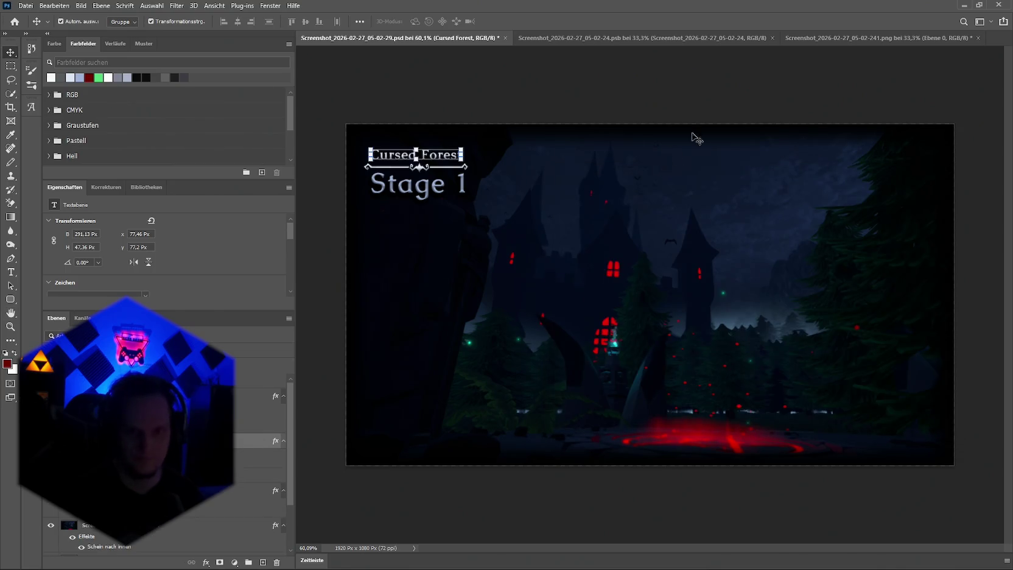
key(alt+Tab)
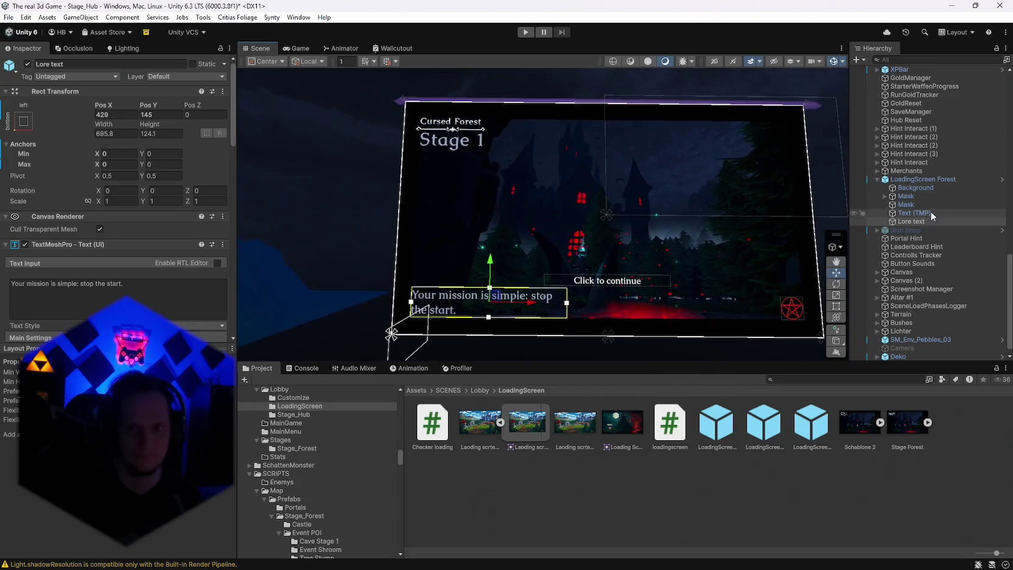
Save the scene and the project
click(9, 17)
click(26, 69)
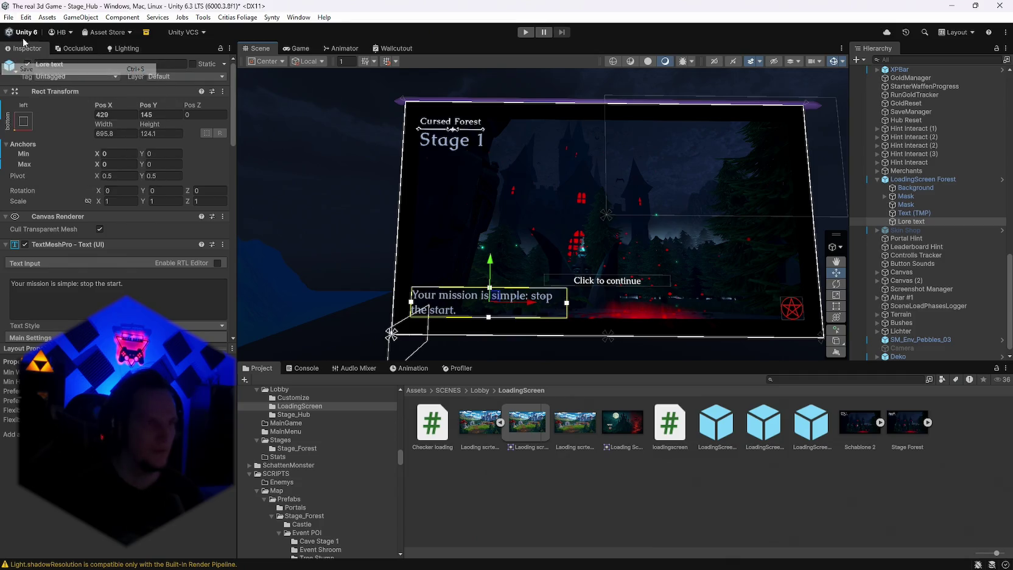
click(8, 17)
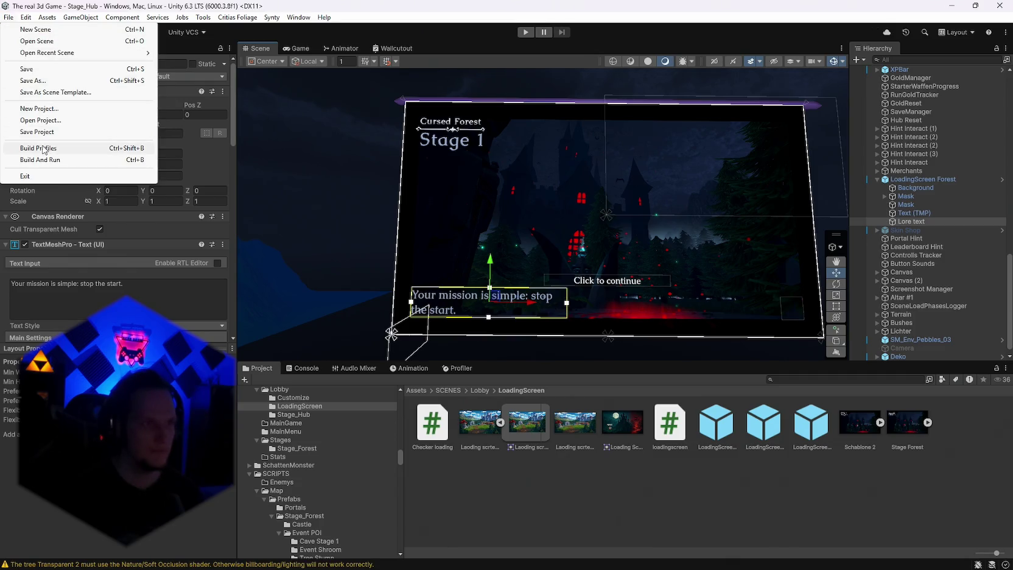
click(36, 131)
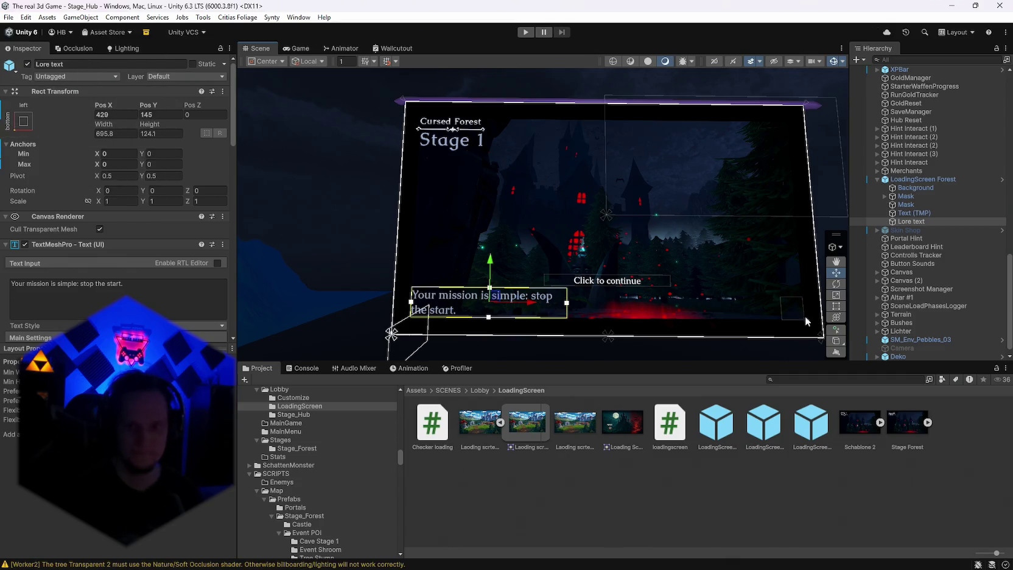
Set Background's Source Image to Stage Forest, then save the scene and project again
click(912, 188)
drag(908, 423, 159, 257)
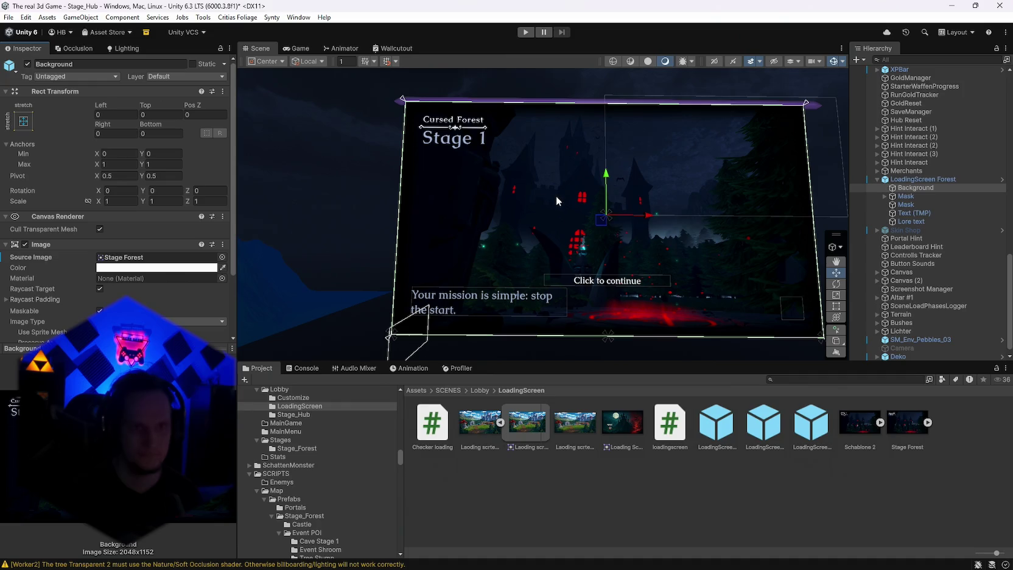
drag(556, 196, 591, 206)
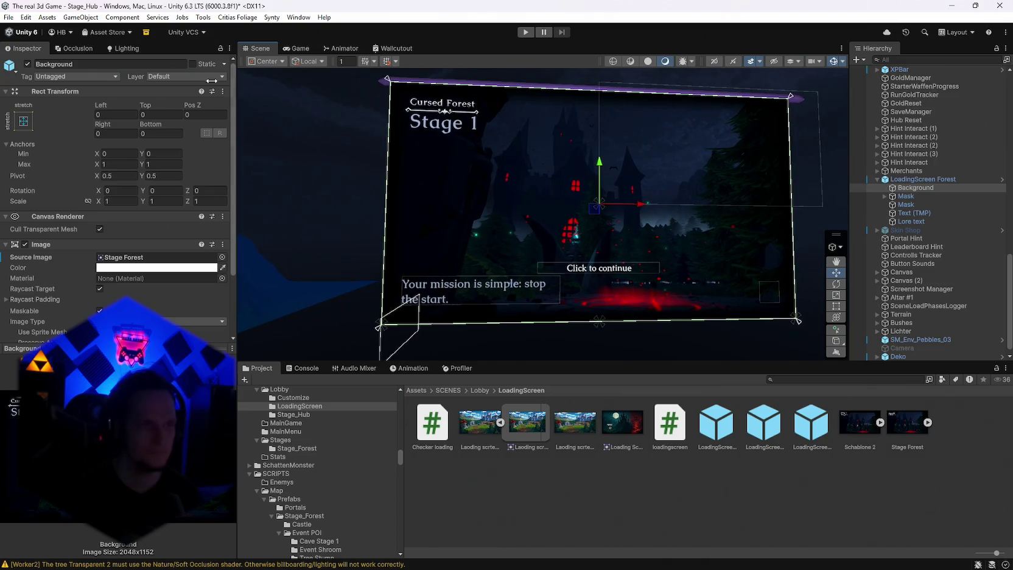
click(9, 17)
click(34, 73)
click(9, 17)
click(37, 131)
Select LoadingScreen Forest and orbit the Scene view to inspect the loading-screen canvas
click(922, 180)
scroll(116, 182, down, 15)
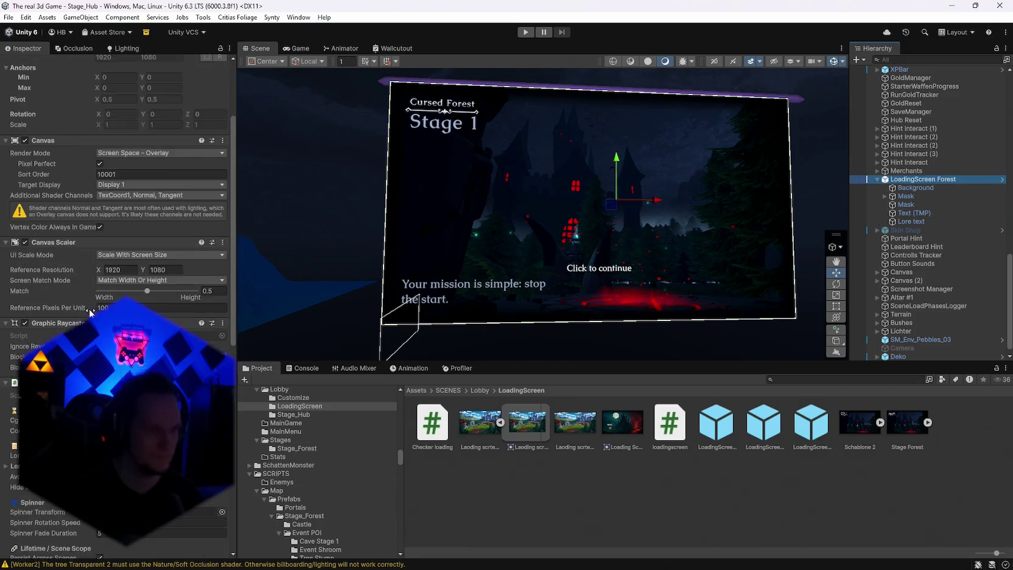
click(909, 429)
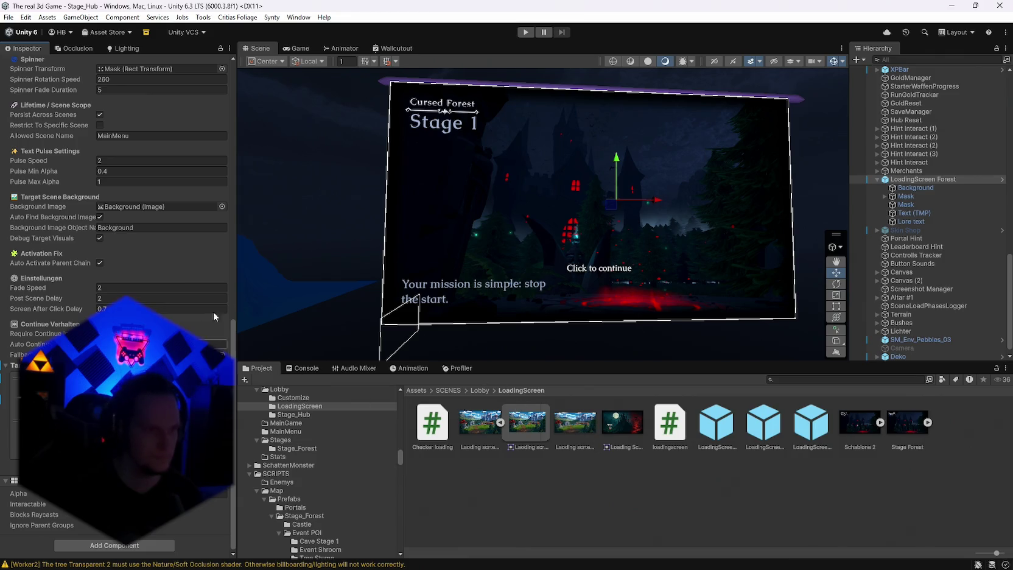
scroll(575, 246, up, 2)
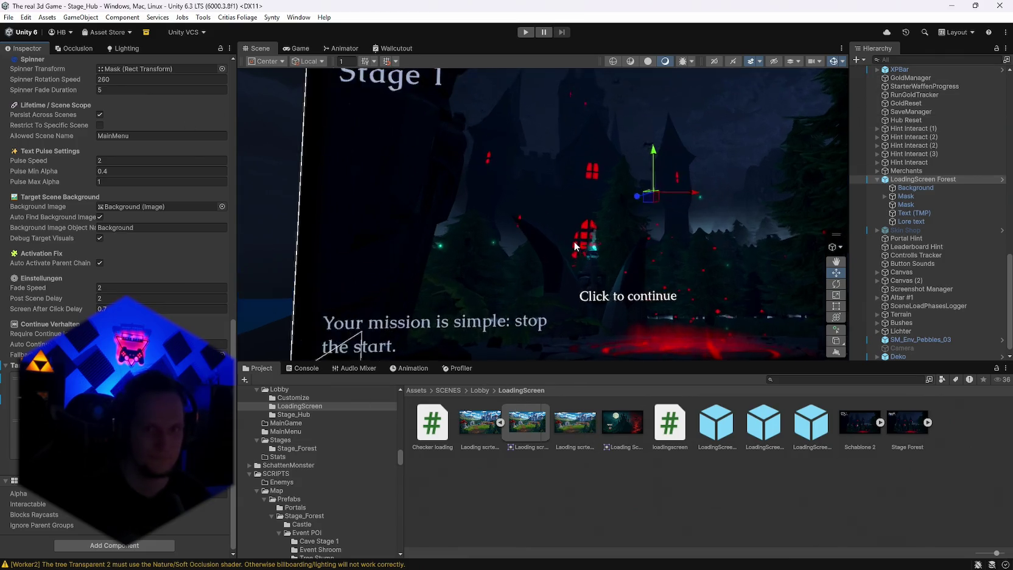
scroll(575, 246, down, 3)
mouse_move(572, 234)
mouse_down()
mouse_move(641, 184)
mouse_move(635, 195)
mouse_up()
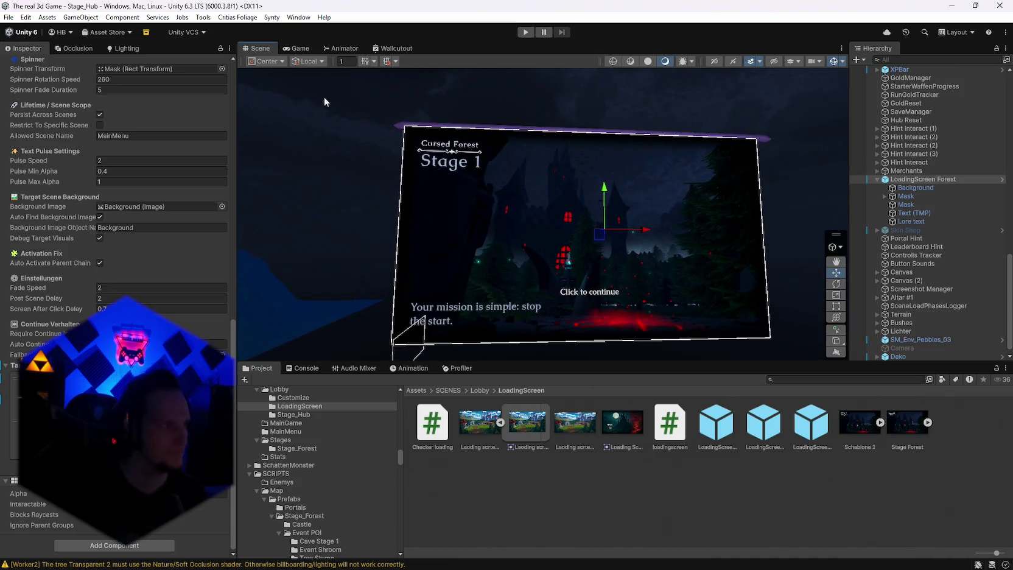
click(9, 17)
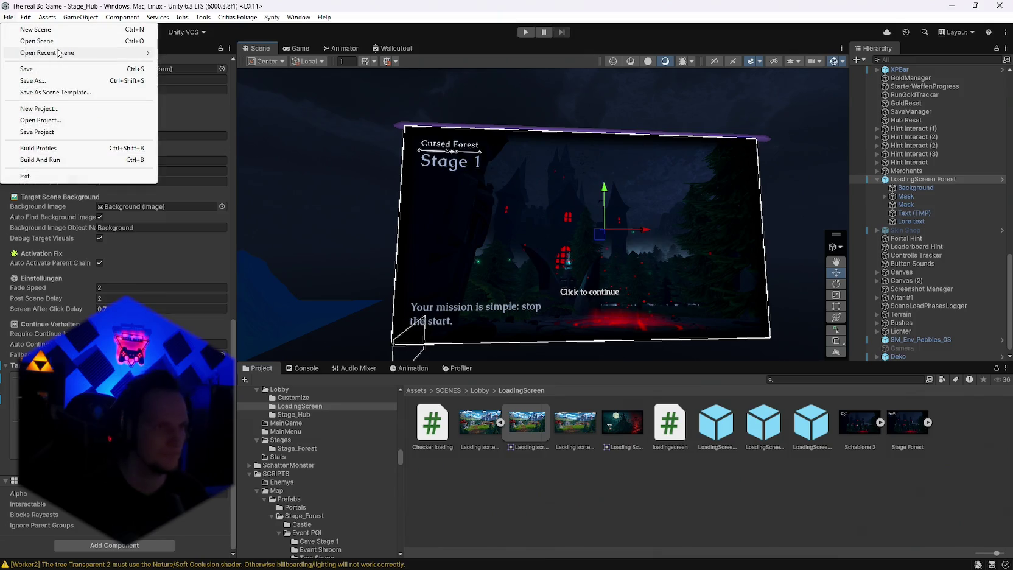
Reopen Stage_Hub via Open Recent Scene and enter Play mode
mouse_move(60, 53)
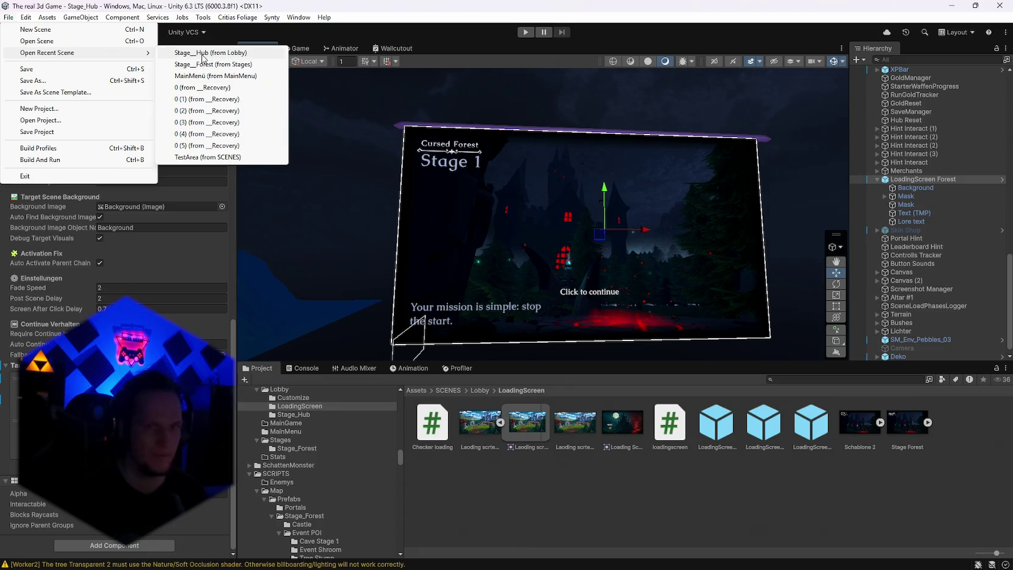
click(203, 54)
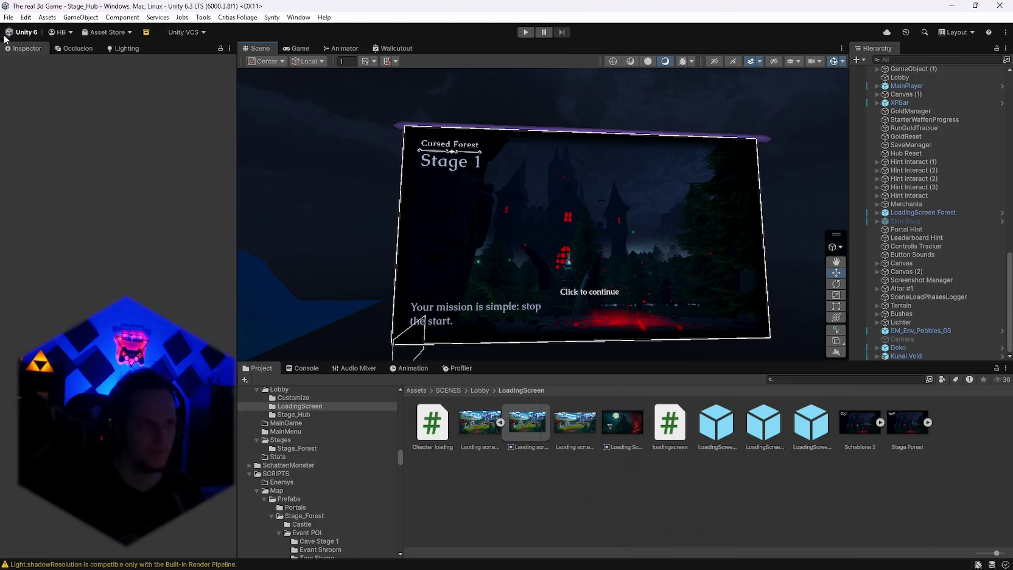
click(8, 17)
click(7, 17)
click(7, 18)
click(441, 106)
click(521, 34)
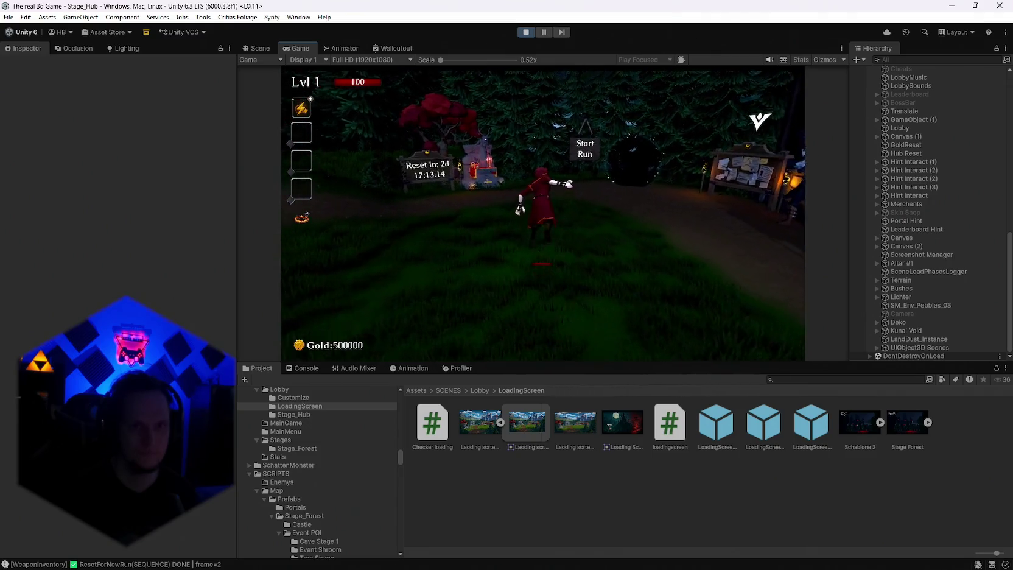
Pause the game, turn on the Stats overlay, and resume
key(Escape)
click(806, 59)
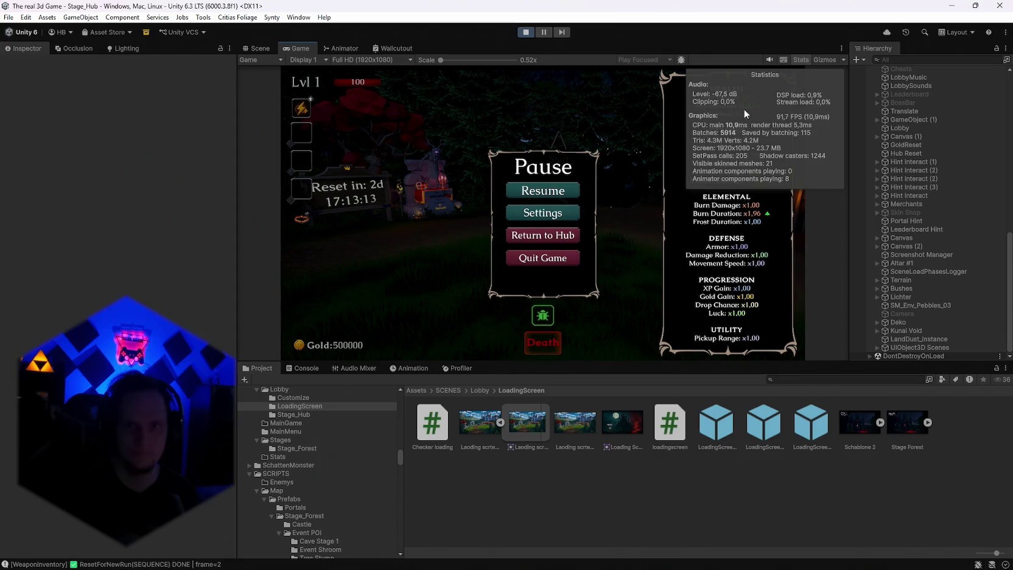
click(553, 189)
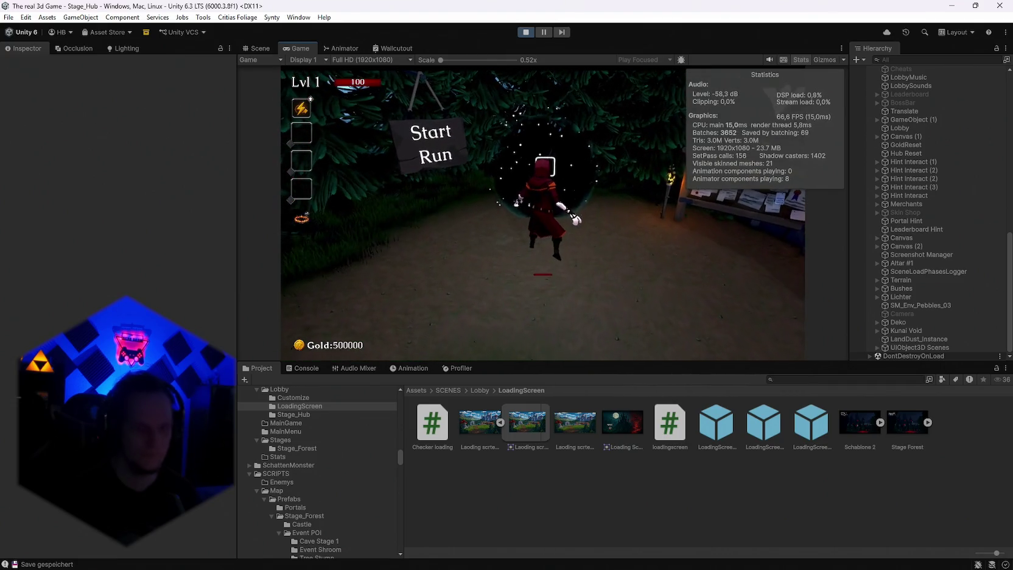
At the altar, reroll the skill cards twice and pick one
key(e)
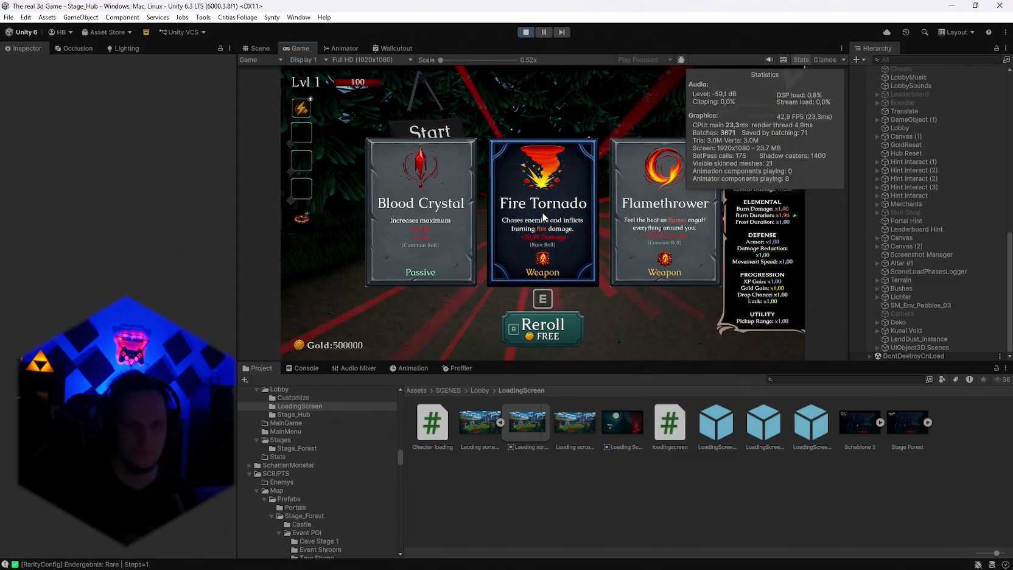
key(r)
key(r)
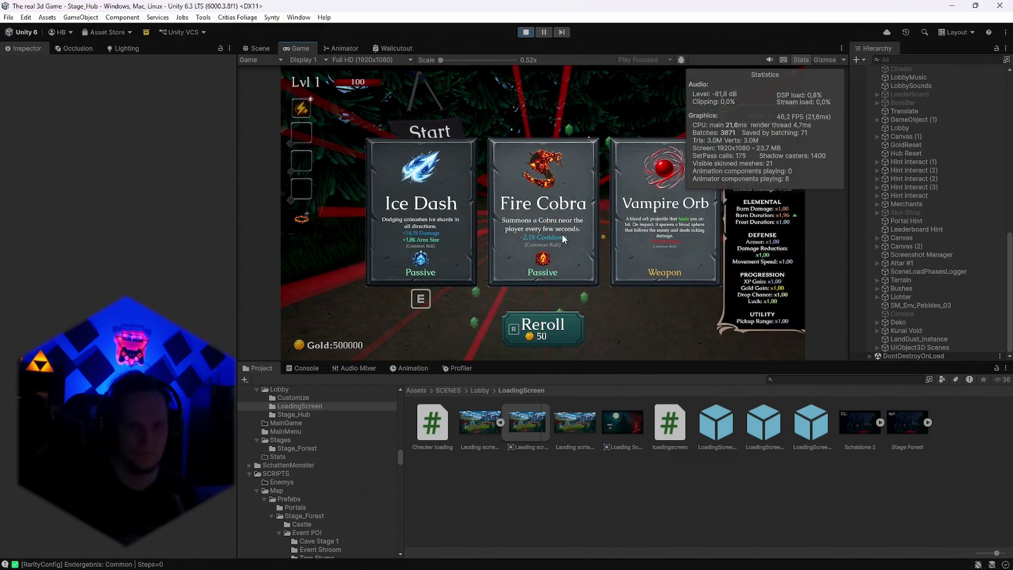
key(r)
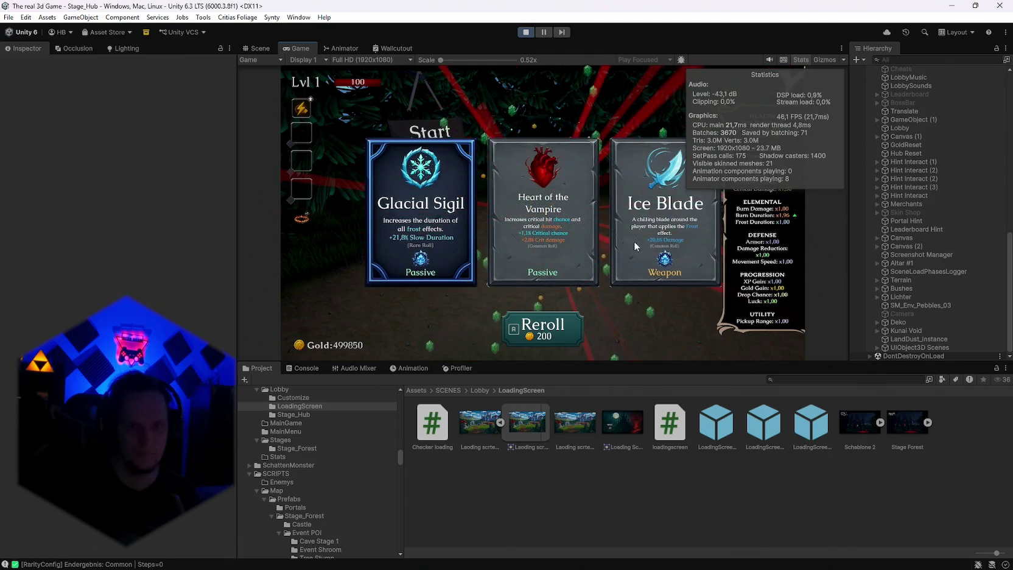
click(664, 232)
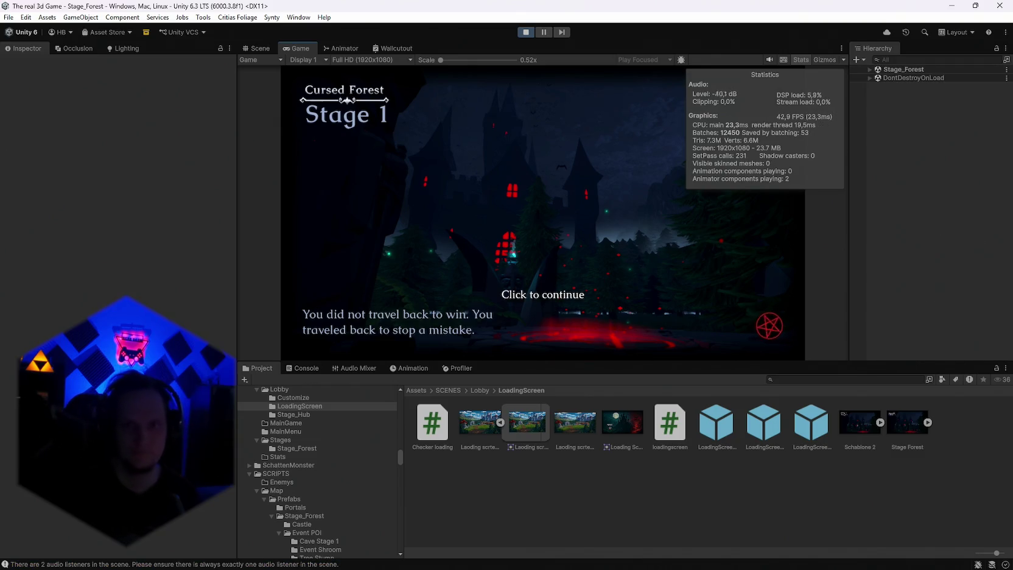
Continue past the Stage 1 loading screen, pause the forest run, and stop Play mode
key(alt+Tab)
key(alt+Tab)
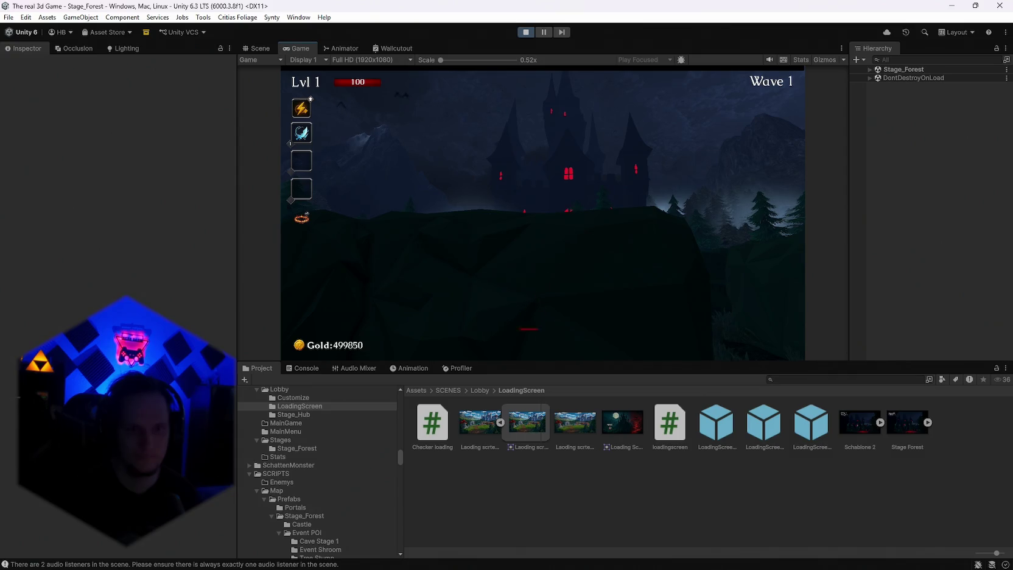
key(Escape)
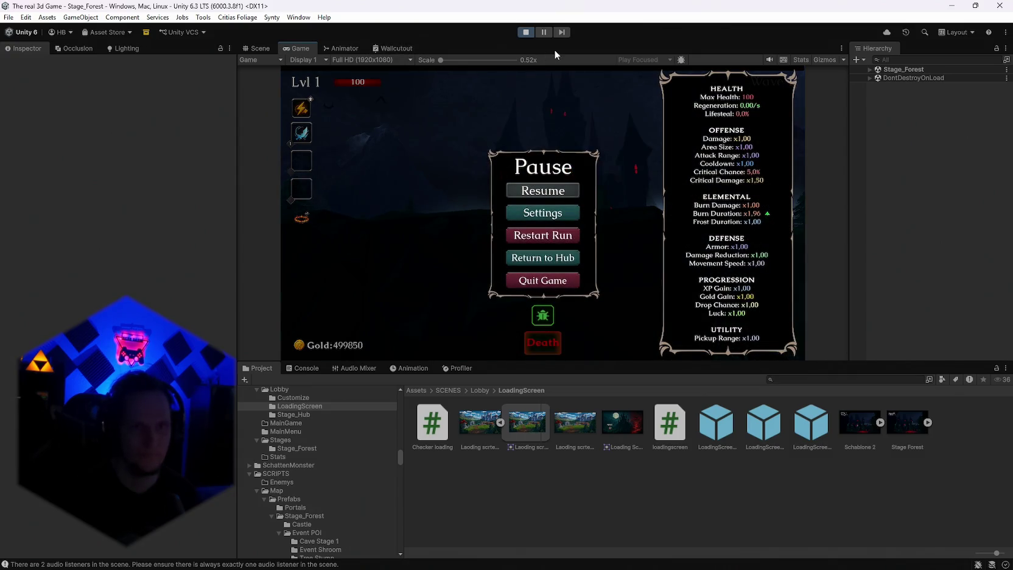
click(527, 32)
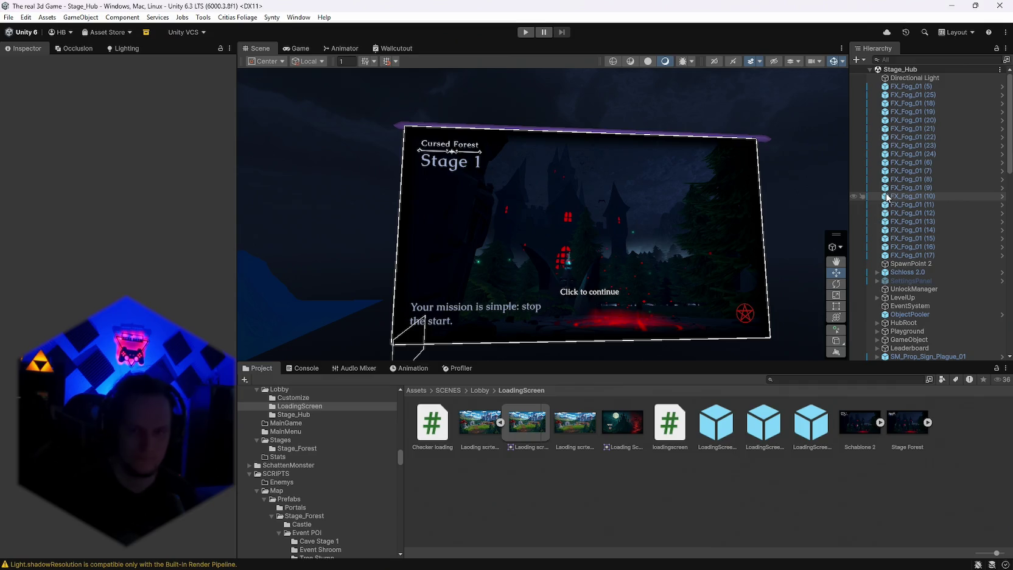
Expand MainPlayer > Player and drag Spot Light up to sit under MainPlayer, below Healthbar
scroll(929, 171, down, 10)
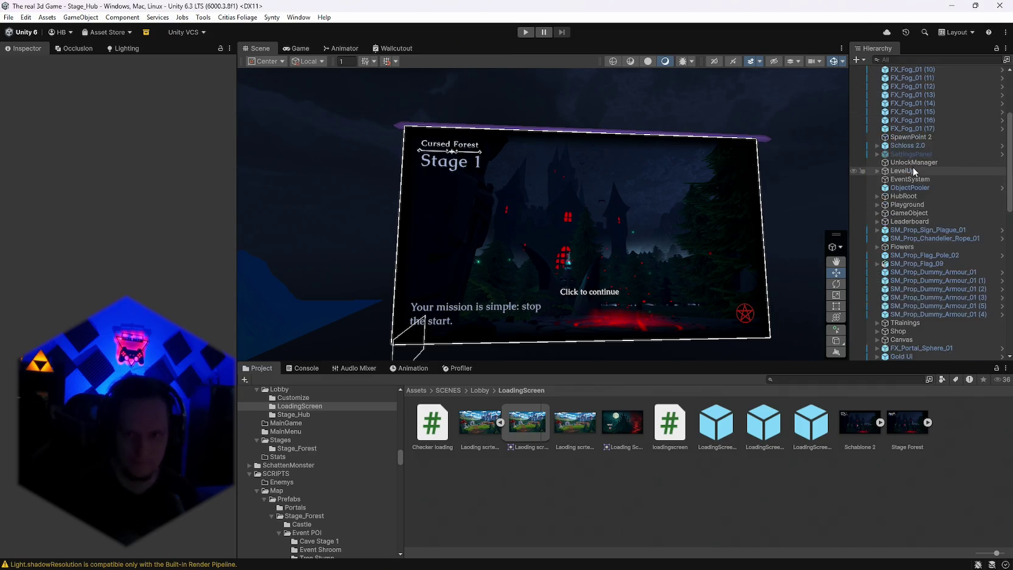
scroll(927, 238, down, 3)
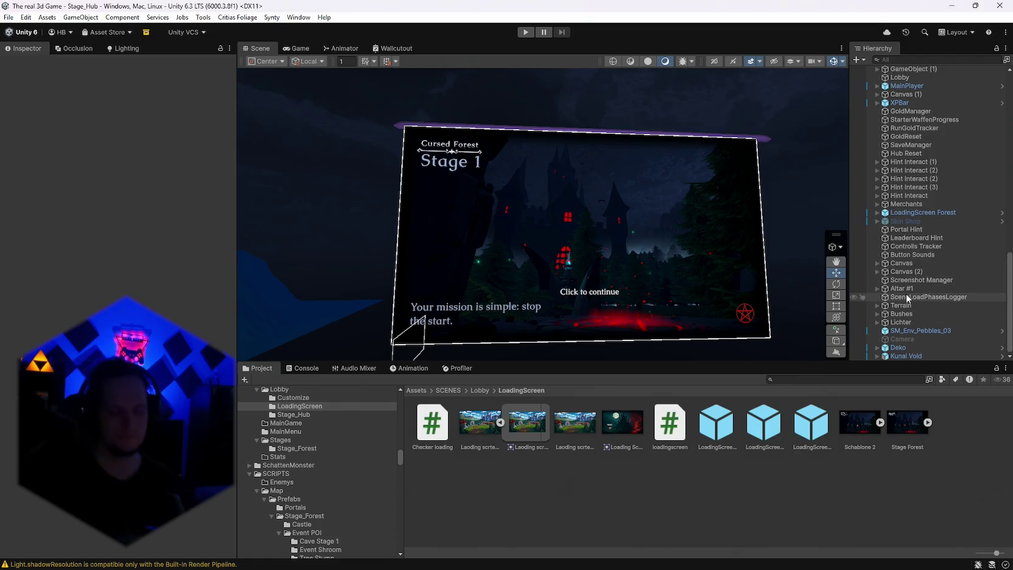
scroll(919, 271, up, 10)
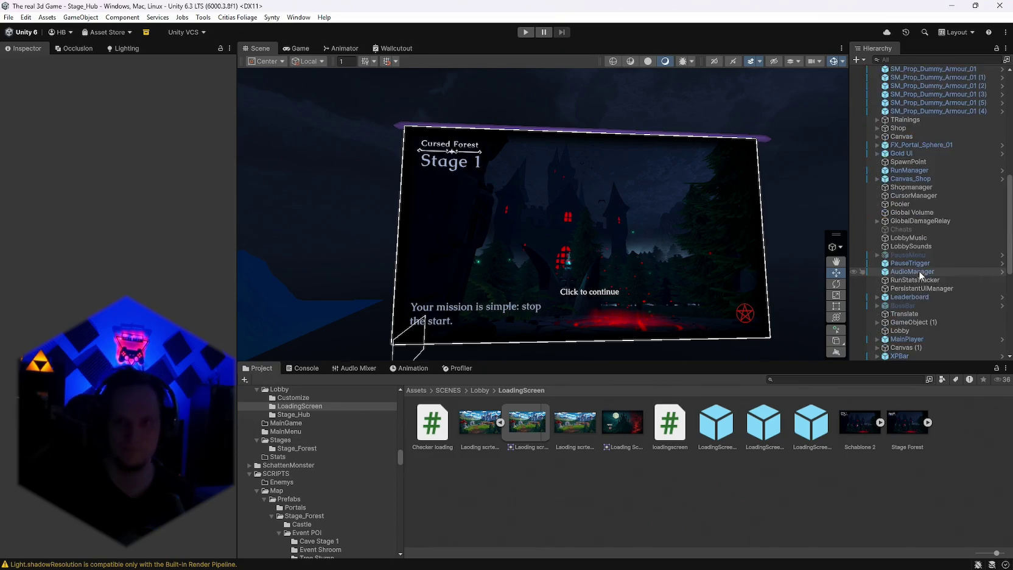
scroll(927, 296, down, 5)
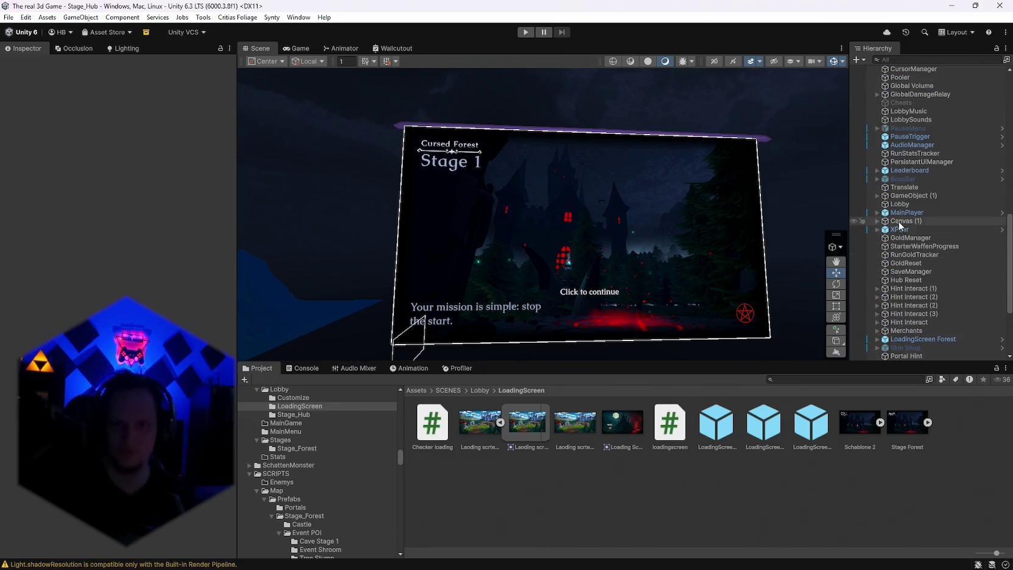
click(878, 213)
click(884, 229)
scroll(929, 254, down, 1)
scroll(929, 254, down, 1)
click(916, 294)
drag(902, 154, 904, 150)
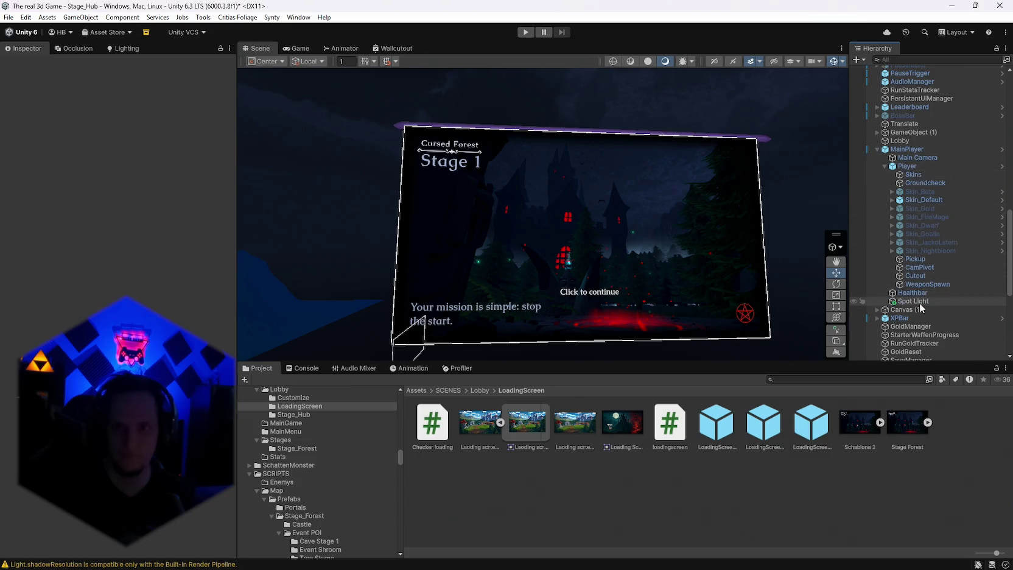
Collapse Player, reselect Spot Light, and expand LoadingScreen Forest in the Hierarchy
click(885, 166)
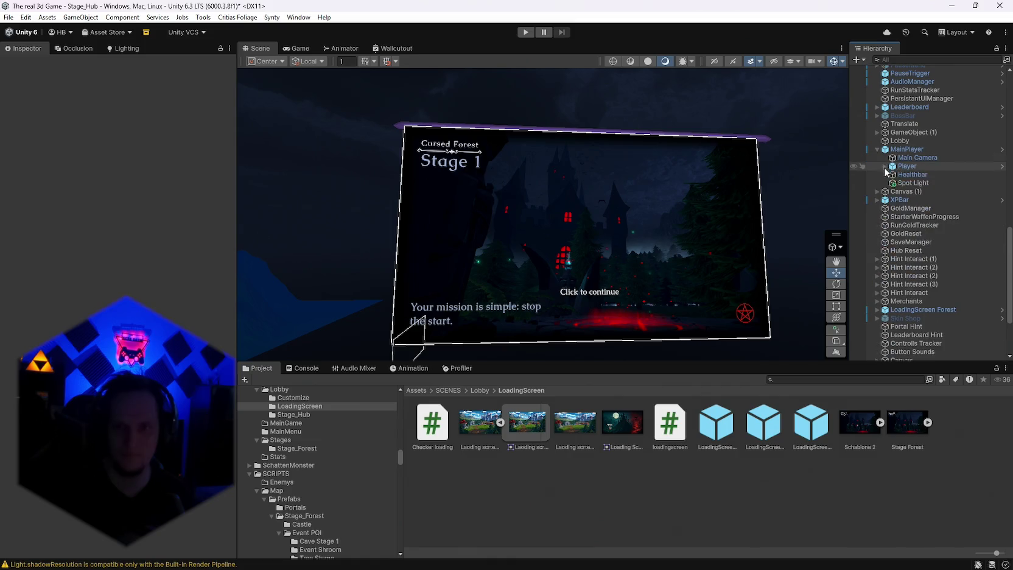
click(914, 183)
scroll(116, 183, down, 3)
scroll(115, 182, up, 3)
mouse_move(607, 299)
mouse_down()
mouse_move(599, 344)
mouse_move(621, 344)
mouse_move(611, 323)
mouse_move(605, 343)
mouse_up()
scroll(939, 241, down, 5)
click(877, 246)
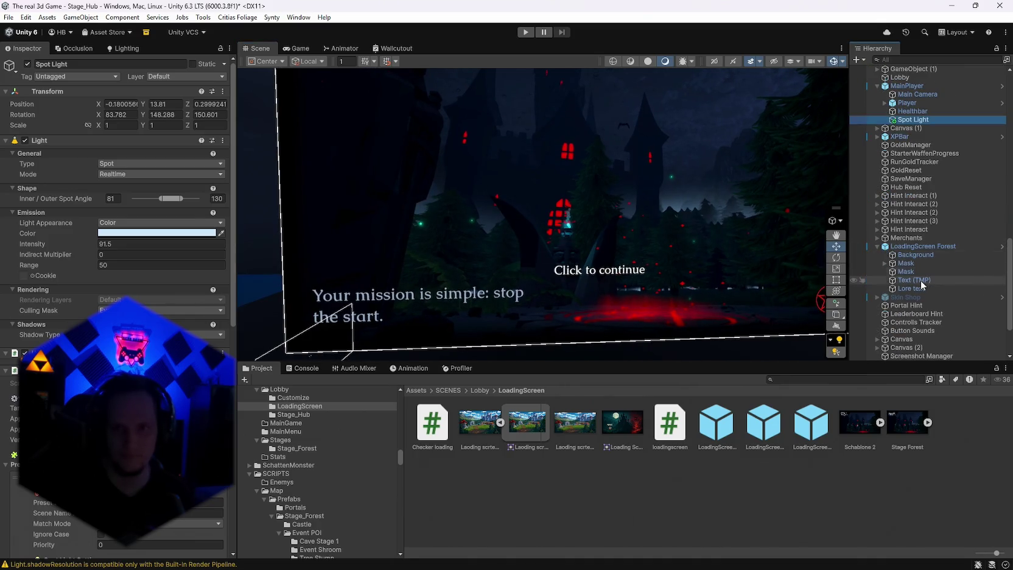
Select the Click to continue text and eyedrop a scene colour into its Vertex Color
click(921, 283)
mouse_move(793, 277)
mouse_down()
mouse_move(698, 229)
mouse_move(697, 237)
mouse_up()
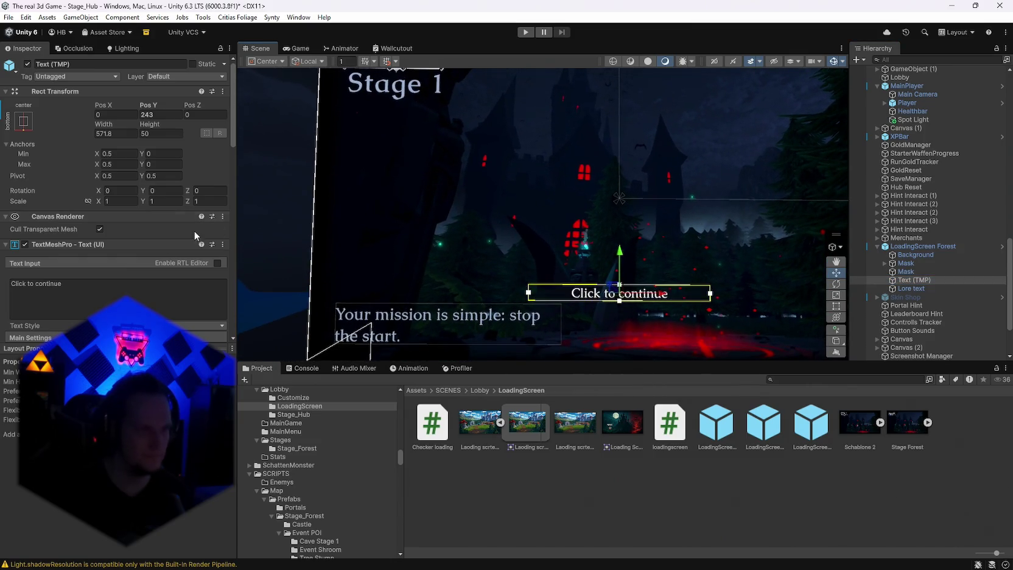
scroll(105, 291, down, 4)
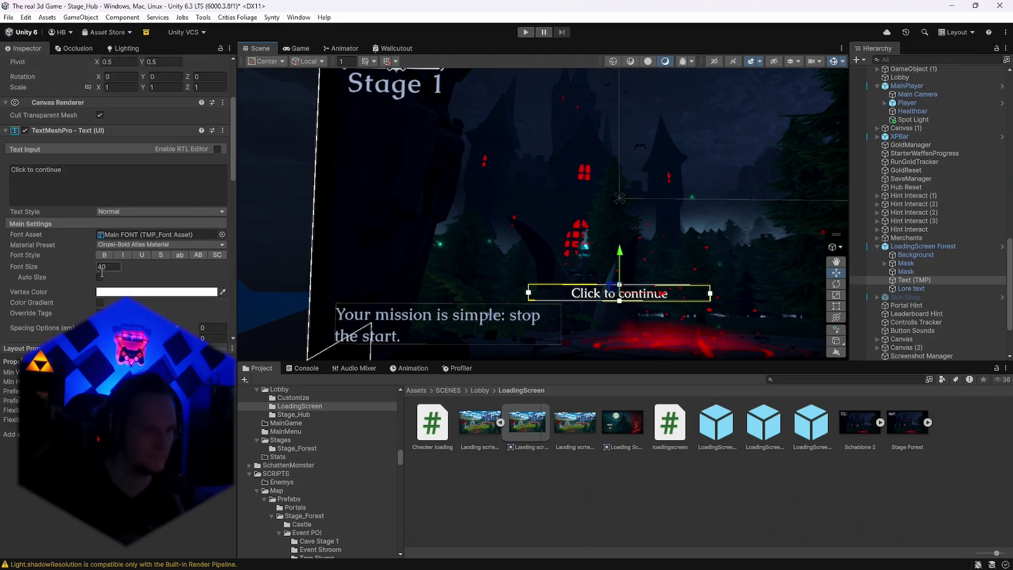
click(111, 291)
click(120, 250)
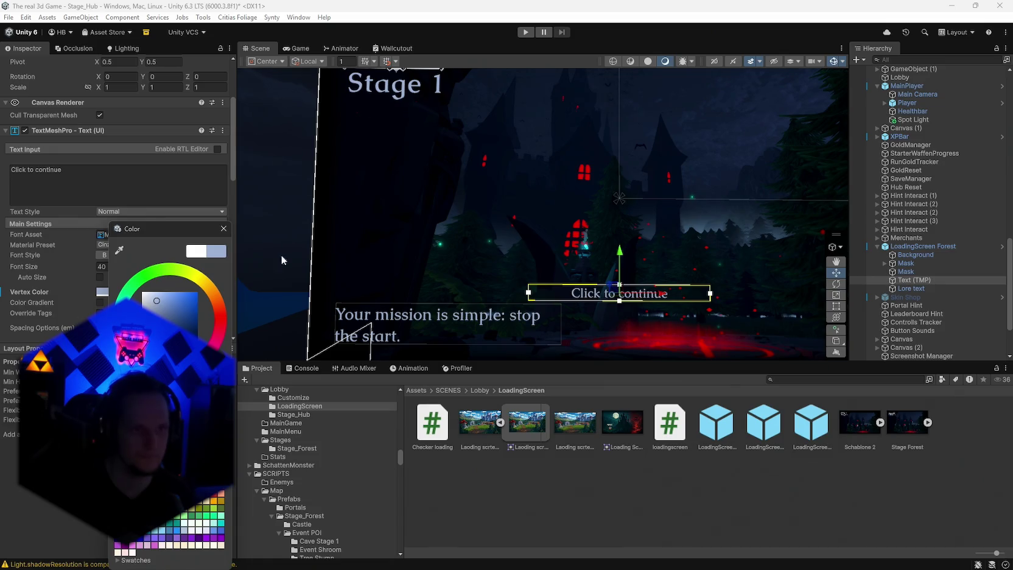
click(224, 229)
Reorient the view around the loading screen and widen the Inspector panel
mouse_move(609, 244)
mouse_down()
mouse_move(694, 250)
mouse_move(687, 235)
mouse_up()
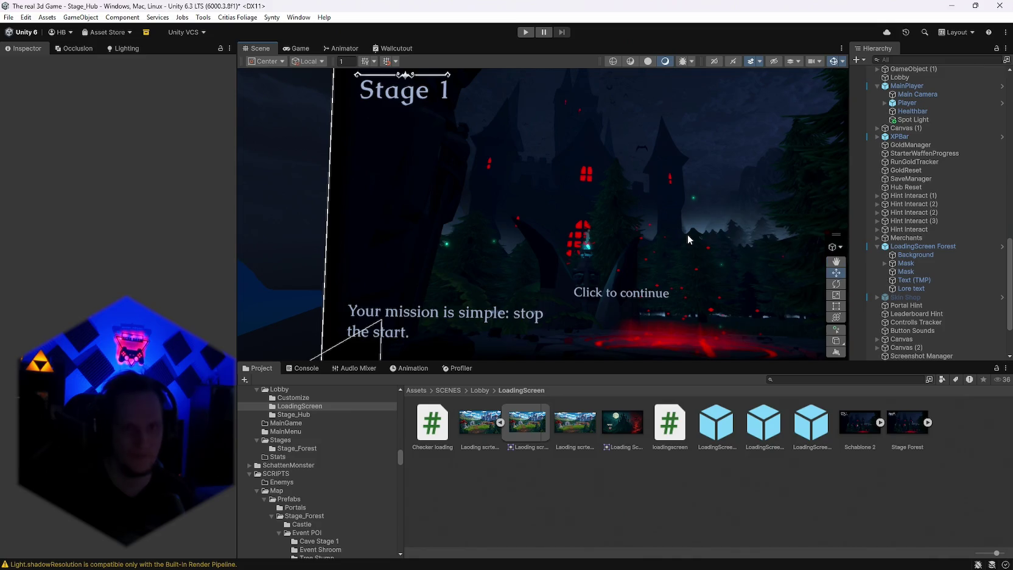
click(662, 247)
drag(403, 172, 239, 178)
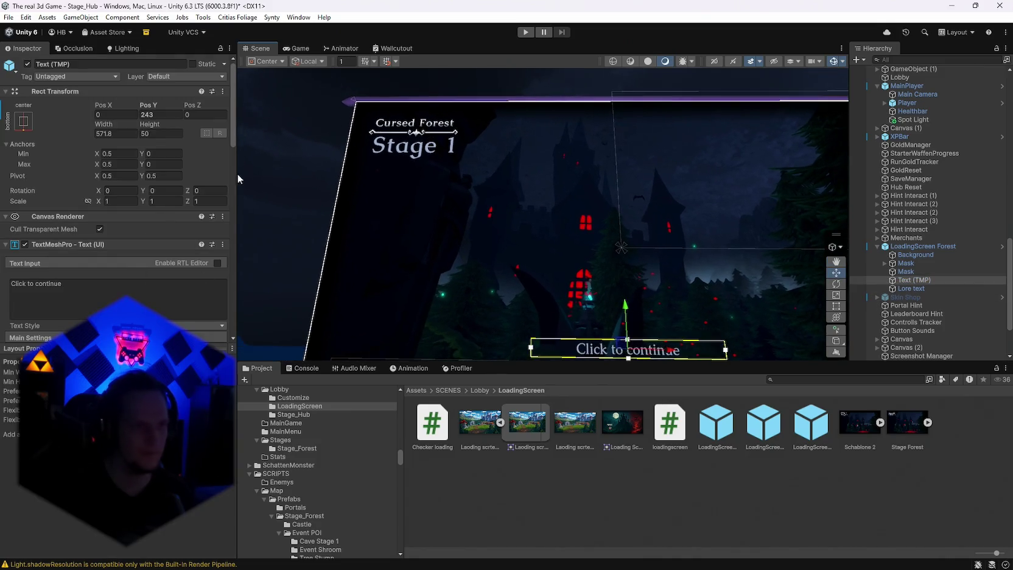
scroll(153, 287, down, 4)
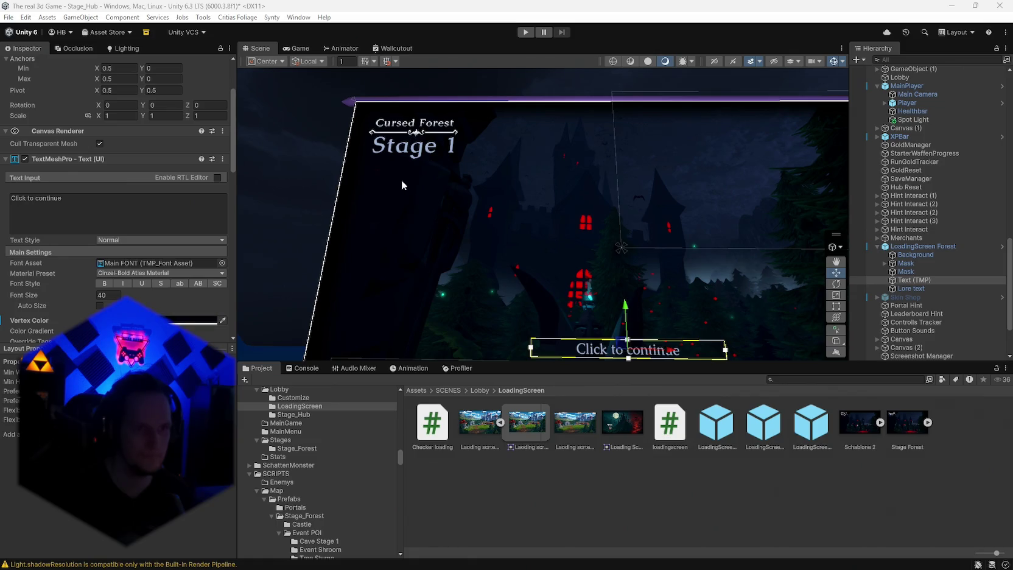
drag(238, 296, 260, 295)
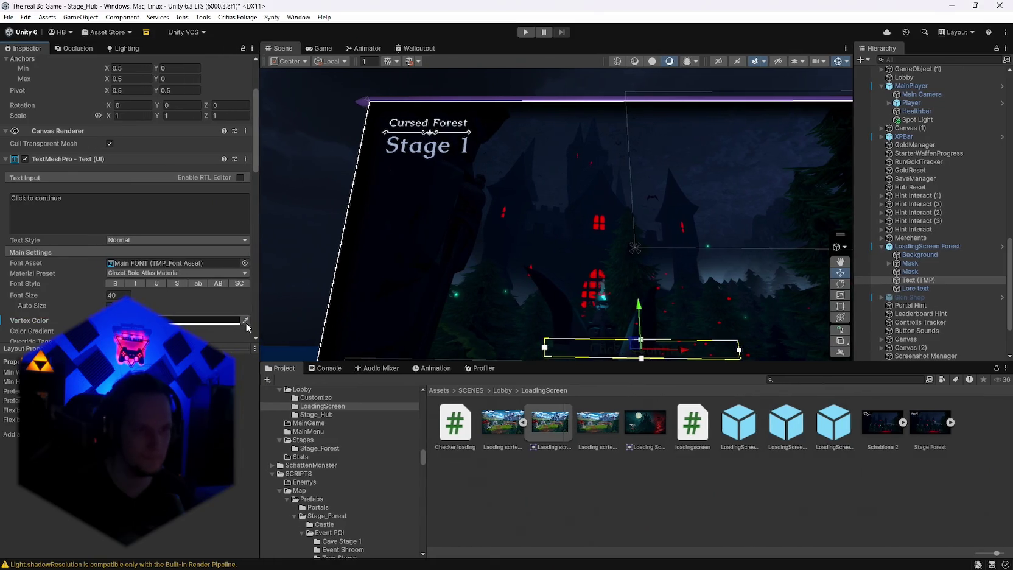
mouse_move(449, 241)
mouse_down()
mouse_move(344, 219)
mouse_move(491, 171)
mouse_up()
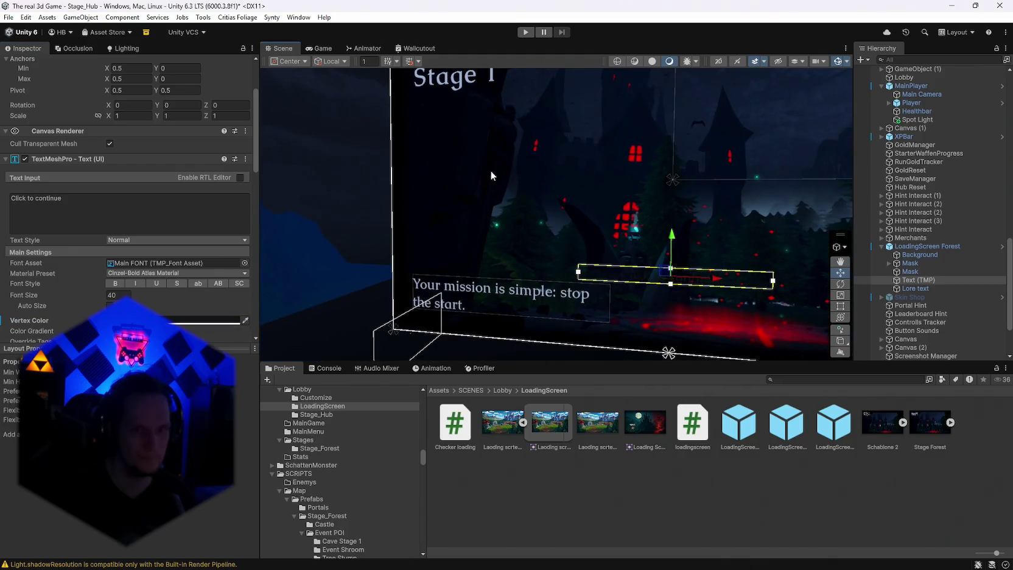
click(396, 241)
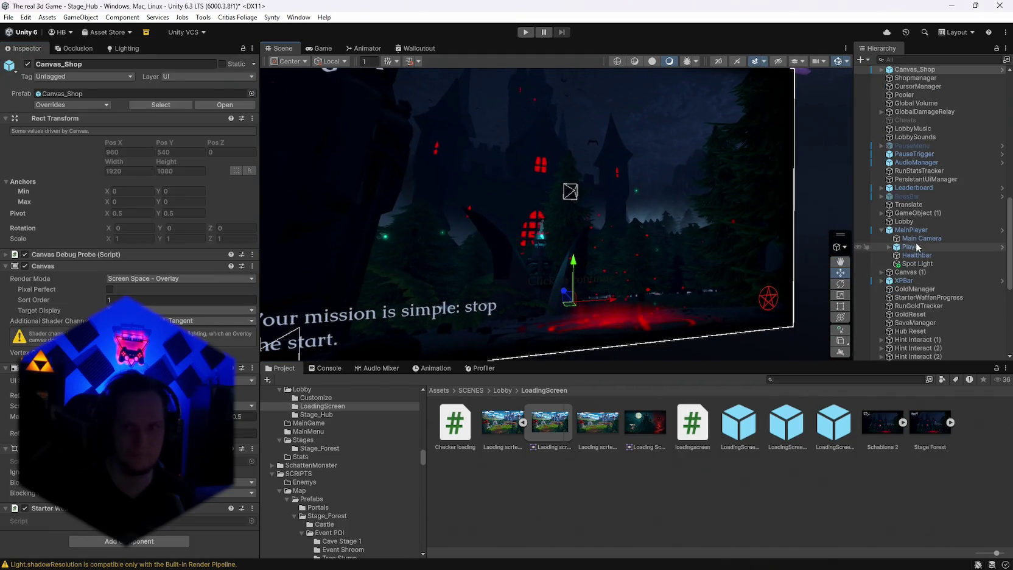
scroll(931, 234, up, 3)
scroll(932, 224, down, 8)
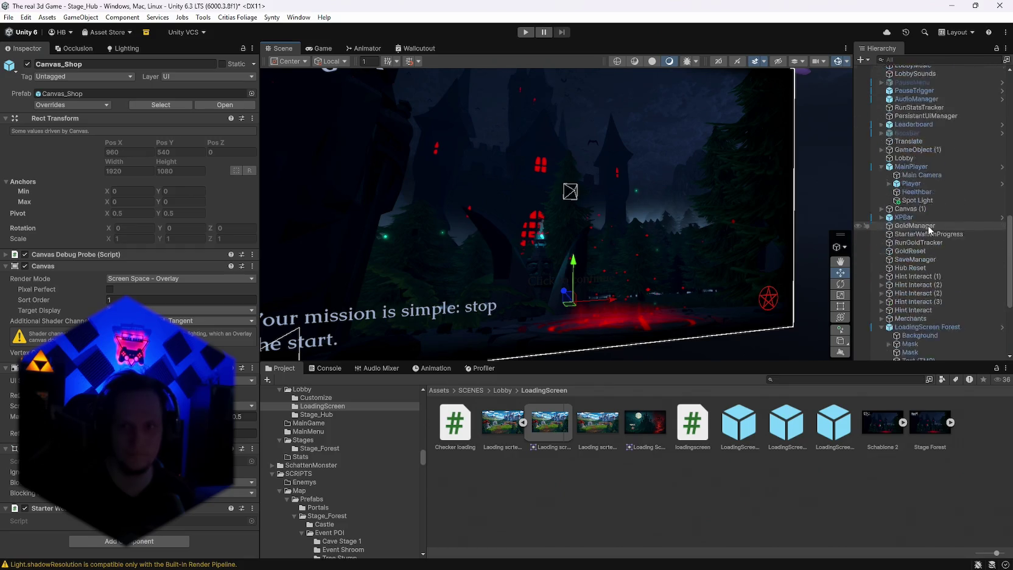
double_click(917, 212)
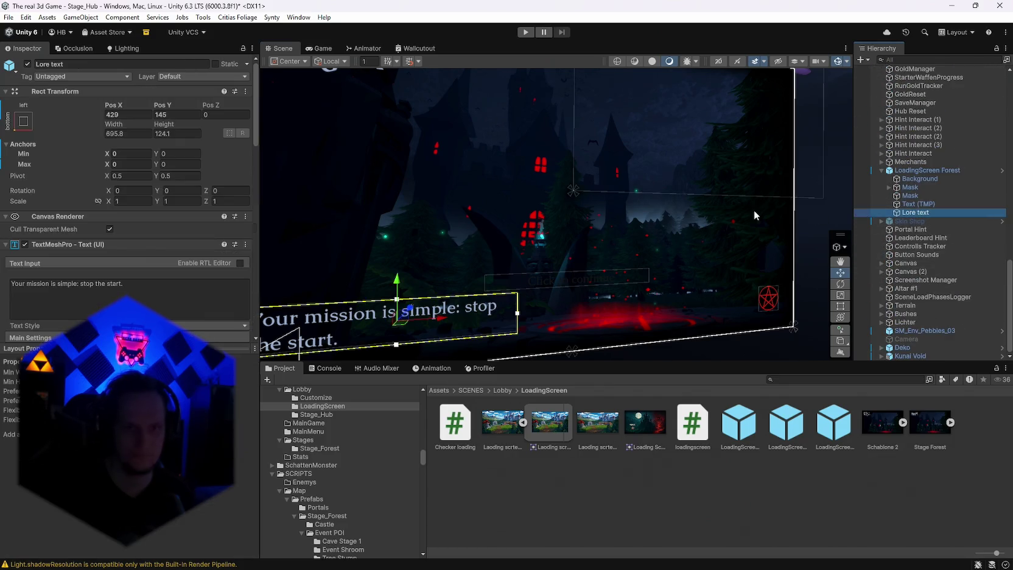
Eyedrop the white 'F' of Cursed Forest into the Click to continue prompt's Vertex Color
click(907, 204)
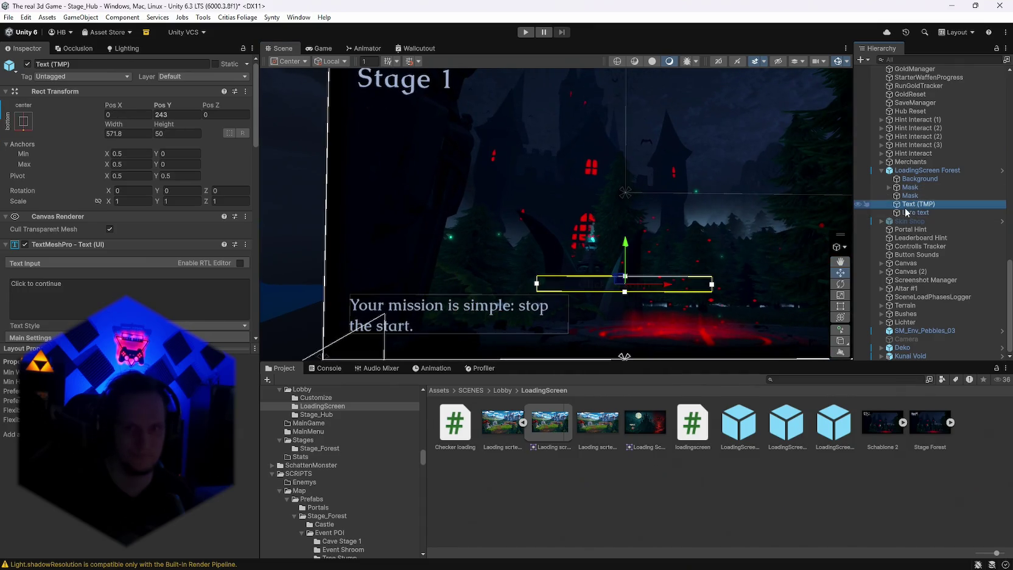
scroll(201, 265, down, 4)
click(117, 292)
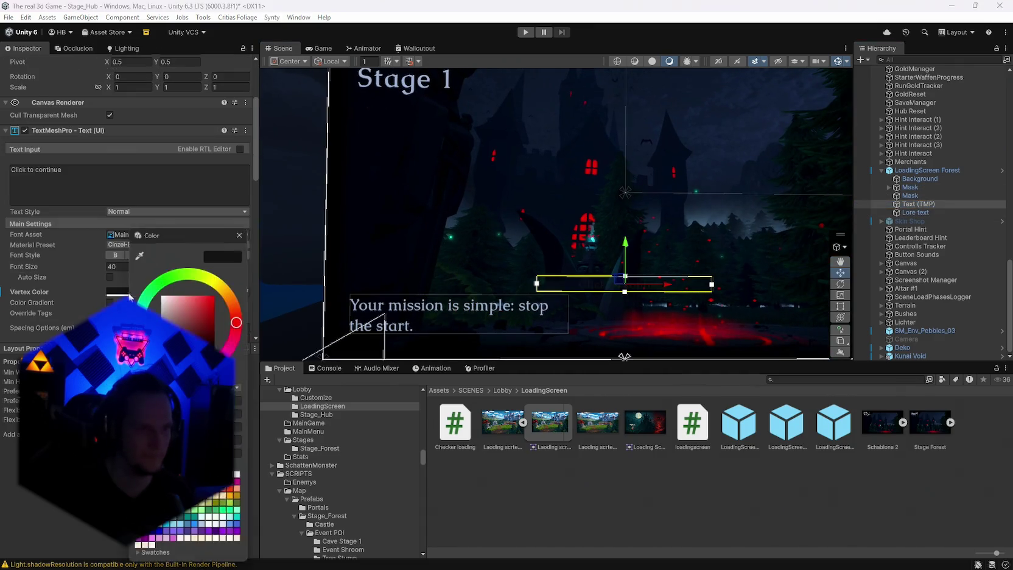
click(139, 251)
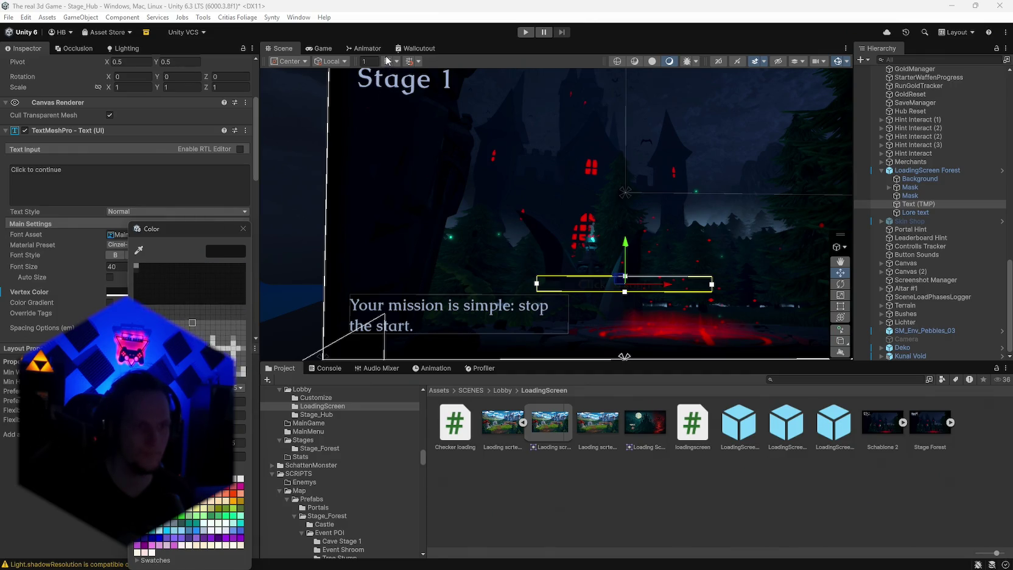
click(360, 102)
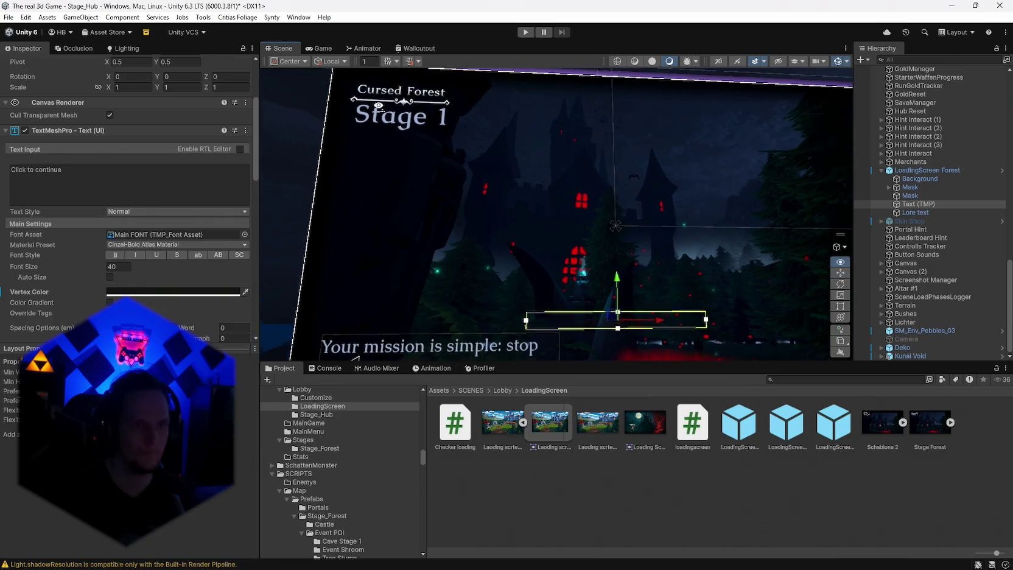
click(190, 250)
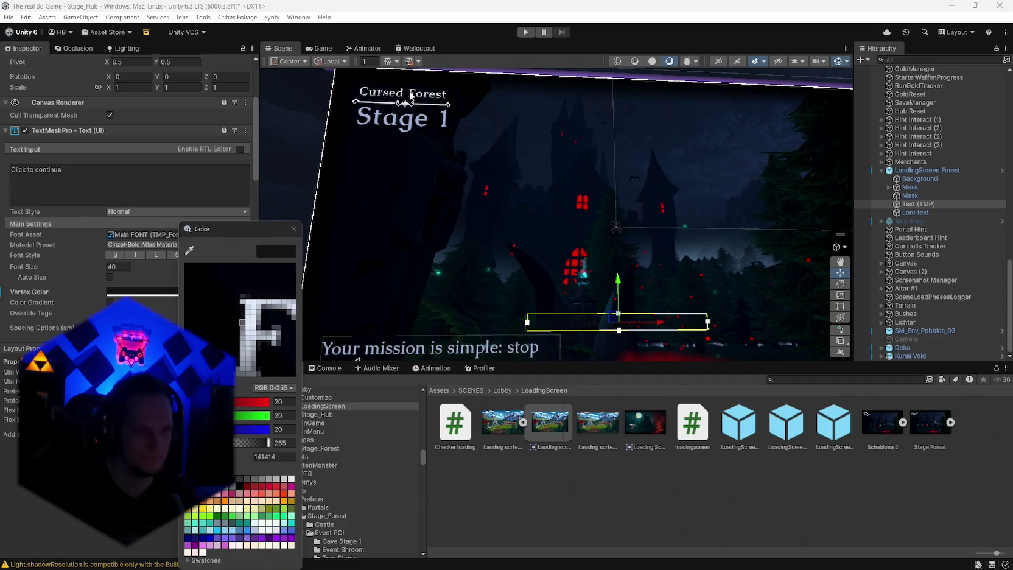
click(410, 96)
mouse_move(410, 95)
mouse_down()
mouse_move(649, 218)
mouse_move(398, 218)
mouse_up()
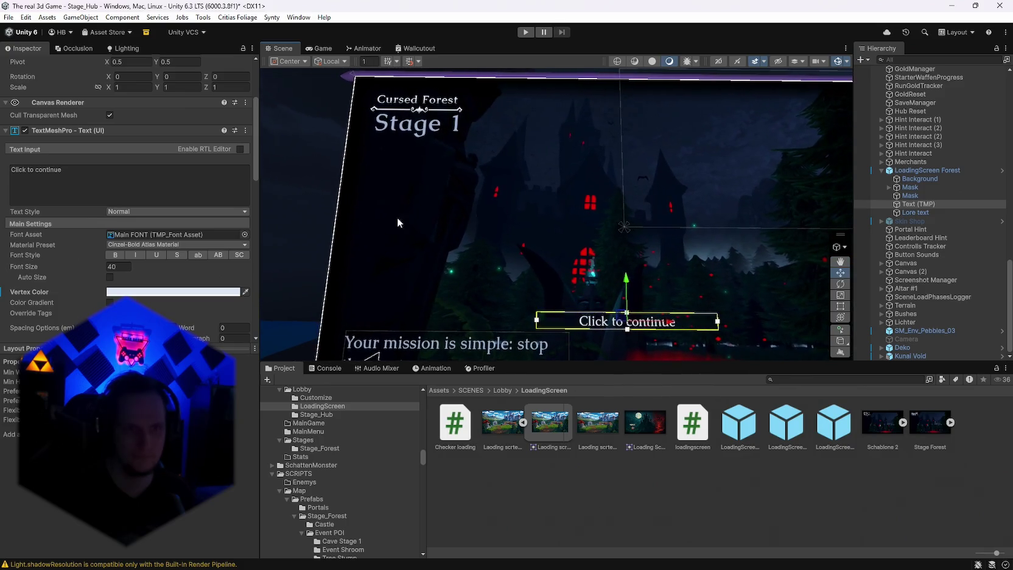
click(467, 222)
mouse_move(467, 223)
mouse_down()
mouse_move(475, 242)
mouse_move(502, 254)
mouse_move(482, 227)
mouse_move(479, 255)
mouse_up()
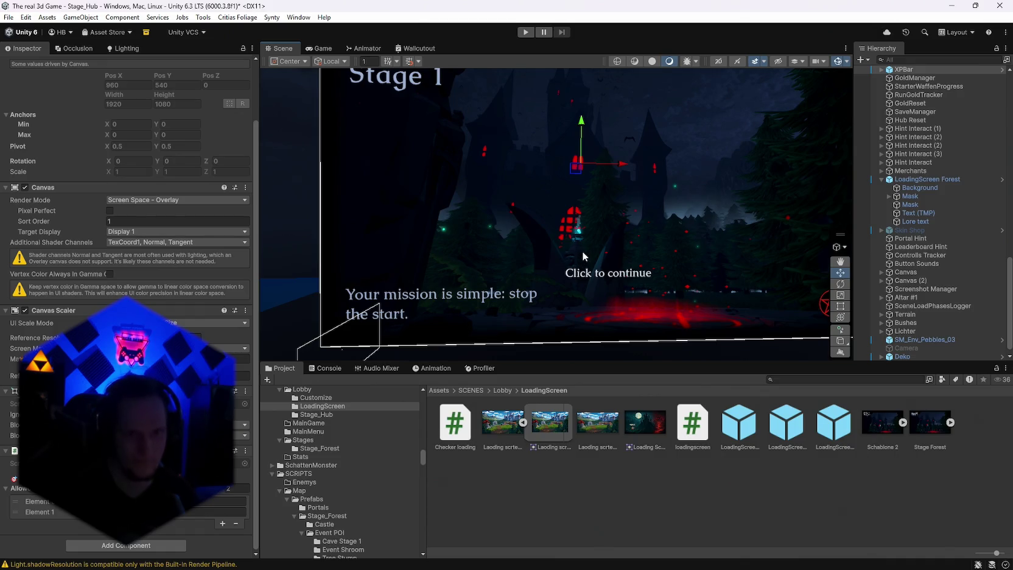
Reframe the Stage 1 card and check the Click to continue prompt's colour
drag(595, 251, 755, 253)
drag(672, 248, 498, 318)
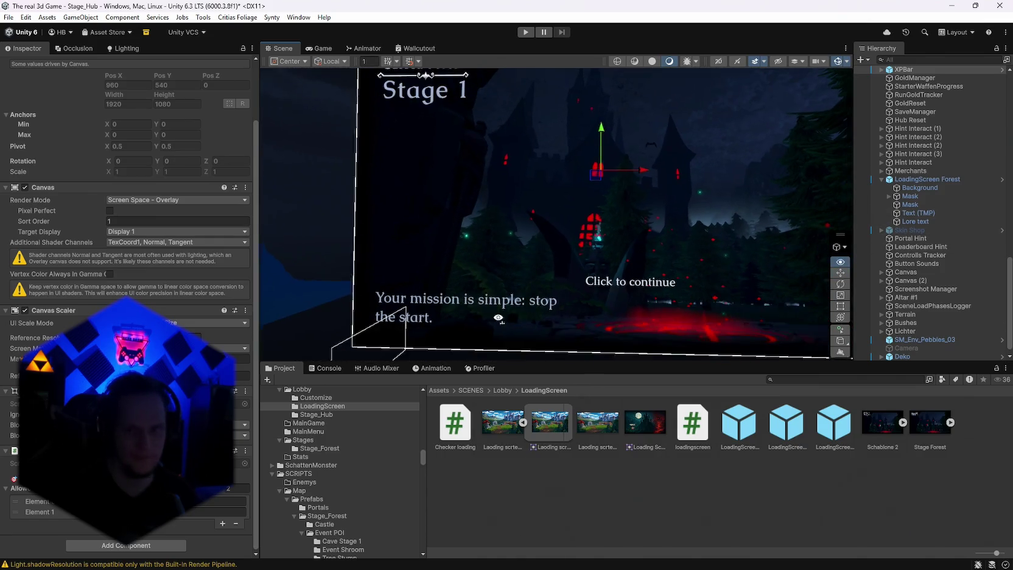
click(919, 212)
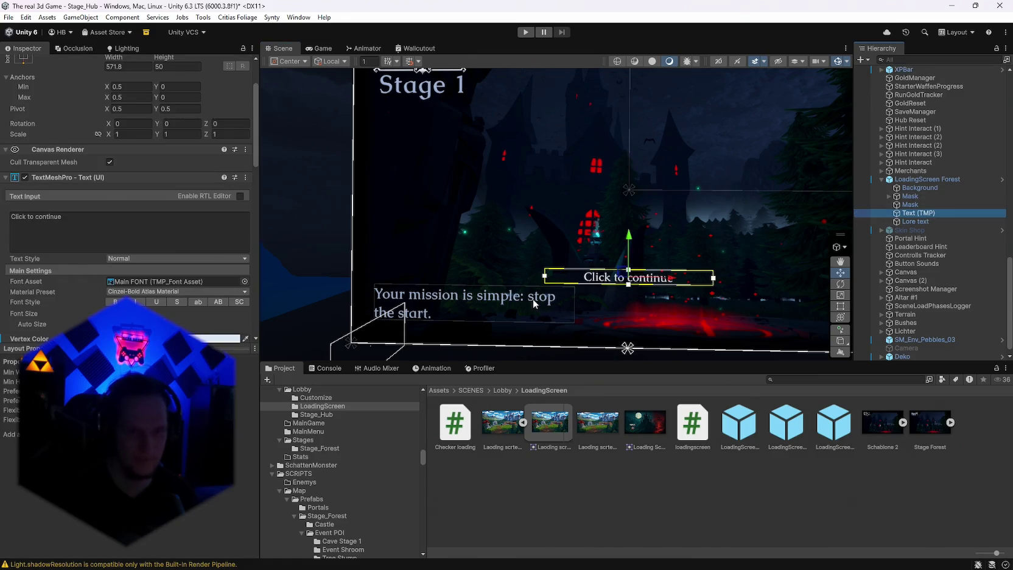
scroll(144, 306, down, 3)
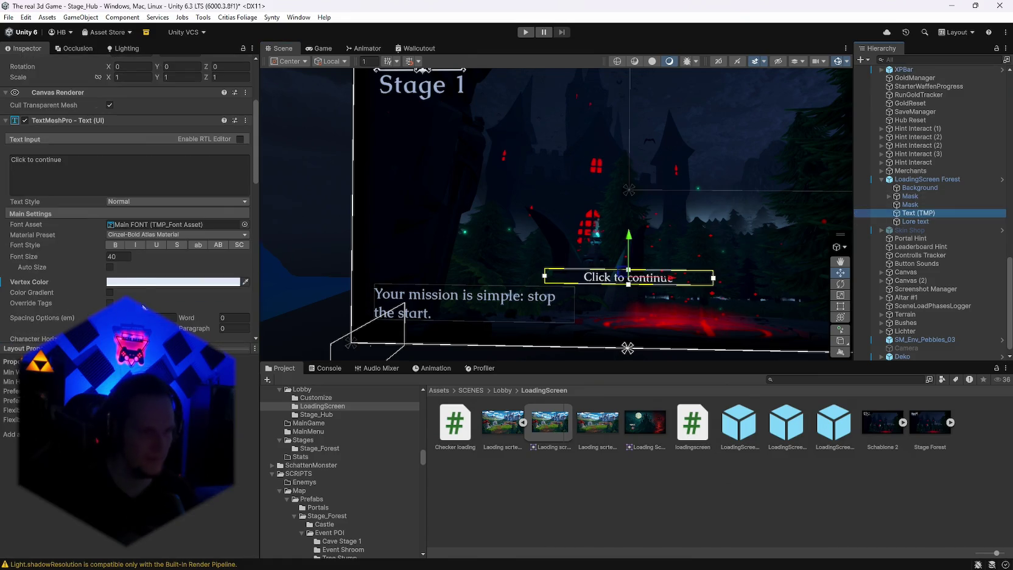
click(152, 282)
click(259, 229)
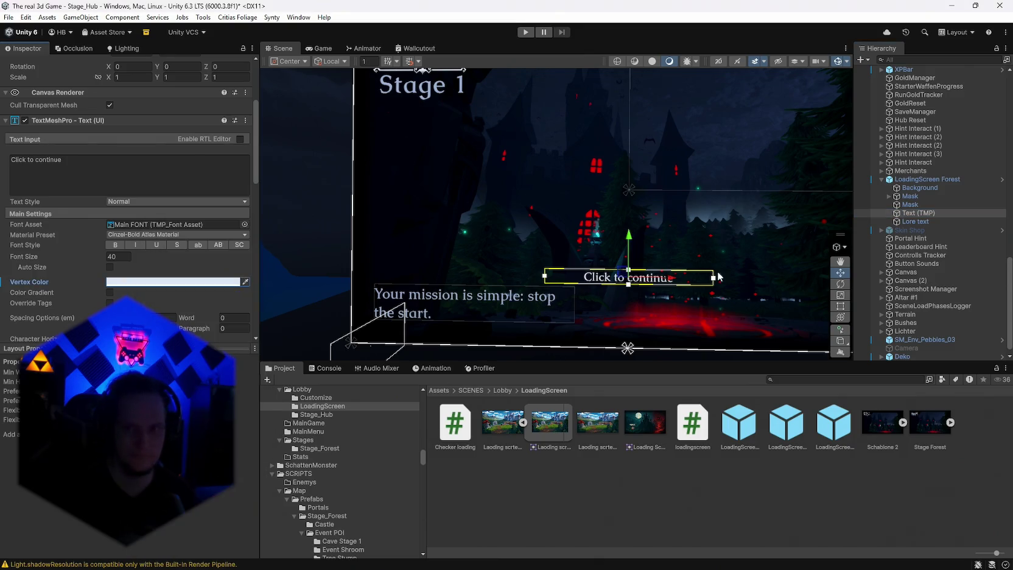
Set the Lore text's Vertex Color to hex DEE7F7
click(916, 221)
click(150, 294)
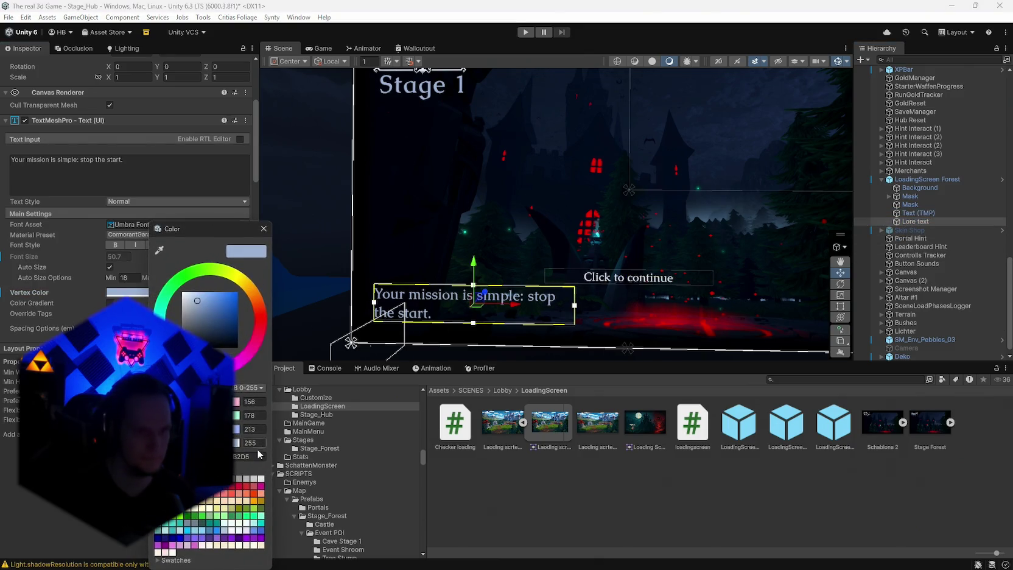
text(DEE7F7)
click(335, 223)
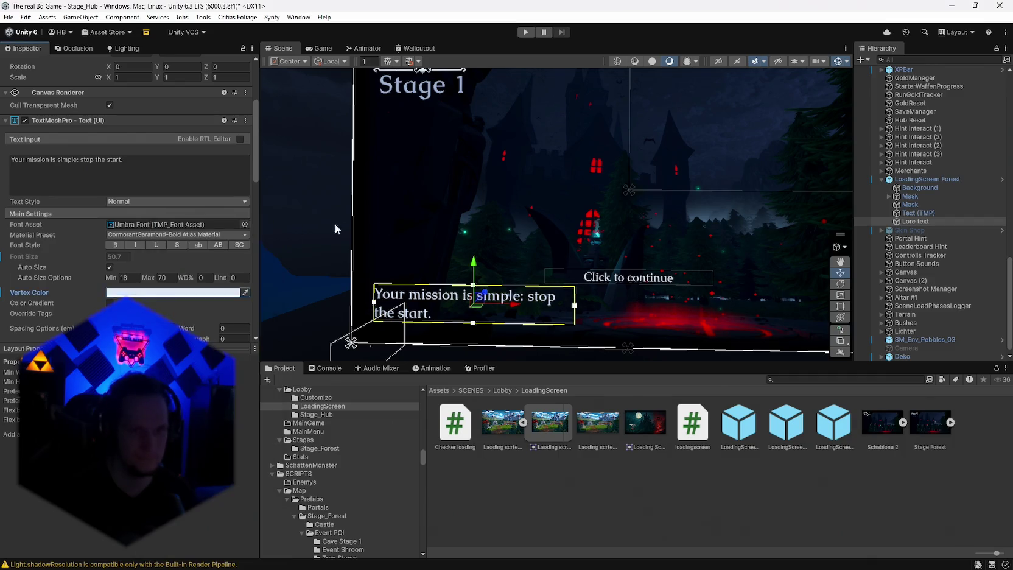
click(330, 162)
mouse_move(329, 162)
mouse_down()
mouse_move(417, 207)
mouse_move(398, 204)
mouse_move(417, 203)
mouse_move(408, 194)
mouse_move(393, 205)
mouse_move(407, 199)
mouse_up()
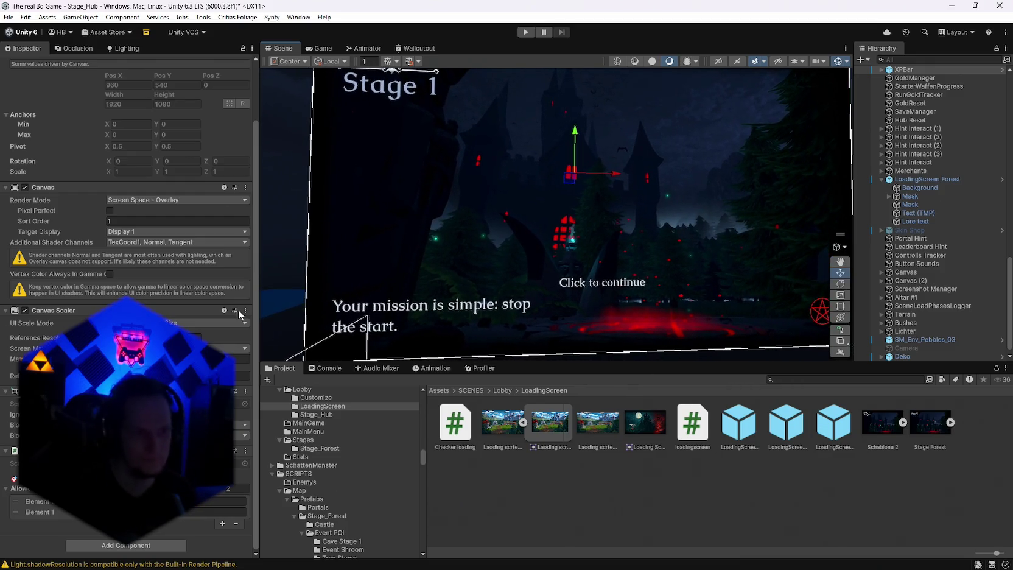
Compare the prompt and lore text colours, then switch to the Photoshop loading-screen document
click(919, 213)
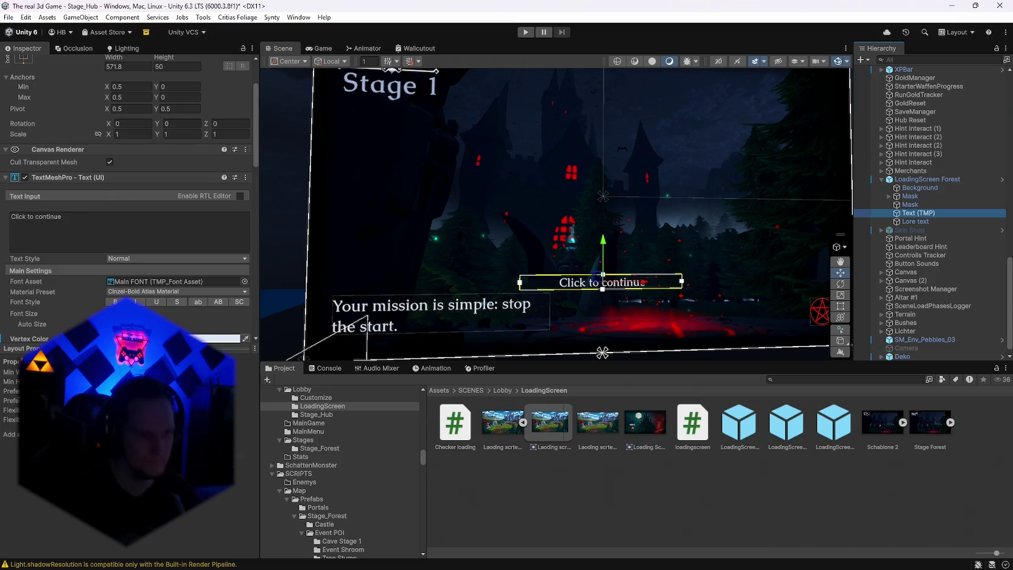
click(232, 339)
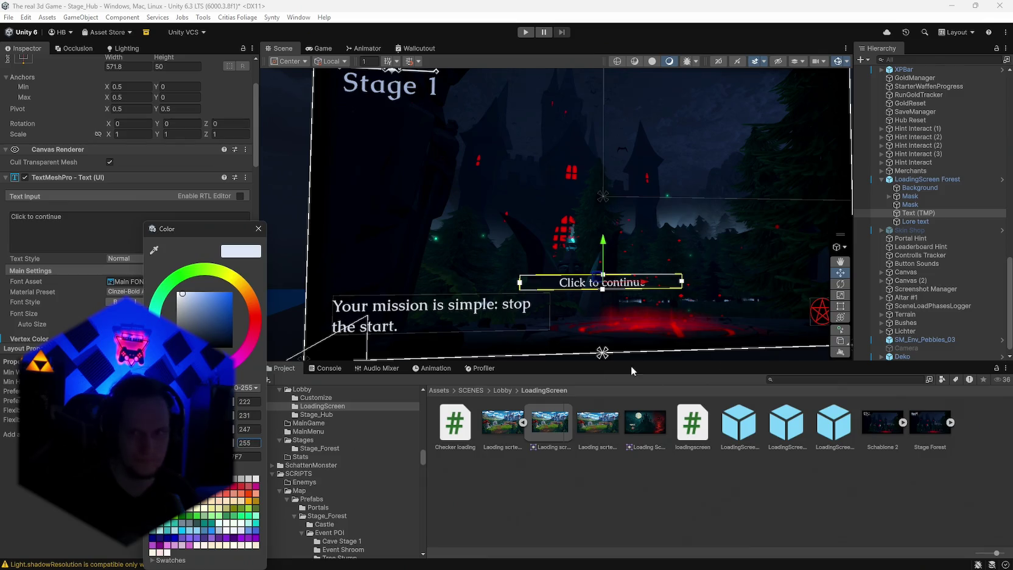
click(913, 223)
scroll(128, 244, down, 3)
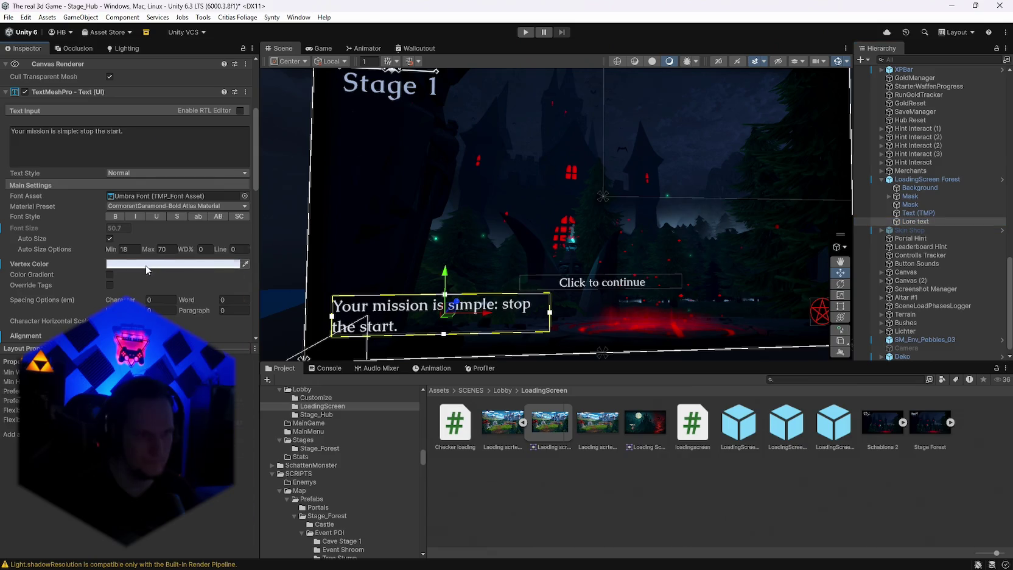
click(125, 264)
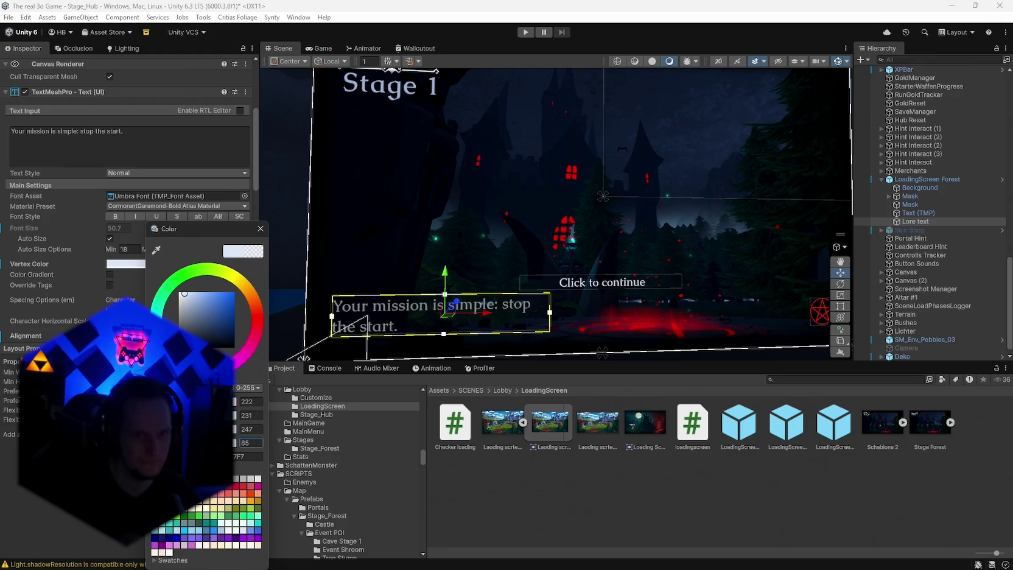
click(289, 160)
mouse_move(288, 160)
mouse_down()
mouse_move(439, 222)
mouse_move(424, 234)
mouse_up()
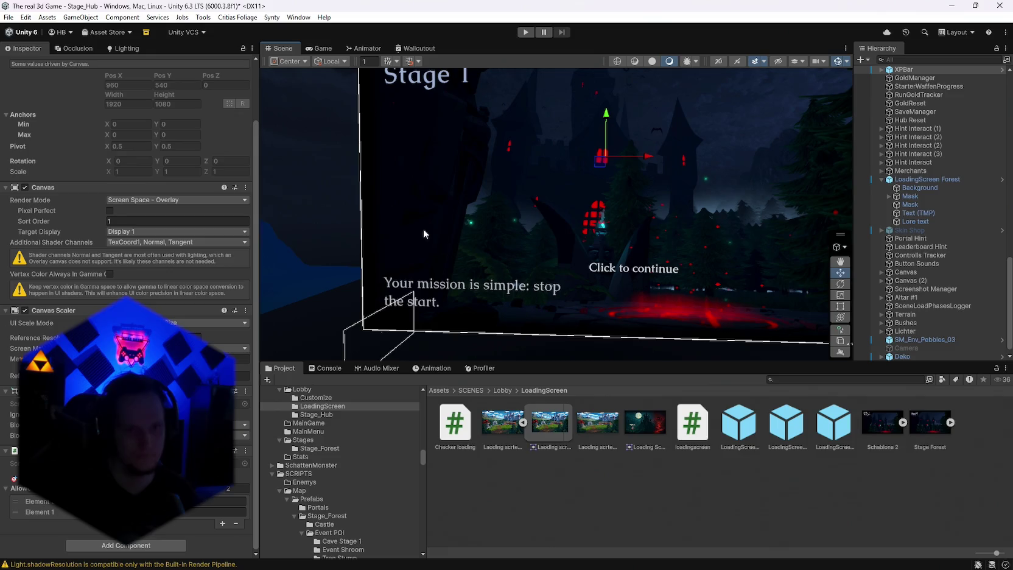
scroll(520, 200, up, 2)
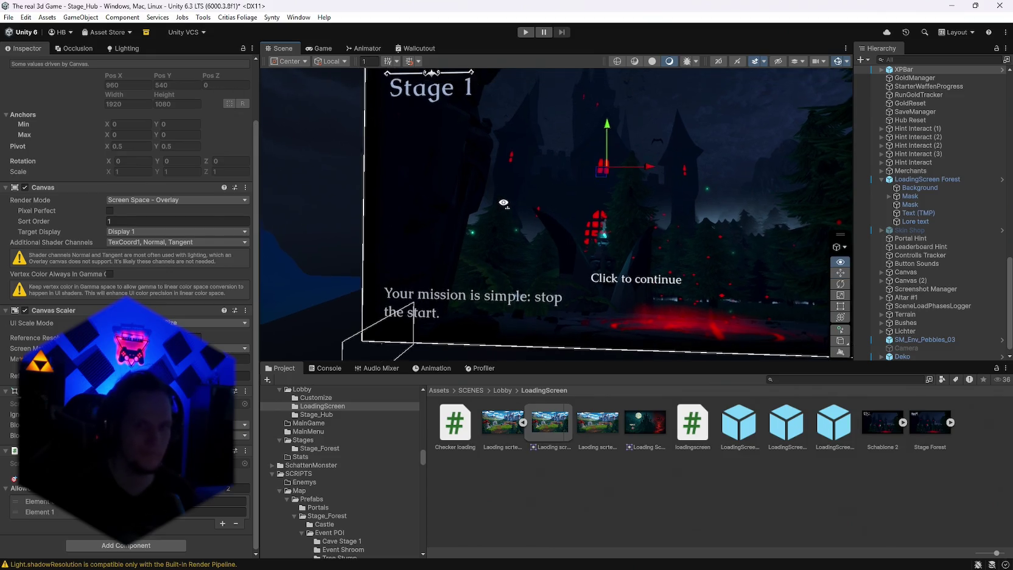
drag(521, 200, 518, 208)
key(alt+Tab)
click(557, 257)
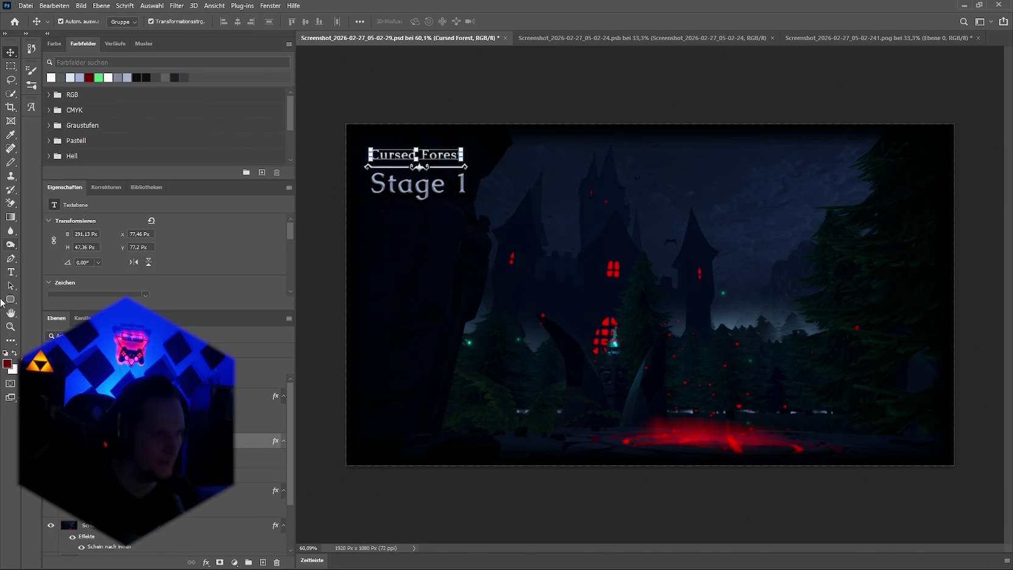
Target the background screenshot layer and revert to an earlier burn step in History
click(11, 234)
click(11, 246)
click(183, 525)
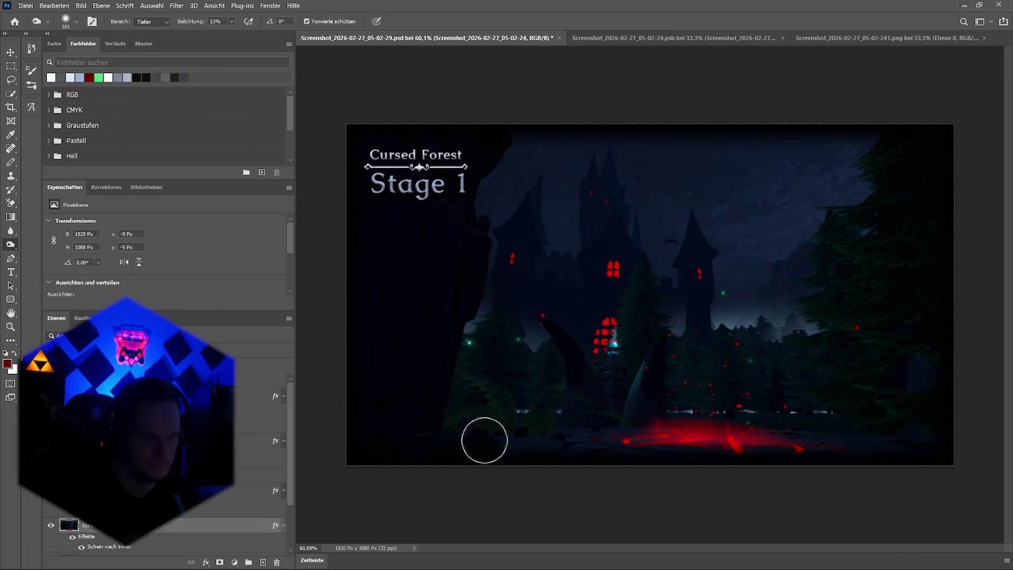
click(65, 21)
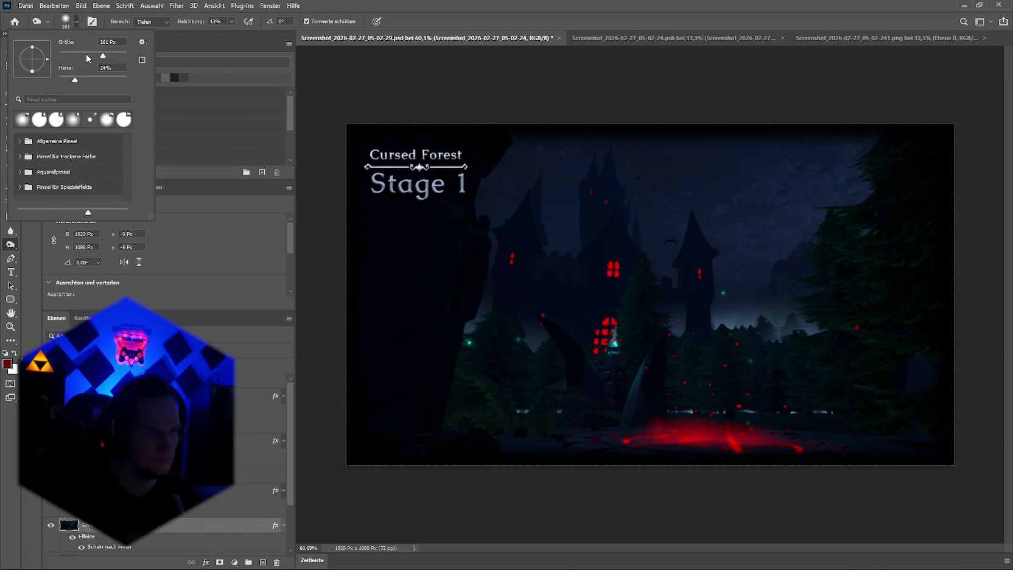
key(Return)
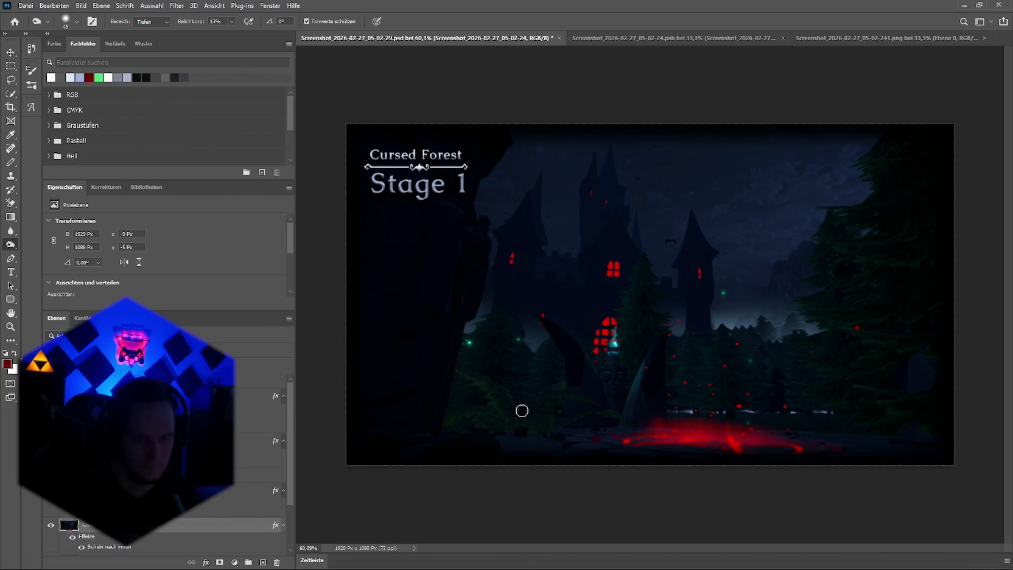
scroll(602, 418, down, 2)
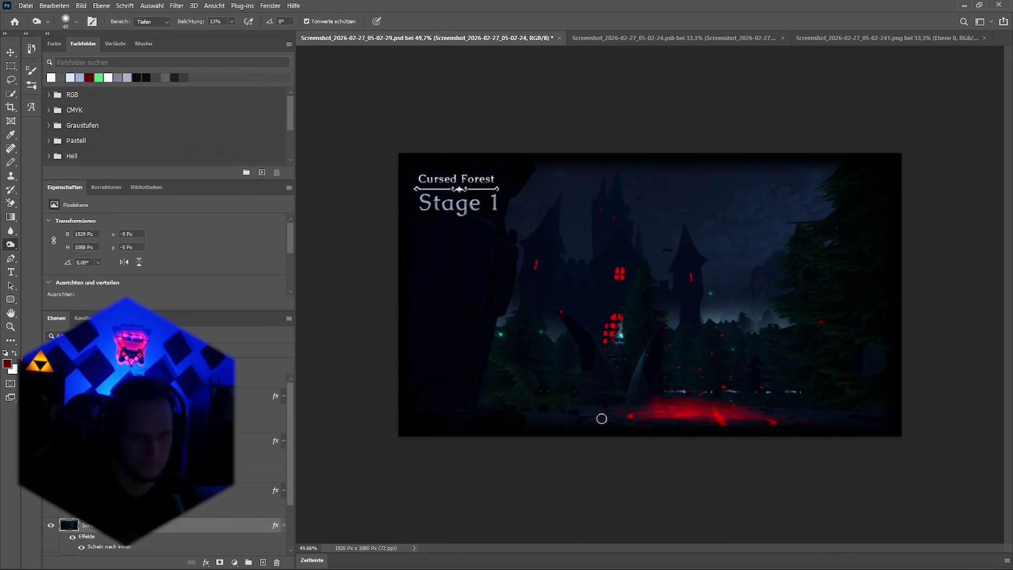
scroll(602, 418, up, 5)
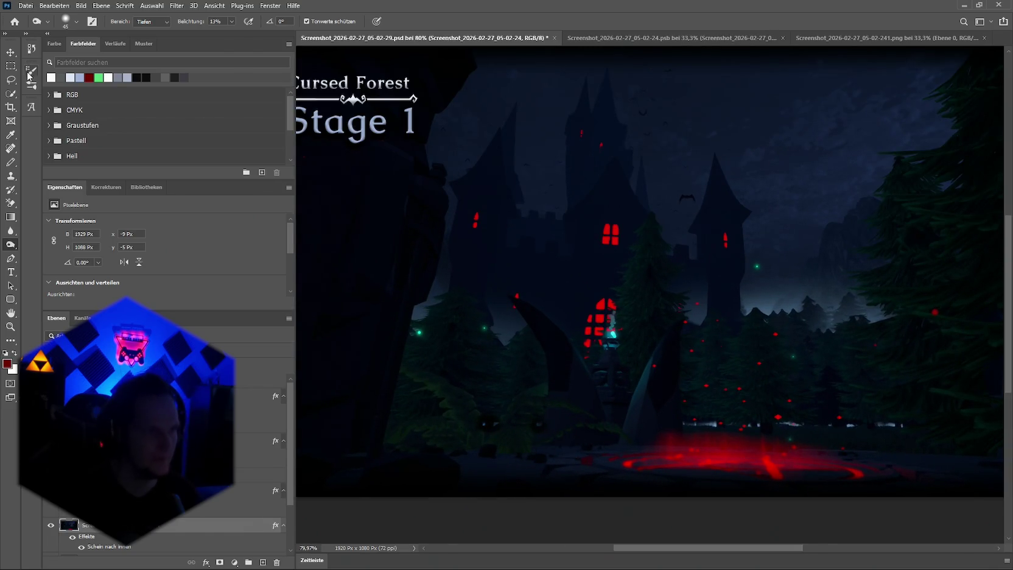
click(32, 50)
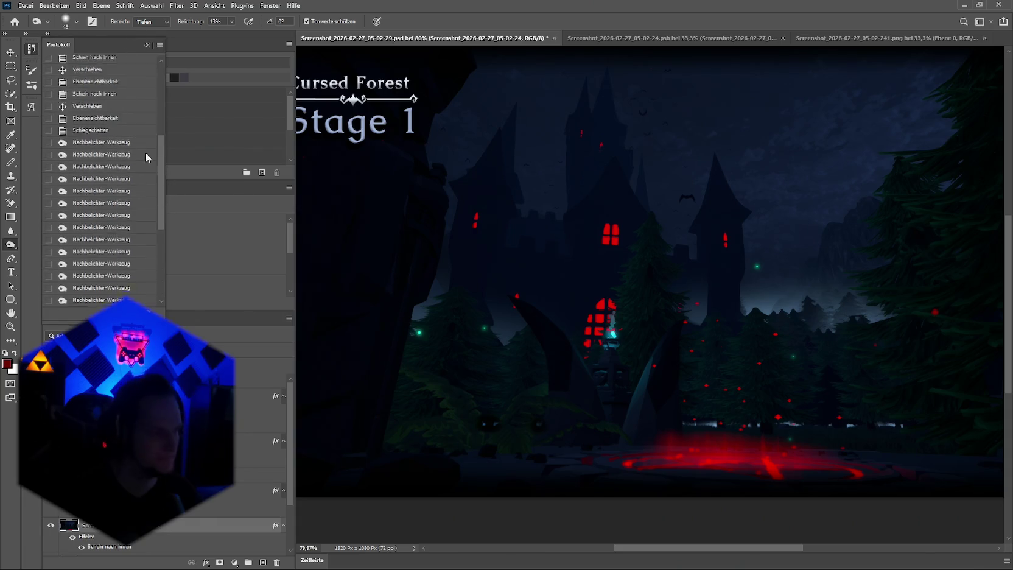
scroll(156, 149, down, 5)
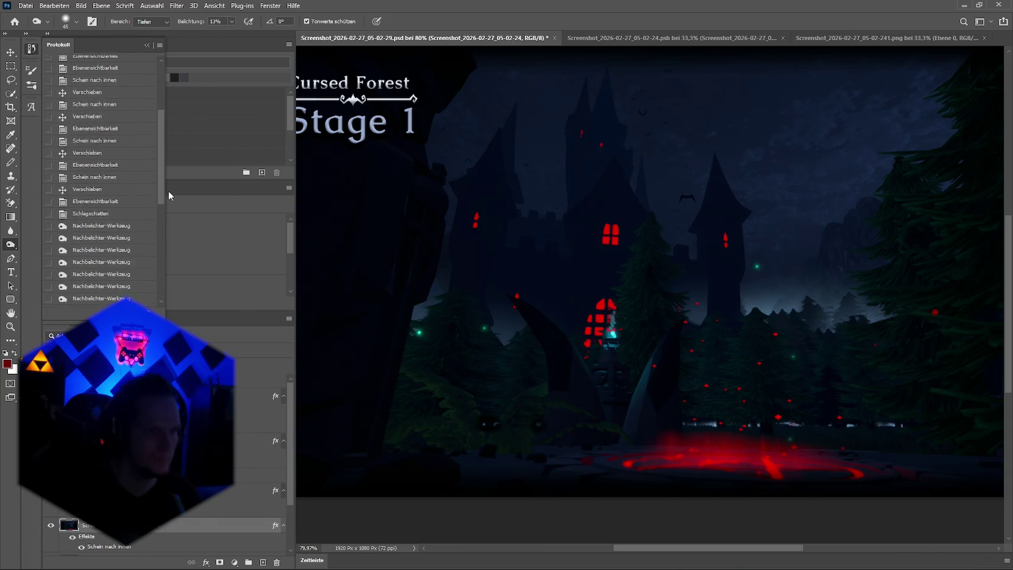
click(103, 171)
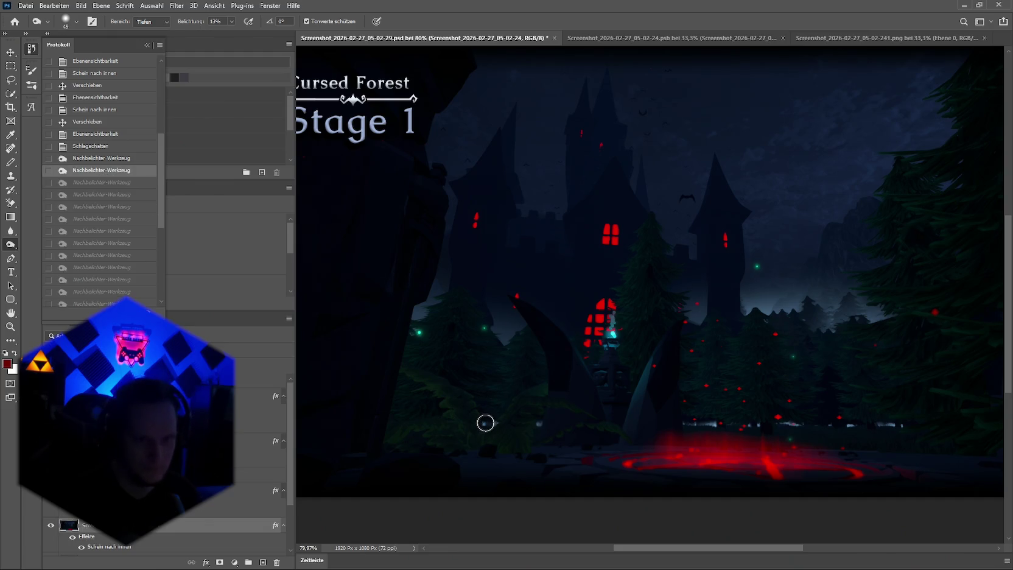
scroll(487, 426, up, 8)
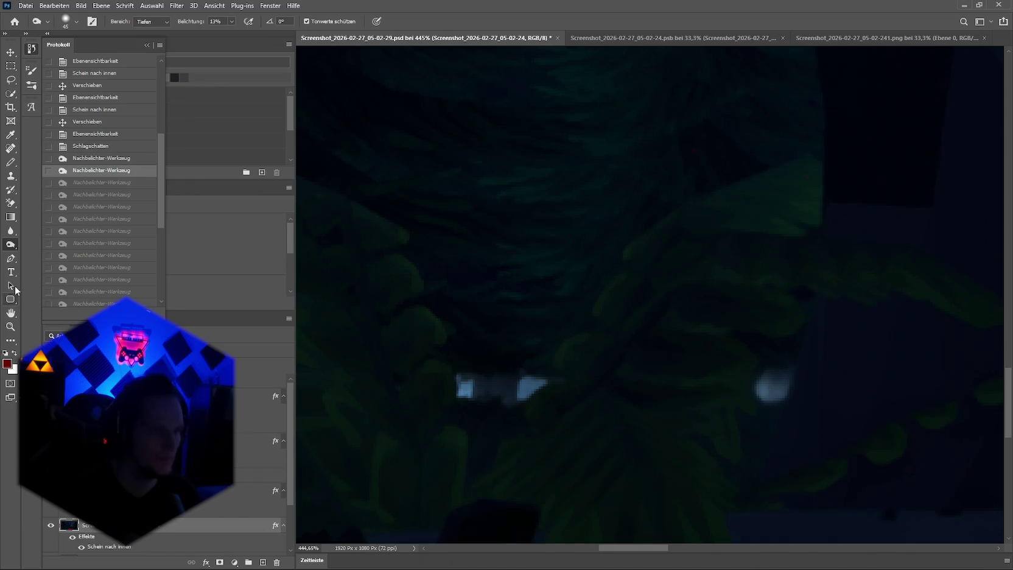
Smudge the bright light spots into the surrounding dark foliage with the Smudge tool
key(e)
key(r)
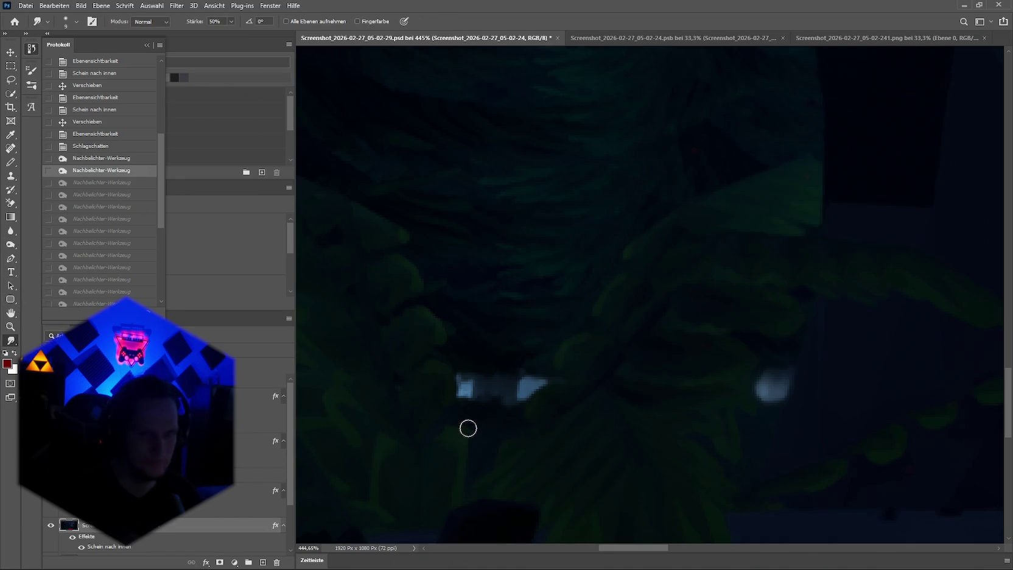
mouse_move(545, 397)
mouse_down()
mouse_move(531, 381)
mouse_move(522, 390)
mouse_up()
mouse_move(524, 392)
mouse_down()
mouse_move(448, 378)
mouse_move(458, 384)
mouse_move(448, 395)
mouse_move(475, 380)
mouse_move(464, 383)
mouse_up()
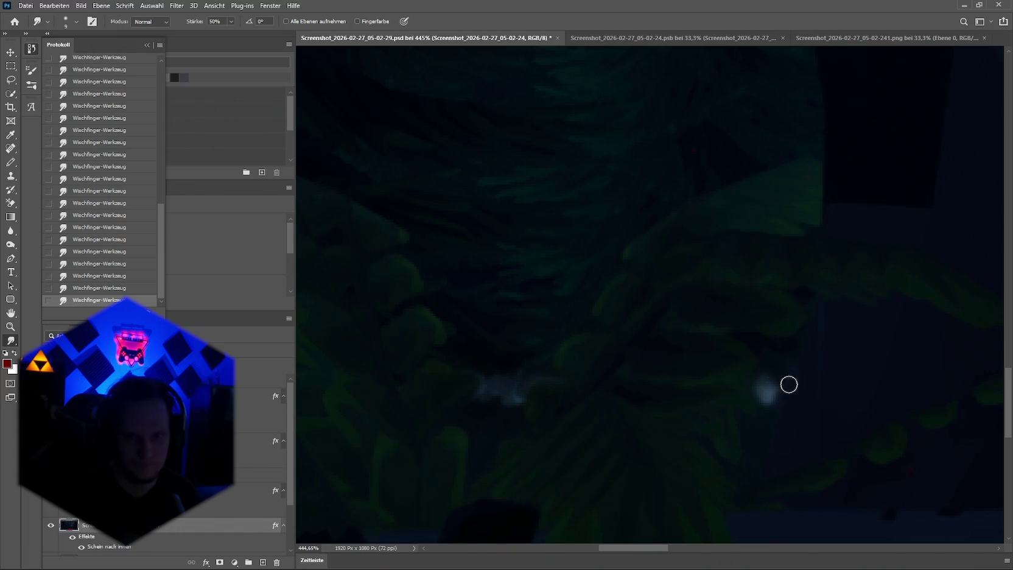
drag(767, 391, 778, 379)
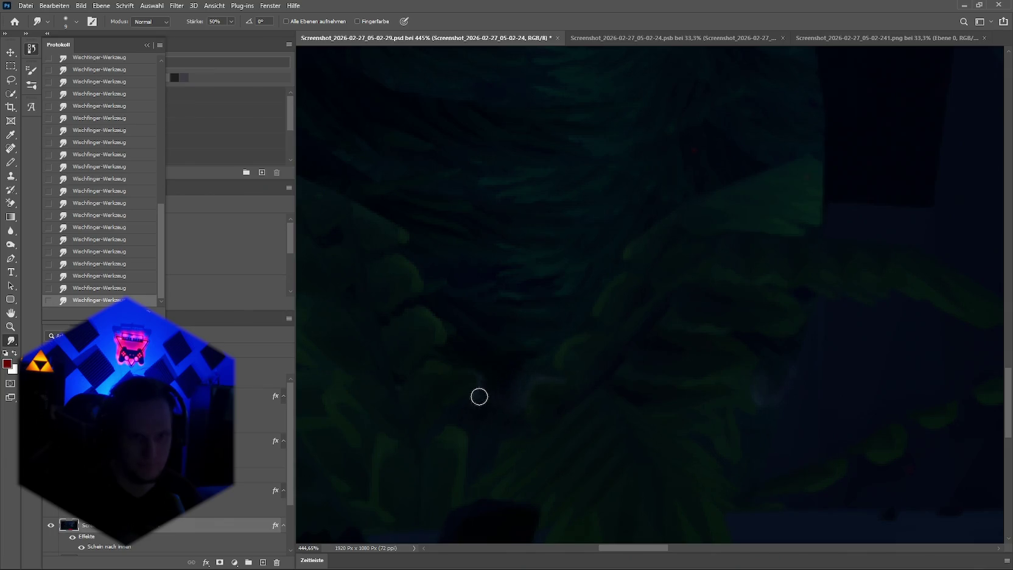
scroll(509, 396, down, 10)
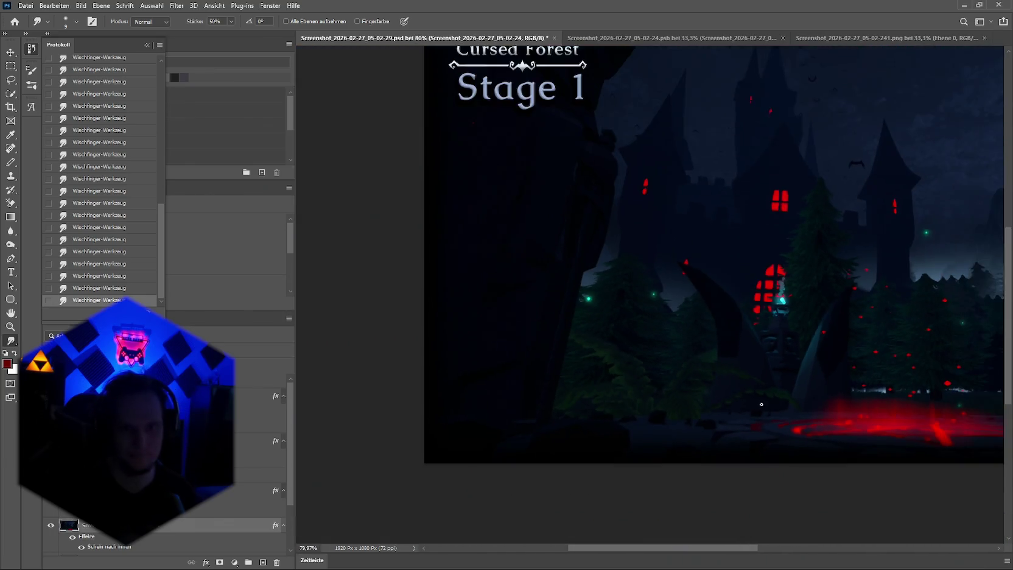
Start Datei > Exportieren > Schnell-Export als PNG, briefly switching to Unity and back
click(26, 6)
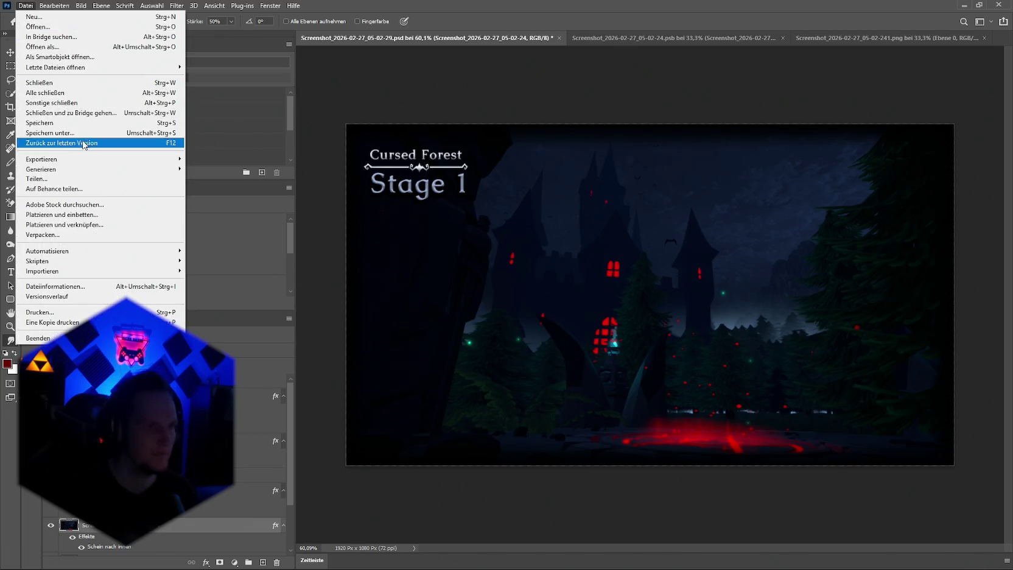
mouse_move(127, 164)
click(225, 158)
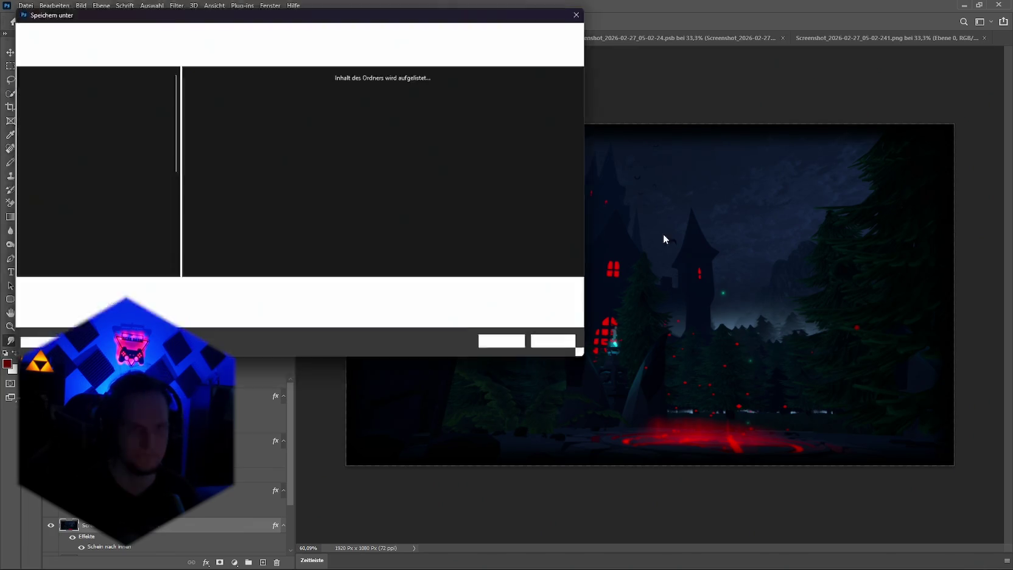
key(alt+Tab)
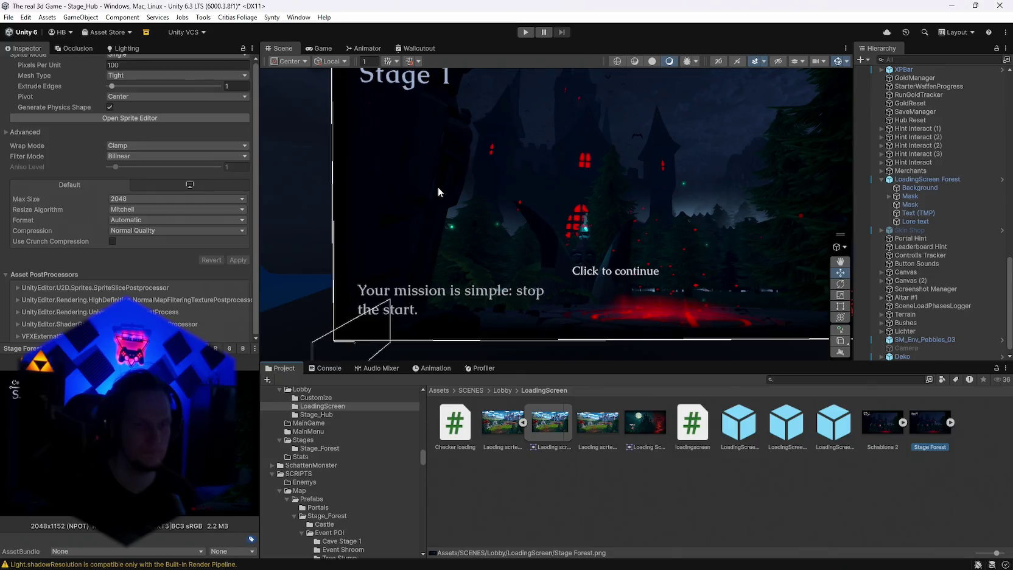
key(alt+Tab)
key(Tab)
Quick-export the PNG over Stage Forest.png in Assets/SCENES/Lobby/LoadingScreen, confirming the overwrite
click(26, 6)
mouse_move(73, 165)
click(225, 158)
click(408, 32)
text(D:\Game Dev\Preset\The real 3d Game\Assets\SCENES\Lobby\LoadingScreen)
key(Return)
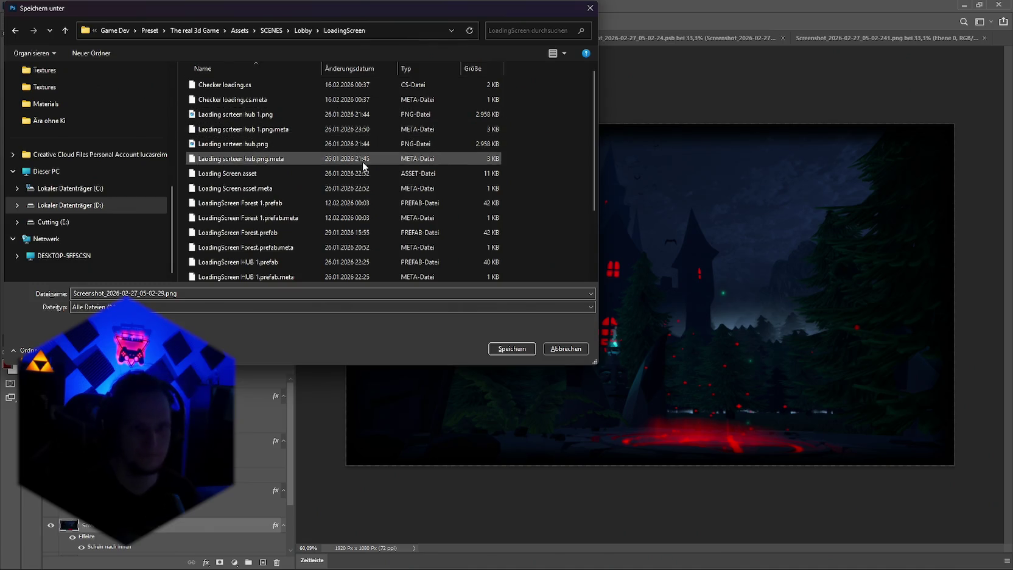
scroll(367, 177, down, 2)
click(240, 261)
click(511, 349)
click(530, 290)
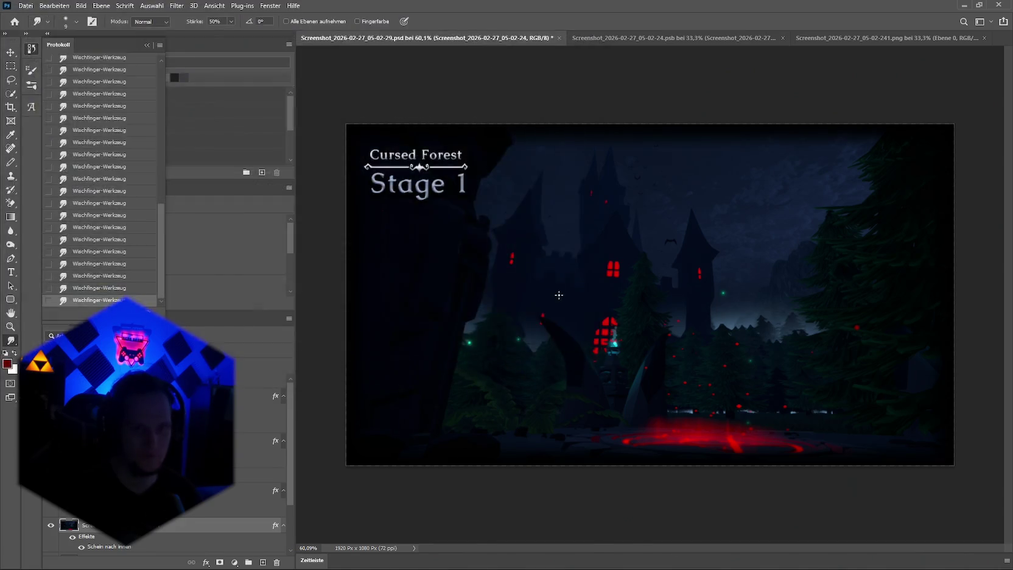
key(alt+Tab)
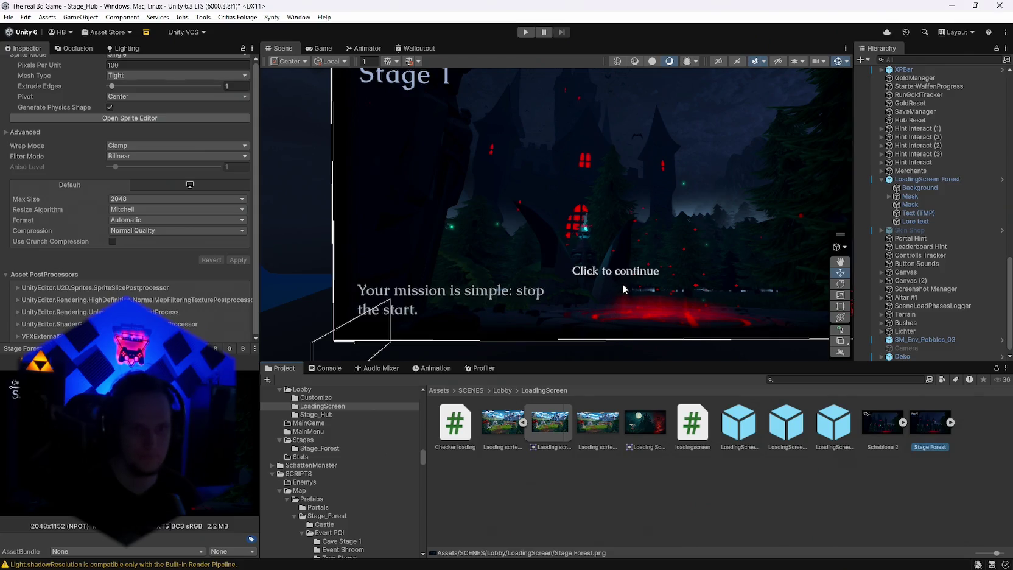
click(829, 508)
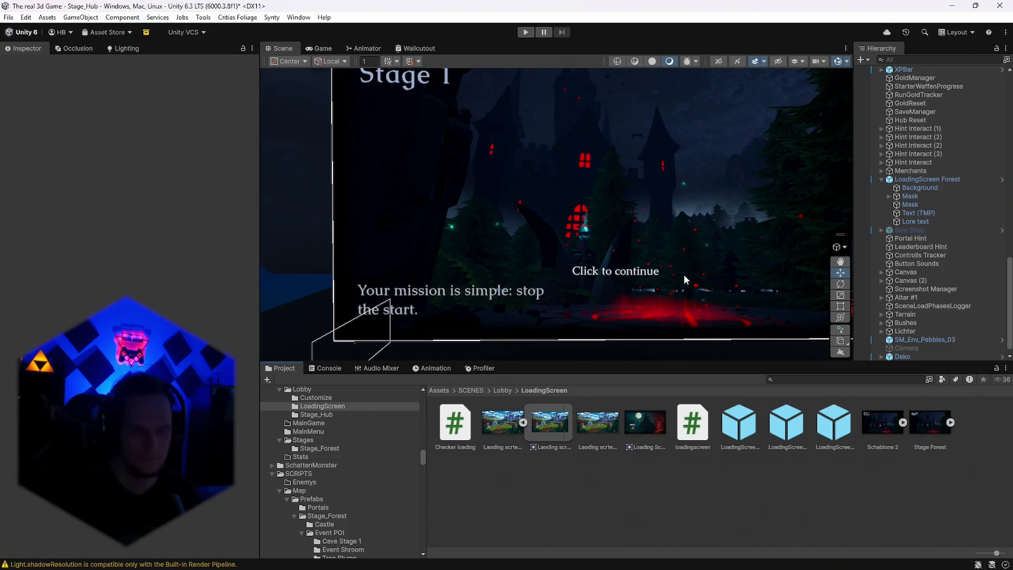
Select the Stage Forest texture and Background object, then Refresh the Project assets
click(945, 451)
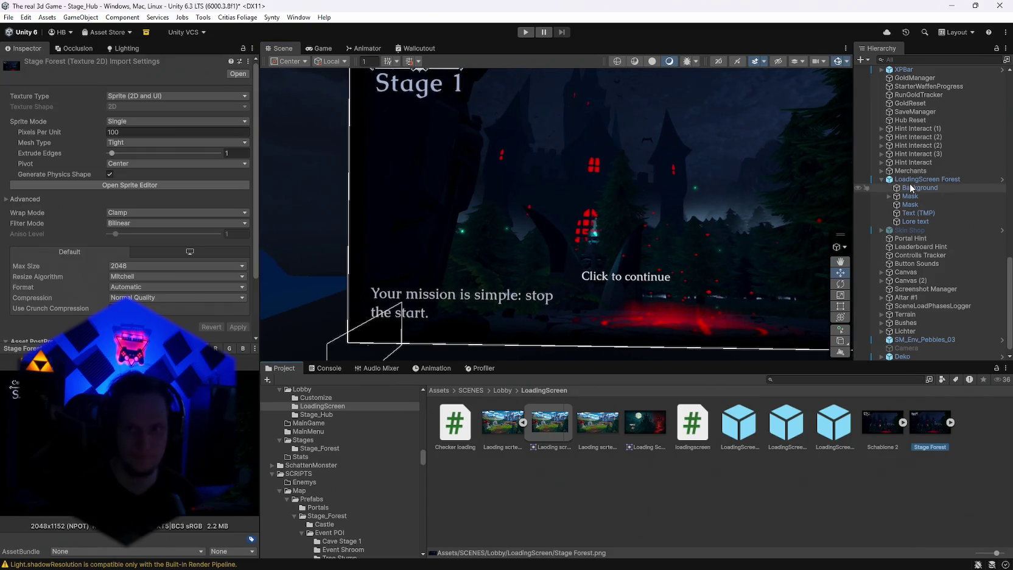
click(925, 179)
click(920, 188)
mouse_move(529, 318)
mouse_down()
mouse_move(137, 267)
mouse_move(176, 262)
mouse_up()
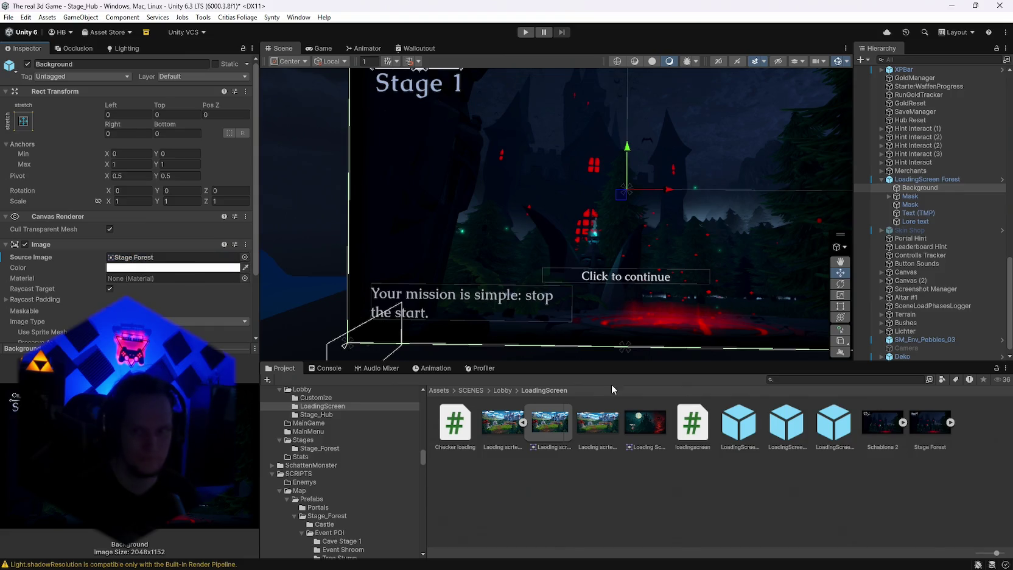
right_click(902, 470)
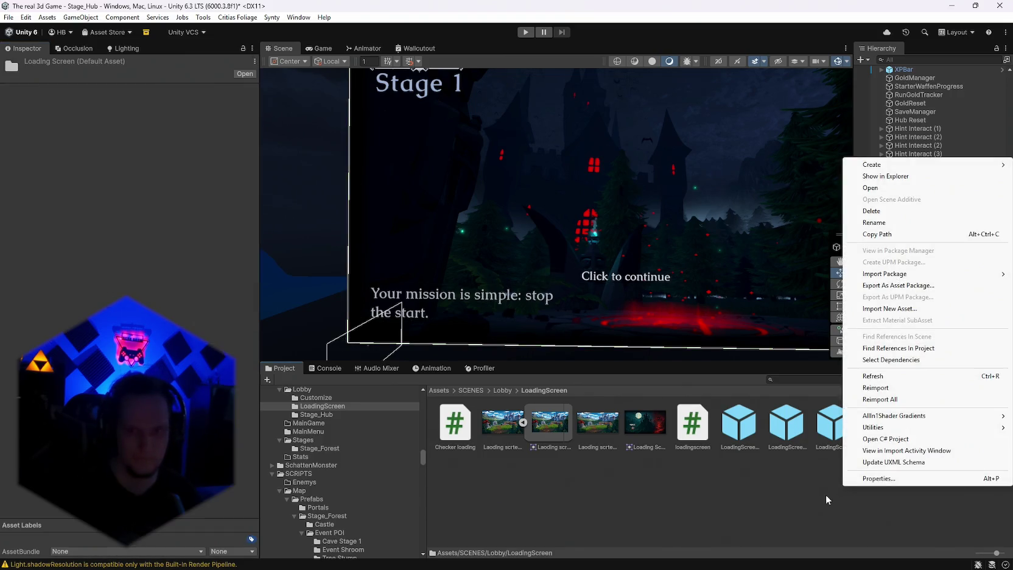
click(883, 377)
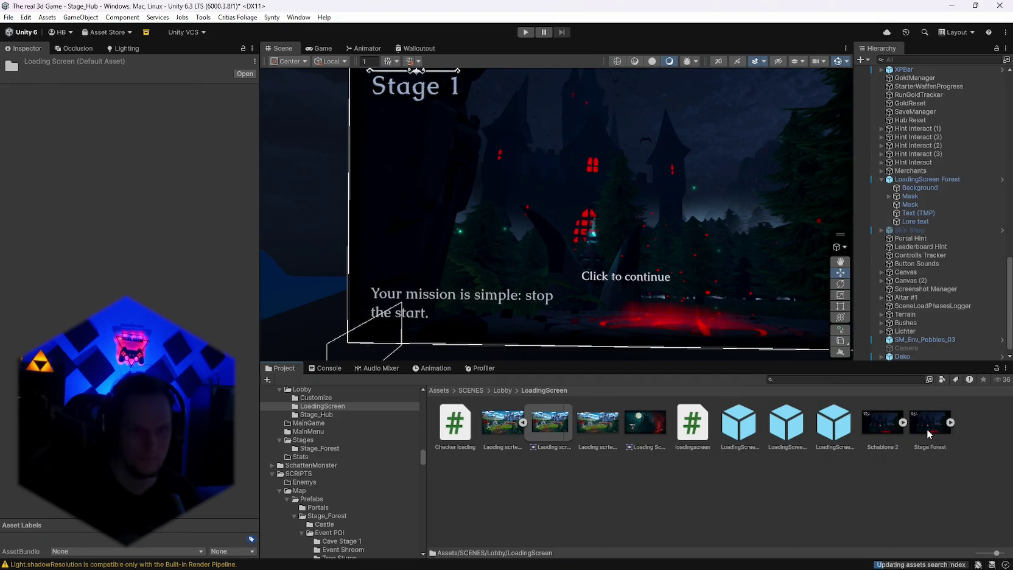
mouse_move(667, 275)
mouse_down()
mouse_move(679, 240)
mouse_move(674, 264)
mouse_up()
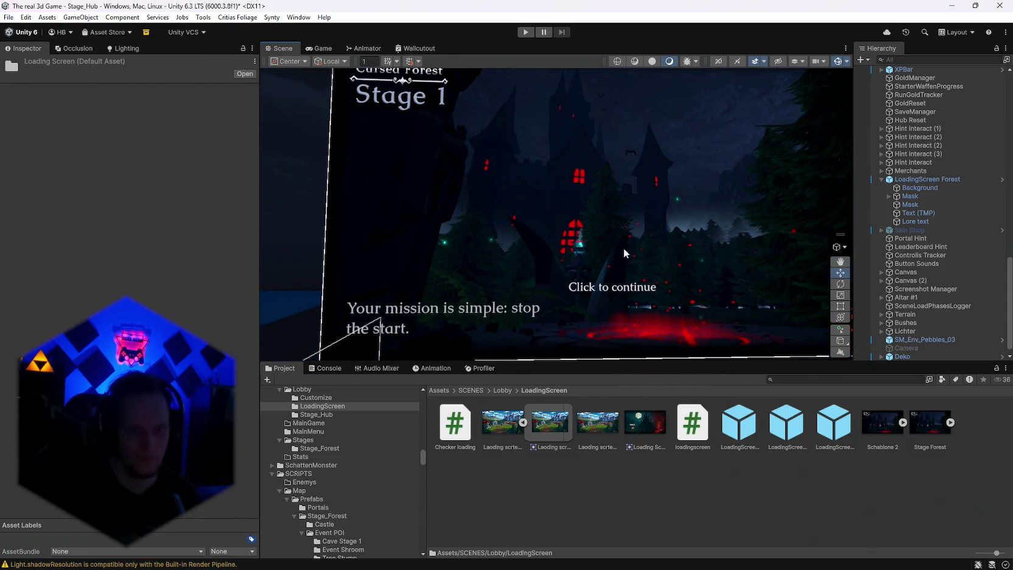
Eyedrop the Stage 1 title's bluish colour into the Lore text's Vertex Color
click(913, 214)
click(915, 222)
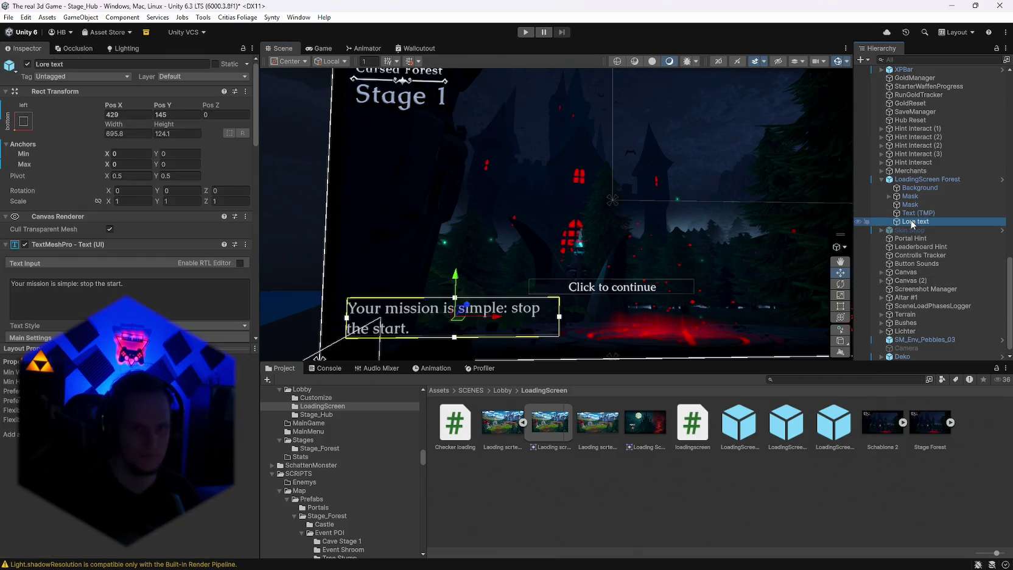
scroll(83, 224, down, 5)
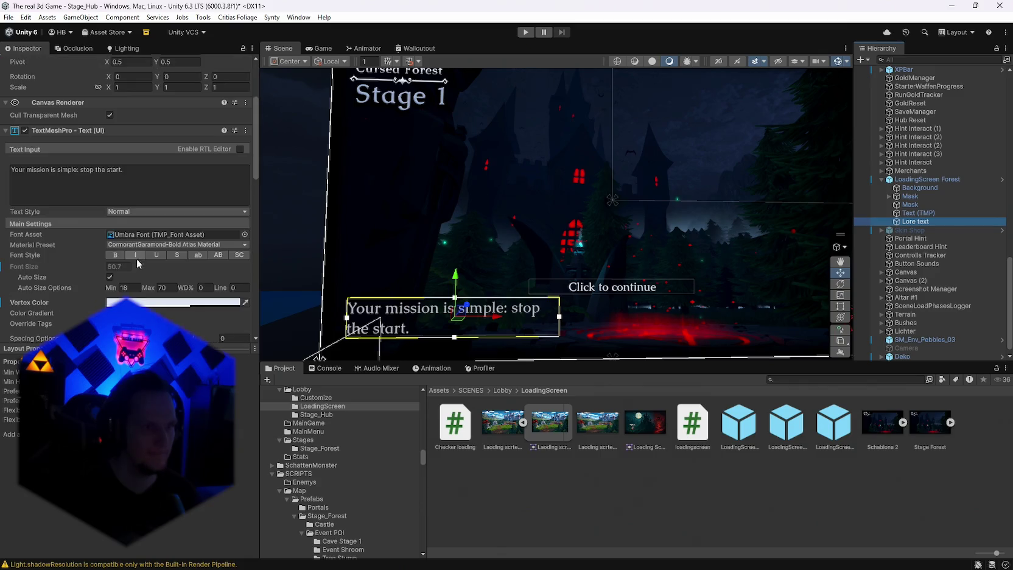
click(114, 246)
click(133, 251)
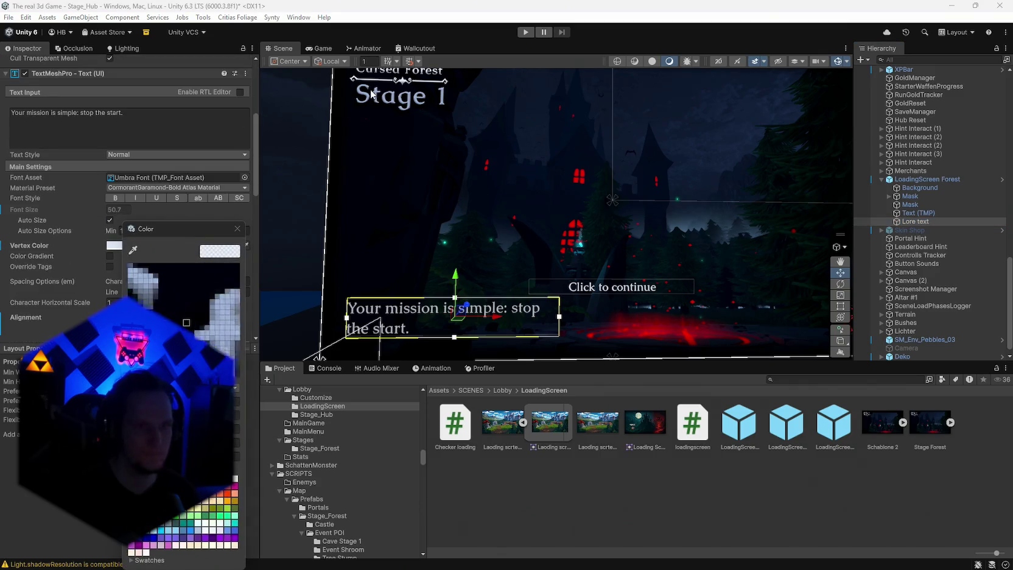
click(364, 100)
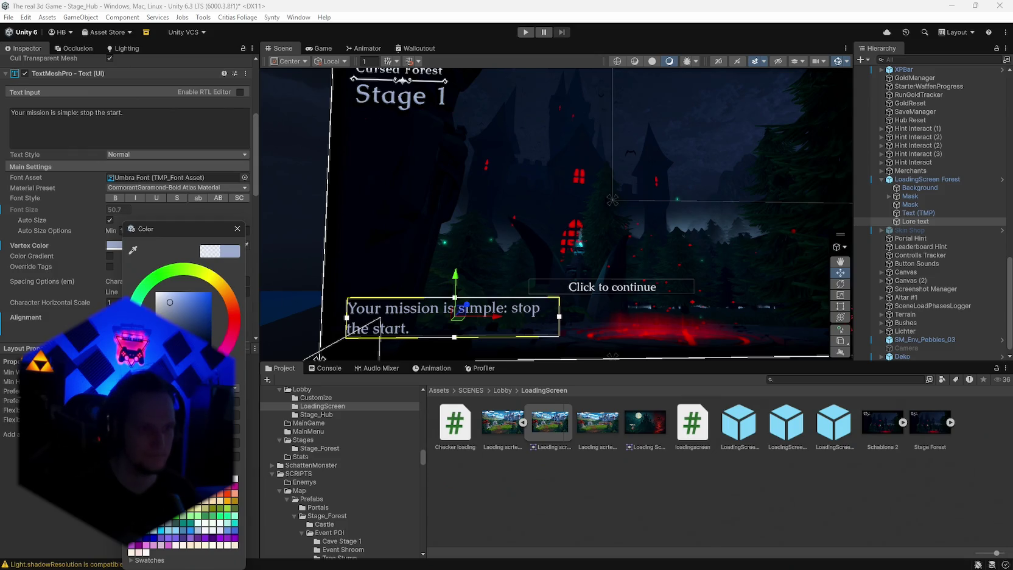
click(237, 229)
click(335, 240)
mouse_move(623, 313)
mouse_down()
mouse_move(657, 251)
mouse_move(700, 252)
mouse_move(651, 257)
mouse_up()
Save the project with File > Save Project
click(8, 17)
click(9, 18)
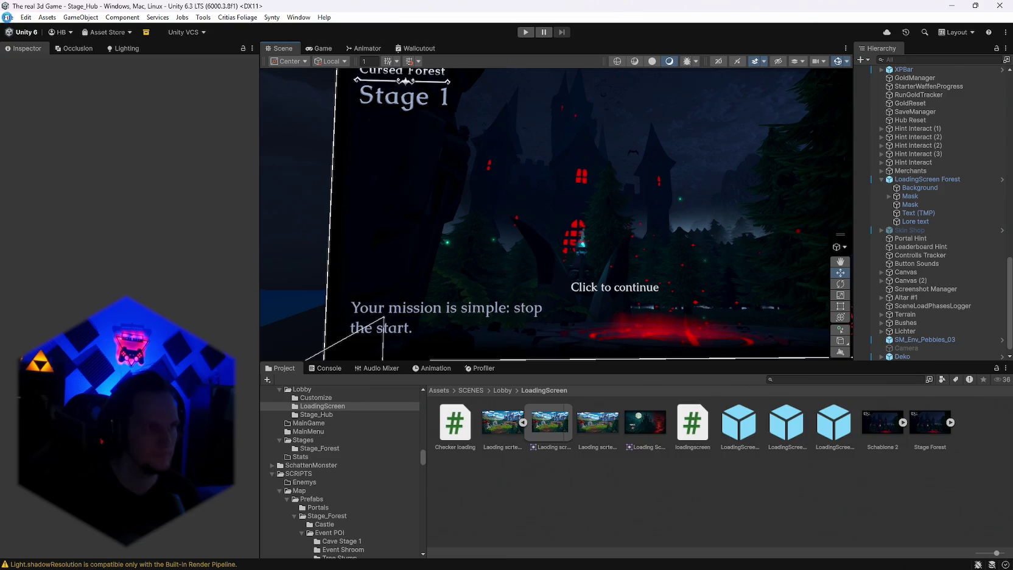
click(8, 17)
click(30, 133)
drag(603, 194, 630, 207)
click(8, 18)
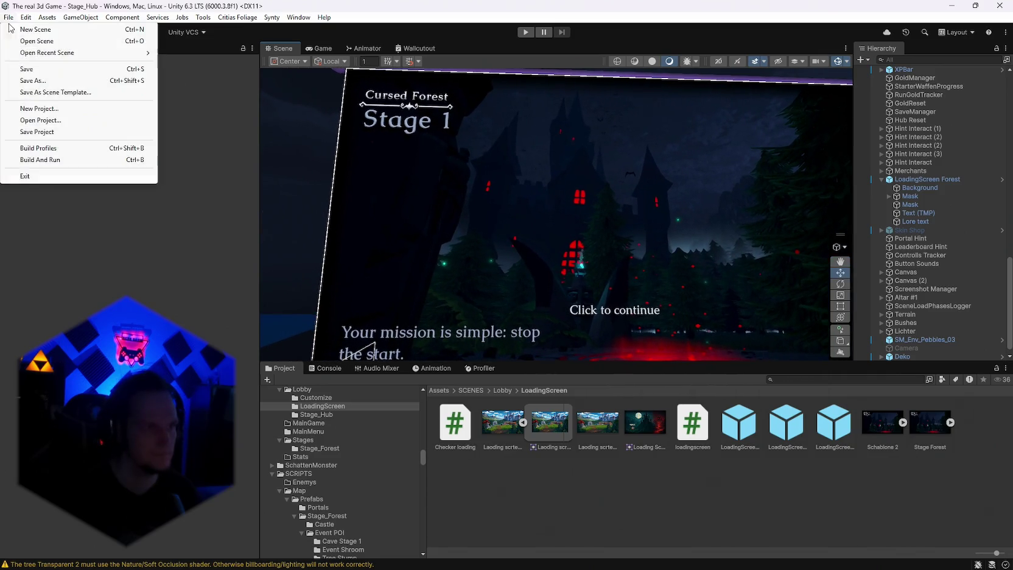
Dismiss the recent-scenes menu, focus the Directional Light, and fly toward the mountains and castle
mouse_move(40, 56)
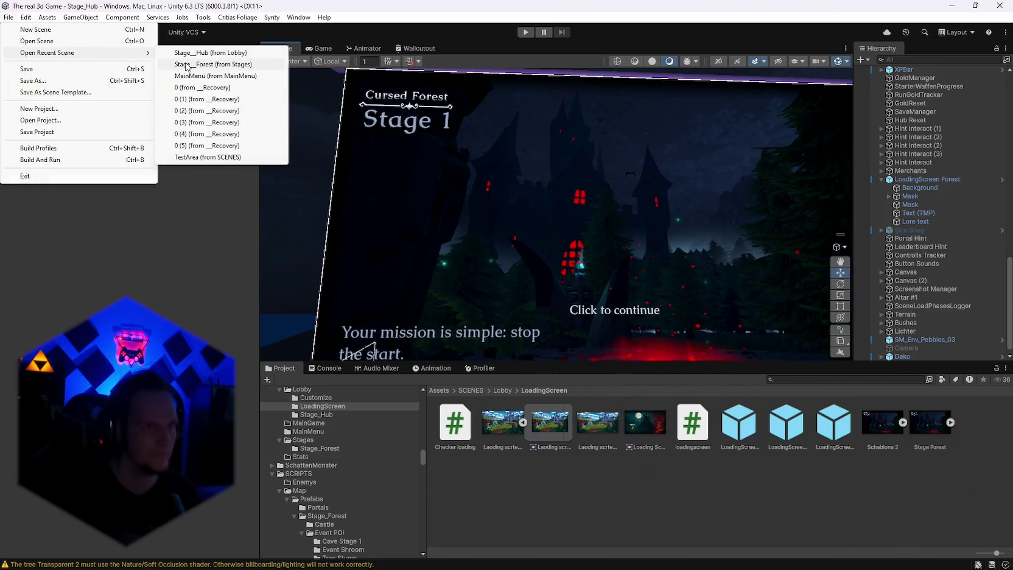
click(703, 483)
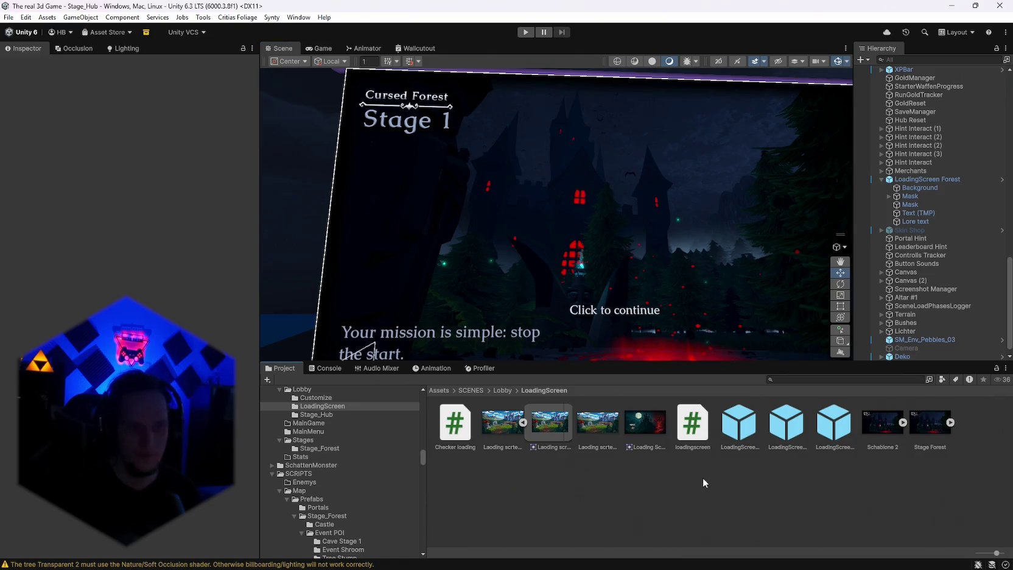
drag(615, 304, 594, 270)
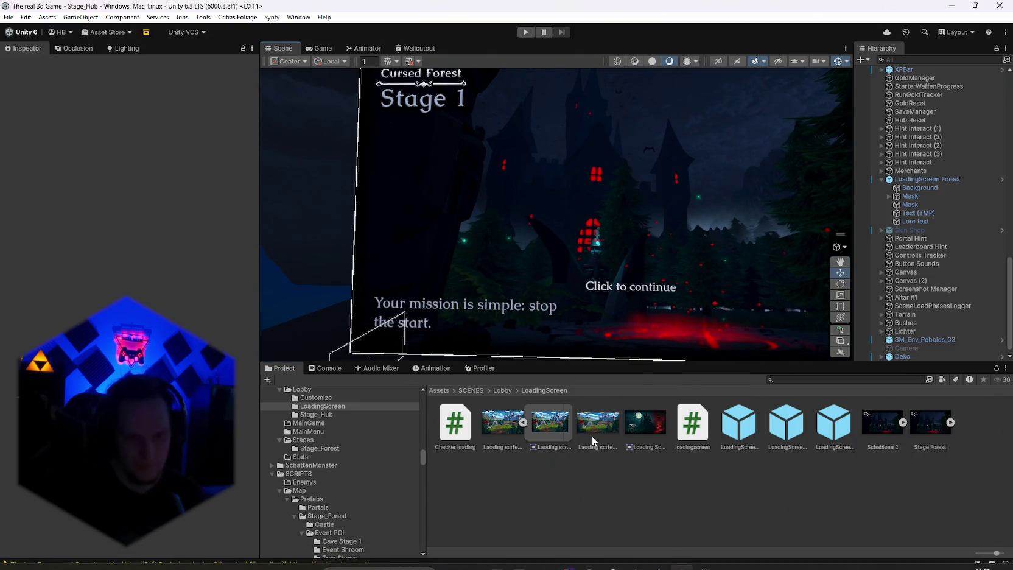
drag(506, 212, 407, 219)
scroll(924, 128, up, 10)
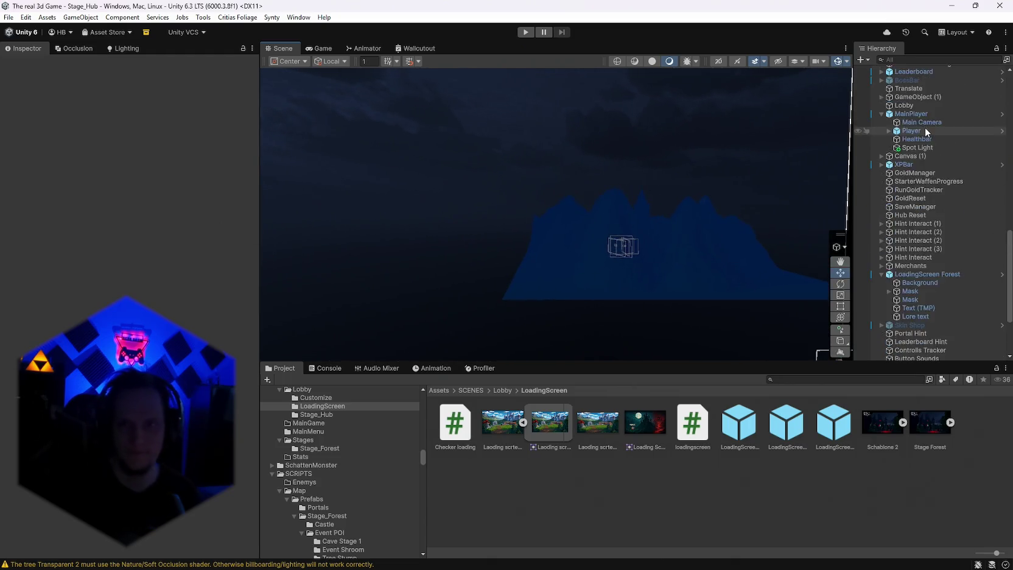
scroll(926, 128, up, 10)
double_click(911, 78)
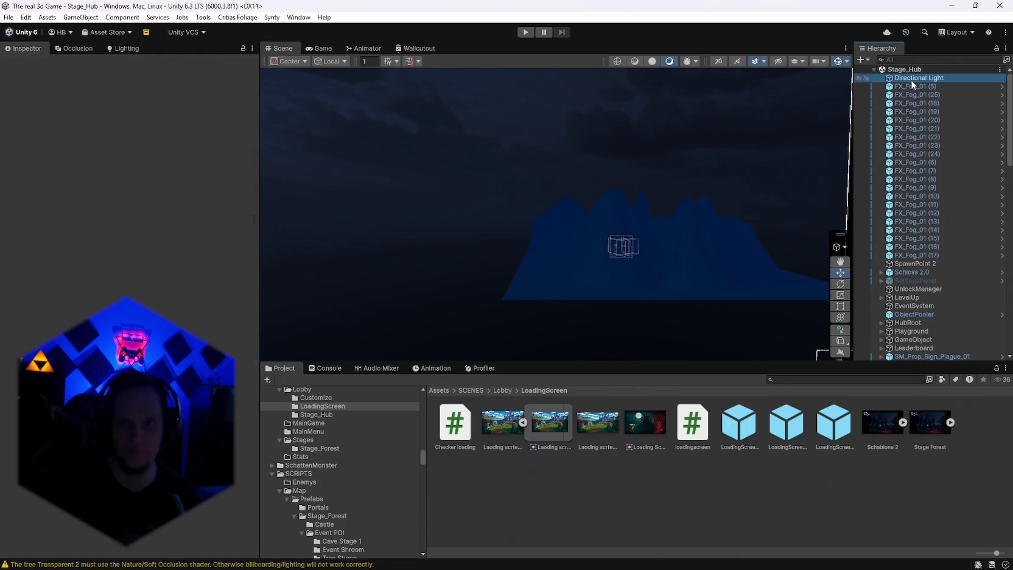
drag(675, 189, 209, 307)
mouse_move(691, 195)
mouse_down()
mouse_move(277, 125)
mouse_move(778, 100)
mouse_up()
click(765, 63)
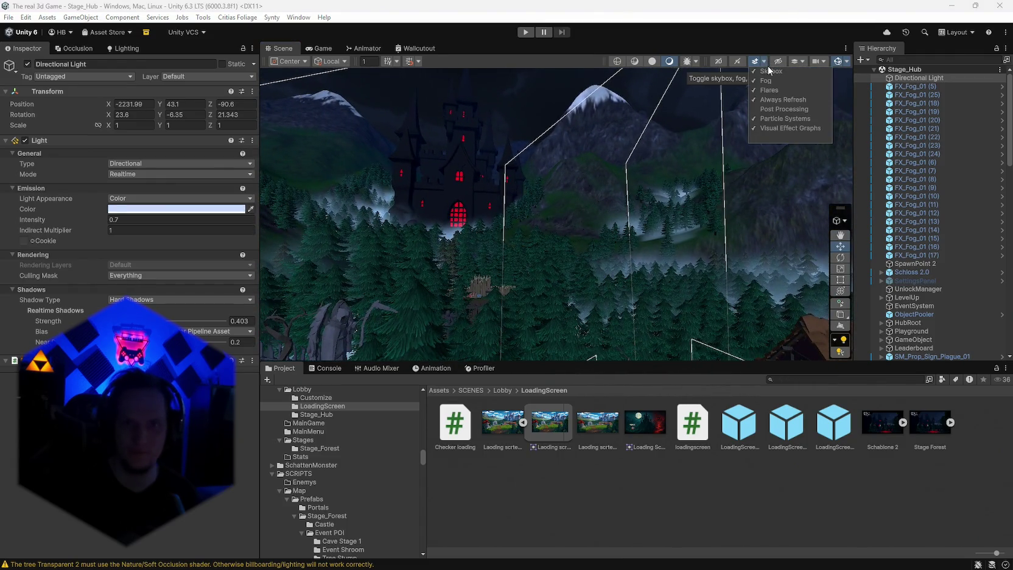
Toggle a Scene view effect and fly the maximized view down to the fountain and temple
click(804, 107)
mouse_move(409, 275)
mouse_down()
mouse_move(240, 219)
mouse_move(89, 205)
mouse_move(174, 149)
mouse_move(37, 115)
mouse_move(198, 139)
mouse_up()
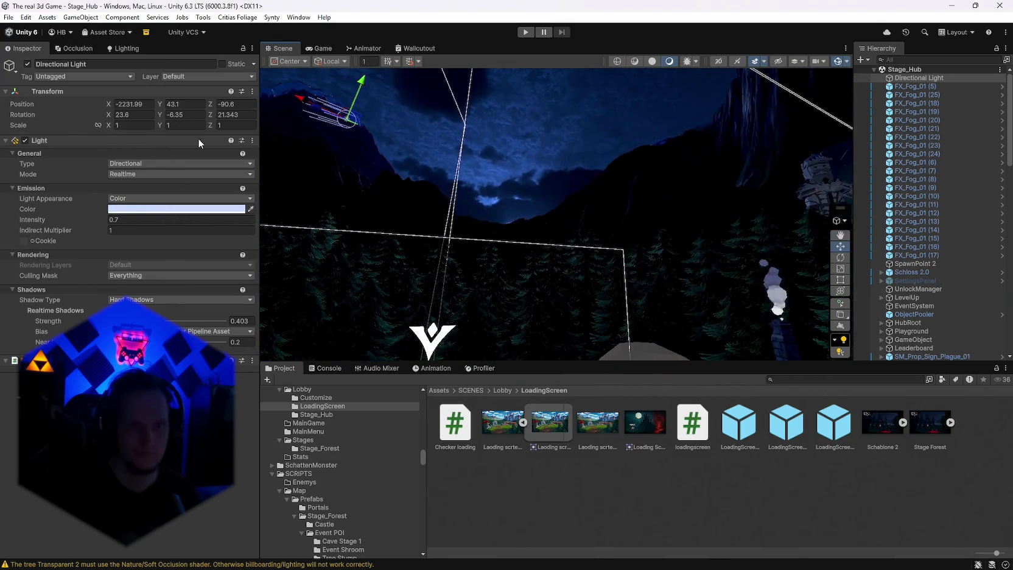
mouse_move(528, 153)
mouse_down()
mouse_move(77, 248)
mouse_move(257, 231)
mouse_move(117, 226)
mouse_move(248, 235)
mouse_move(458, 224)
mouse_move(414, 234)
mouse_move(387, 220)
mouse_move(394, 232)
mouse_move(369, 207)
mouse_move(542, 209)
mouse_move(841, 241)
mouse_move(113, 235)
mouse_move(999, 219)
mouse_move(954, 212)
mouse_move(930, 226)
mouse_move(61, 235)
mouse_move(102, 247)
mouse_move(963, 228)
mouse_up()
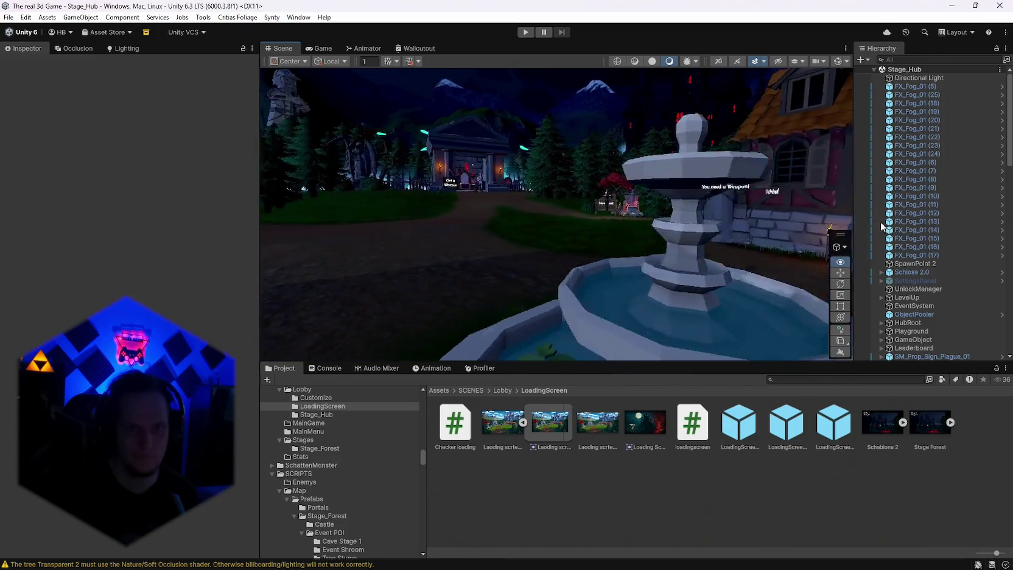
mouse_move(698, 221)
mouse_down()
mouse_move(395, 216)
mouse_move(502, 260)
mouse_move(898, 271)
mouse_move(887, 201)
mouse_move(282, 49)
mouse_up()
double_click(282, 49)
mouse_move(426, 183)
mouse_down()
mouse_move(547, 237)
mouse_move(685, 250)
mouse_move(545, 238)
mouse_up()
key(shift+space)
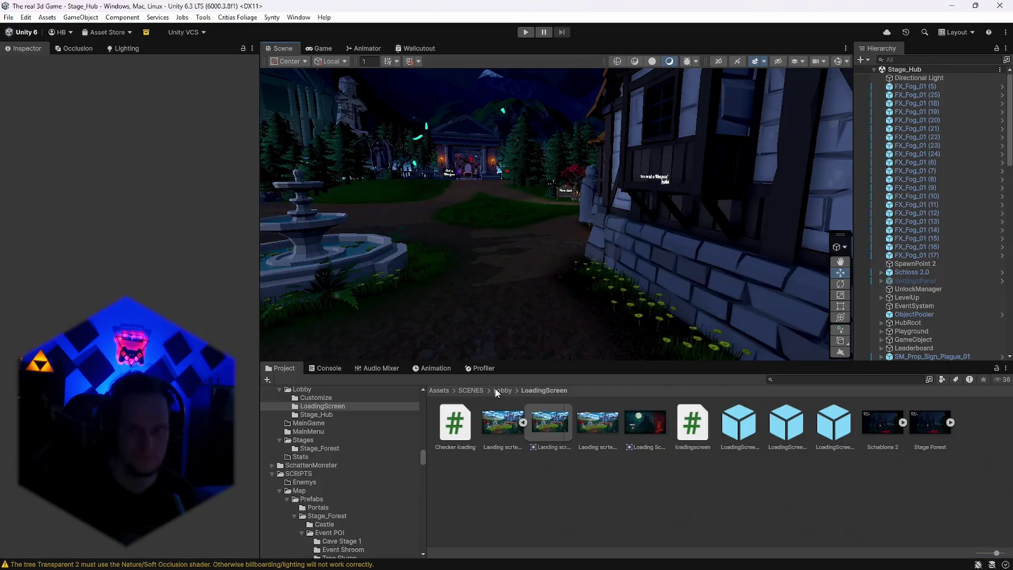
Review the repeated 'There are 2 audio listeners in the scene' warnings in the console
click(333, 372)
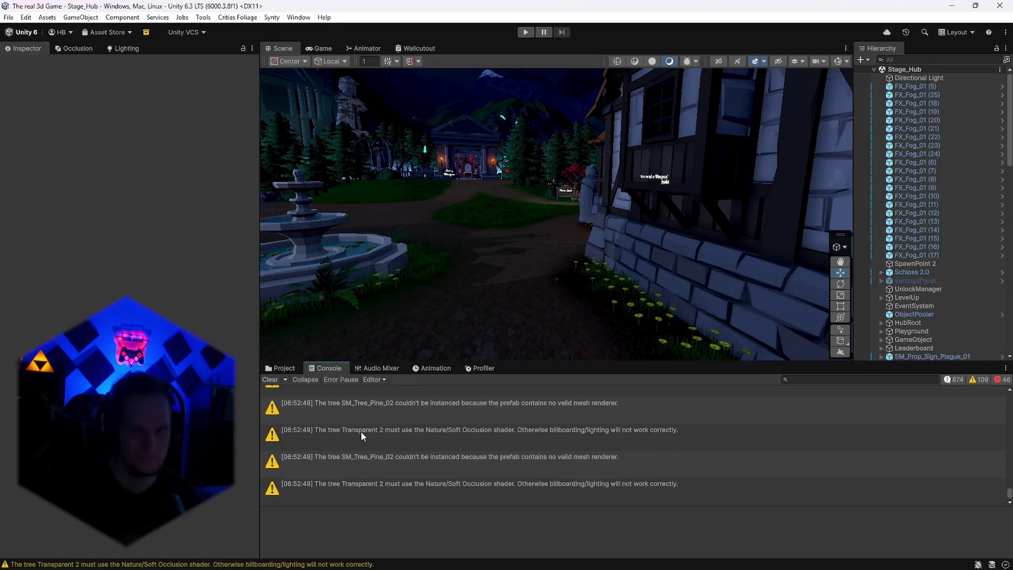
scroll(518, 462, up, 10)
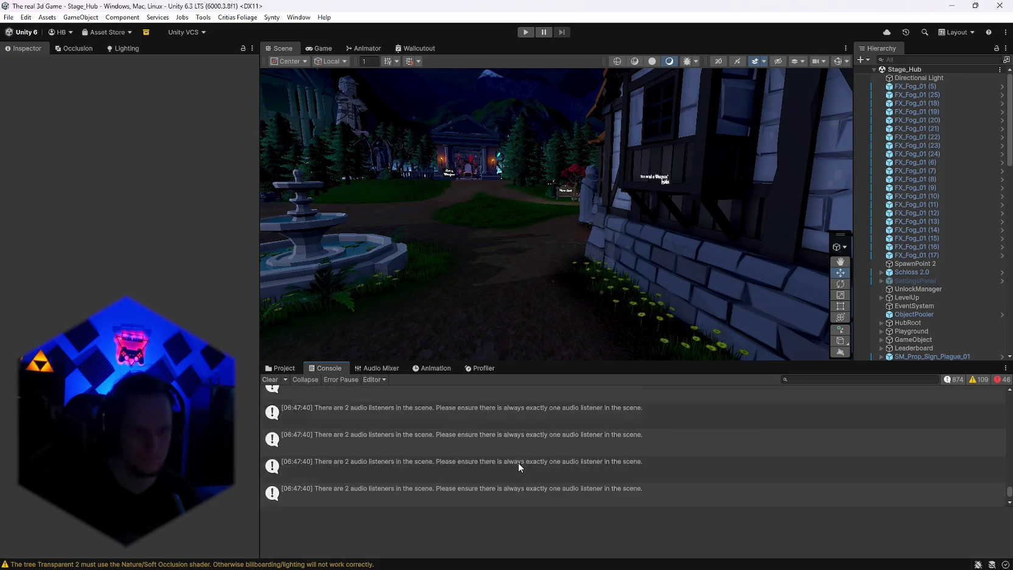
scroll(519, 467, up, 1)
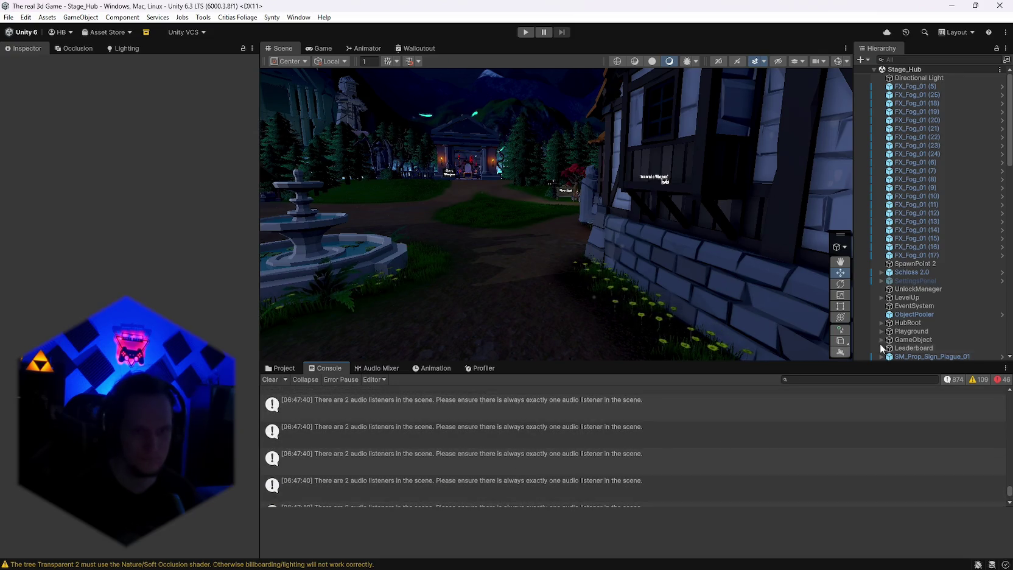
scroll(920, 277, down, 10)
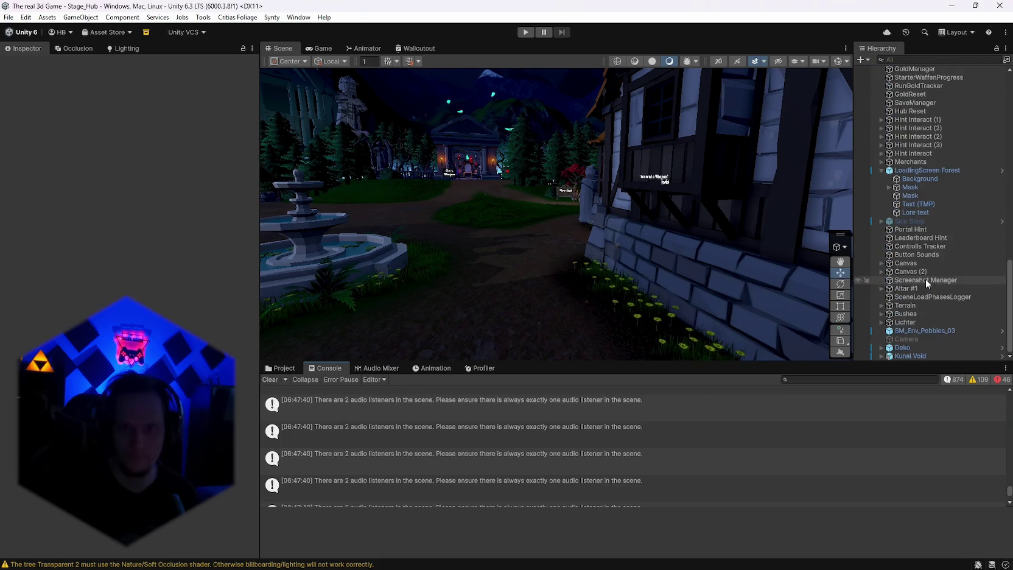
click(618, 433)
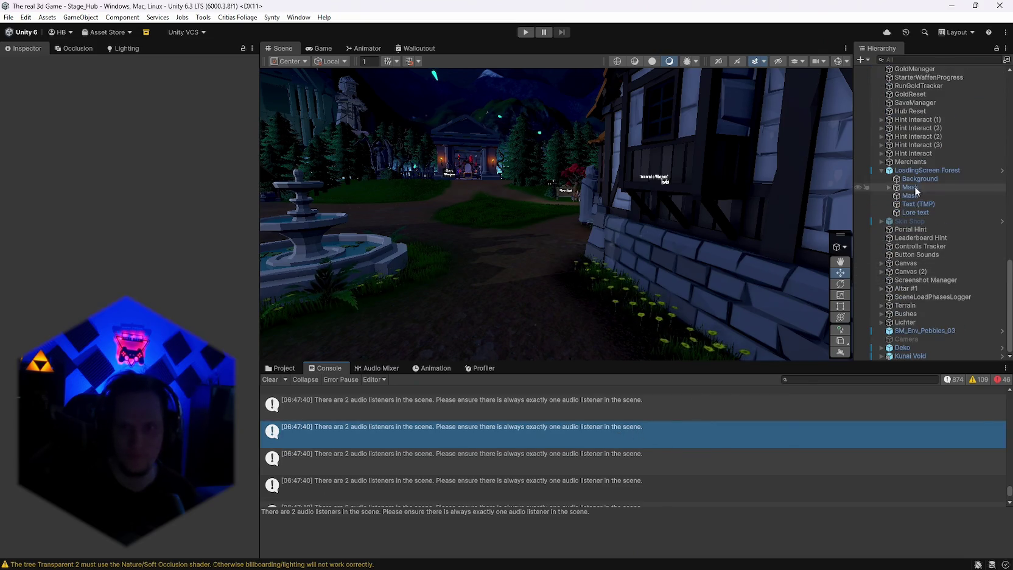
scroll(914, 186, up, 8)
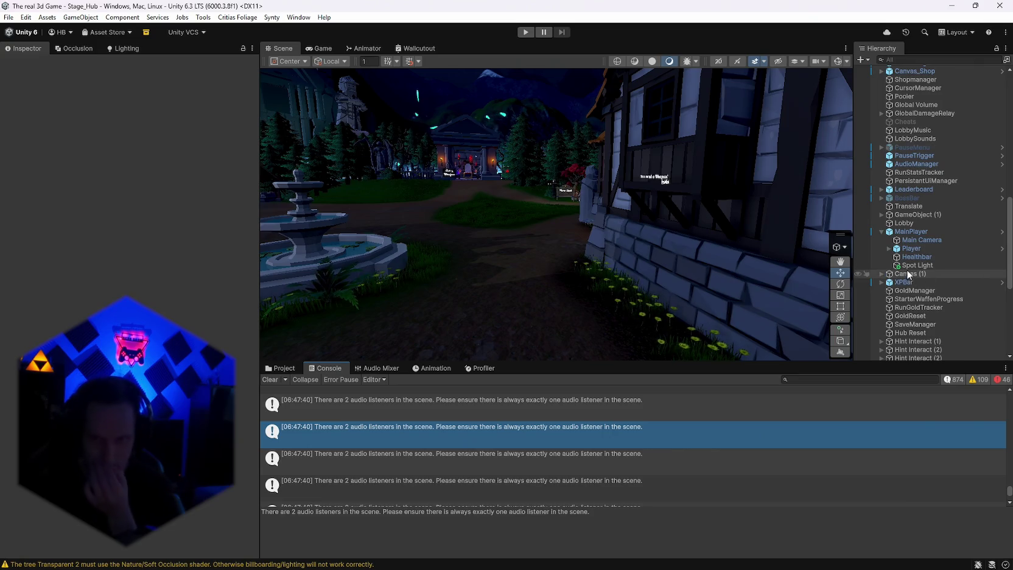
Select the Spot Light under MainPlayer, clear the console, and orbit toward the house wall
click(914, 266)
scroll(186, 330, down, 10)
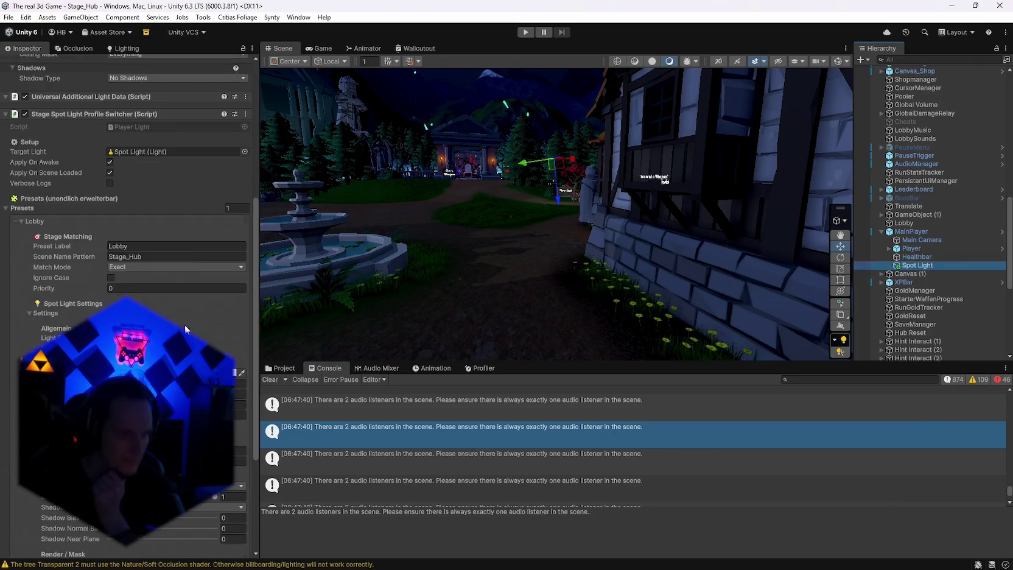
scroll(186, 330, up, 10)
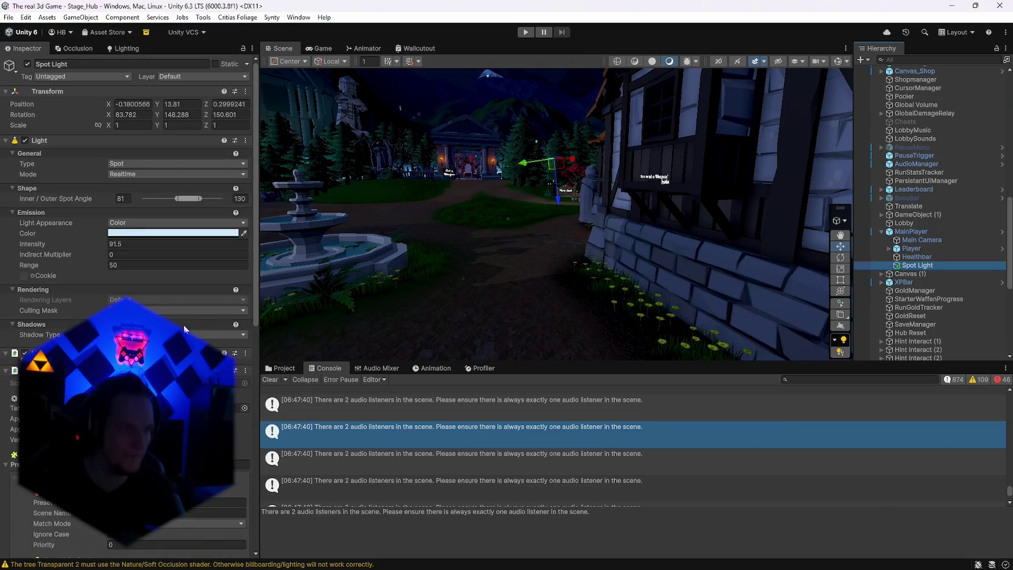
scroll(860, 458, down, 2)
scroll(860, 456, down, 1)
scroll(931, 272, up, 4)
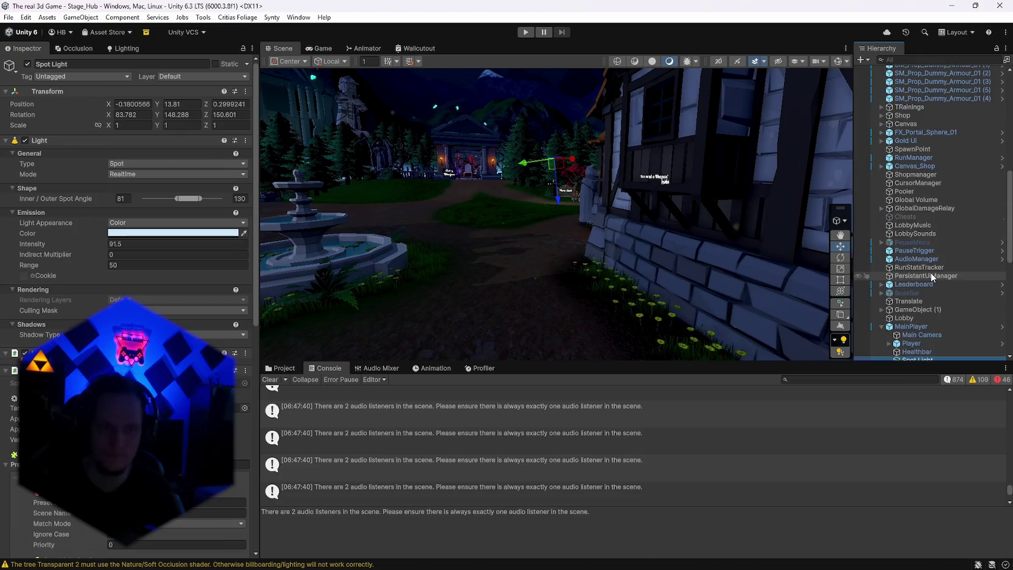
scroll(663, 455, up, 1)
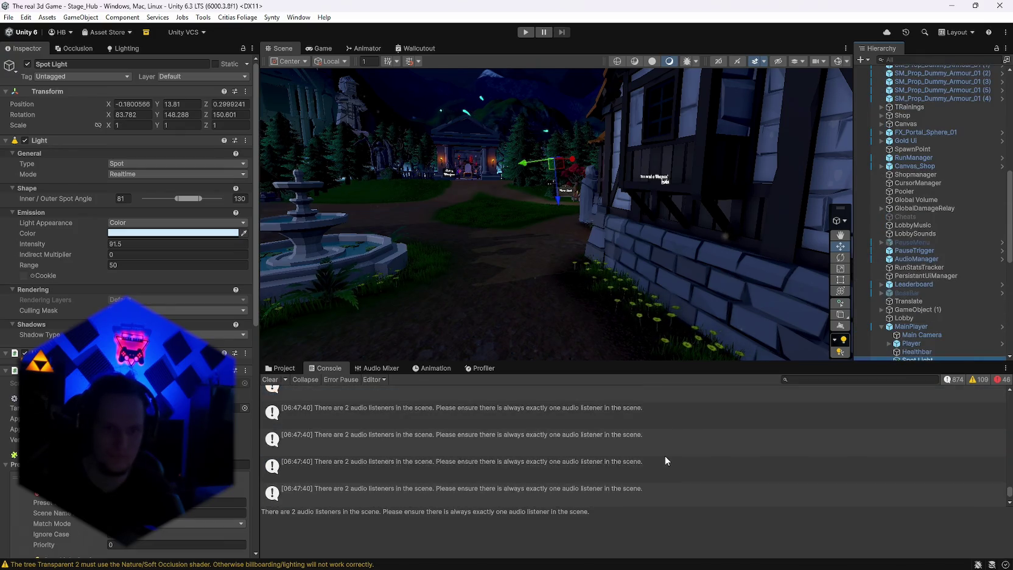
click(270, 380)
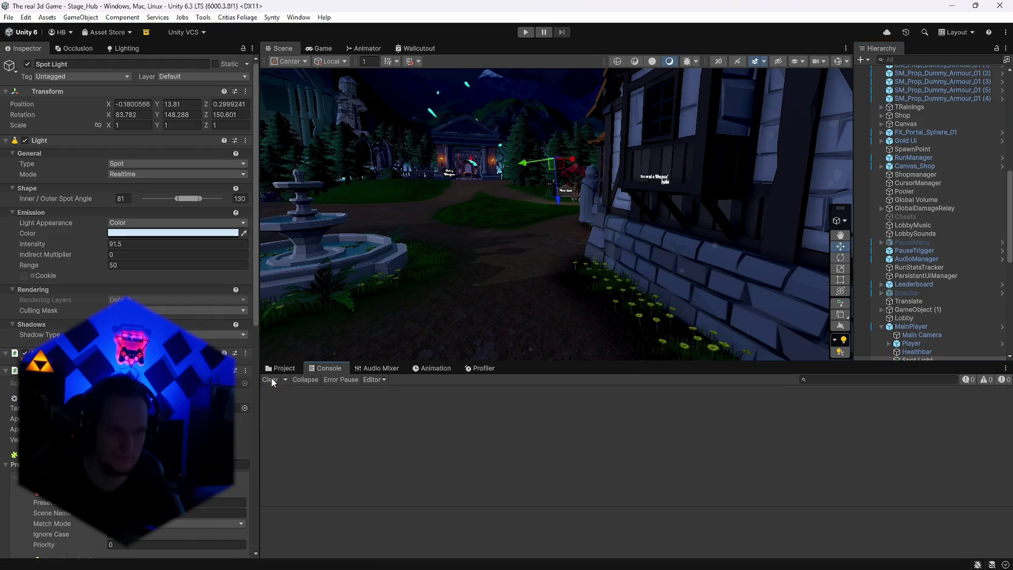
drag(740, 248, 809, 297)
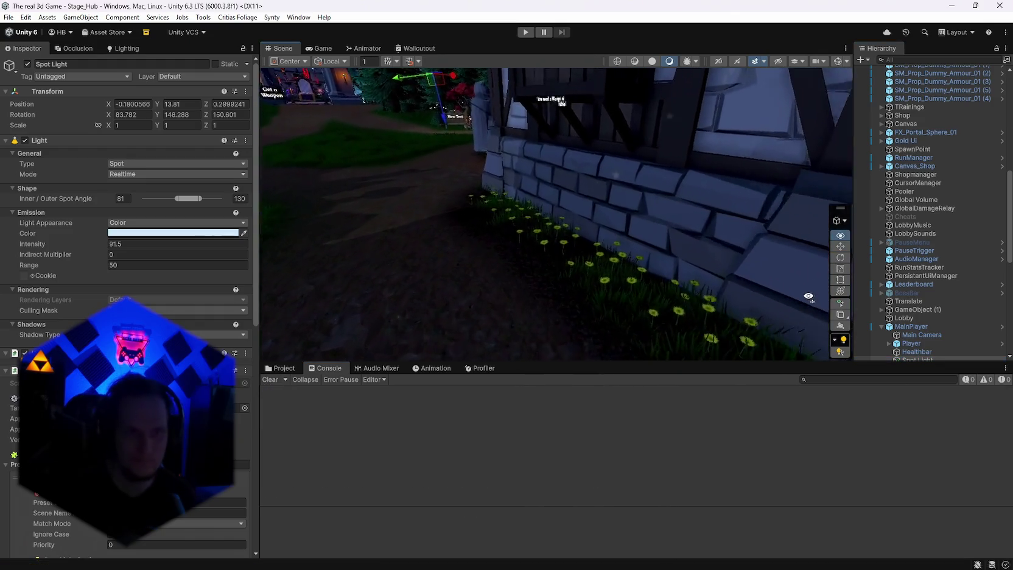
Frame the courtyard with the fountain and weapon shop, then add a new Camera (1)
double_click(284, 49)
mouse_move(623, 274)
mouse_down()
mouse_move(818, 266)
mouse_move(453, 210)
mouse_move(426, 188)
mouse_move(615, 225)
mouse_move(482, 221)
mouse_move(486, 229)
mouse_move(349, 202)
mouse_move(379, 207)
mouse_up()
key(shift+space)
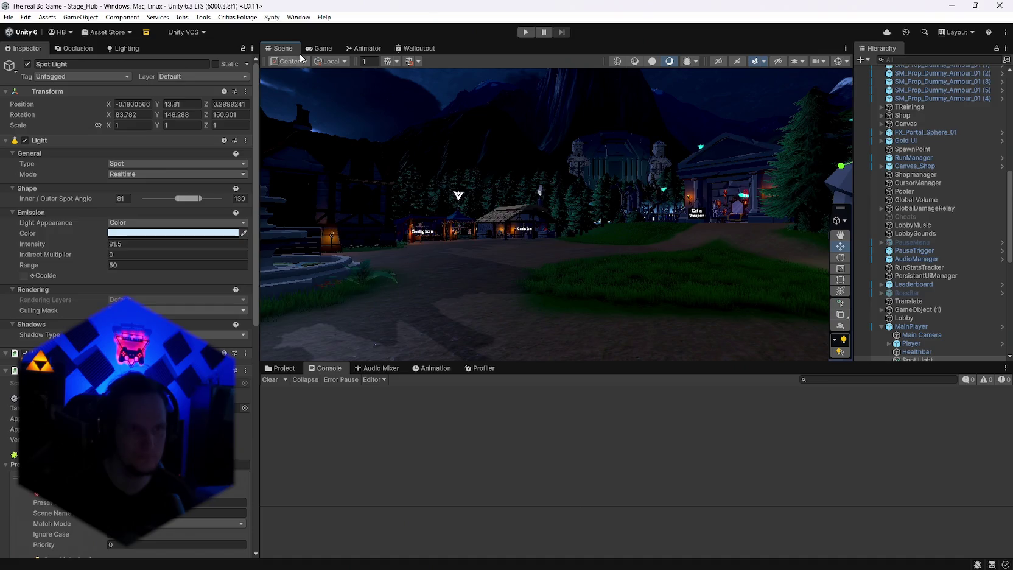
double_click(299, 48)
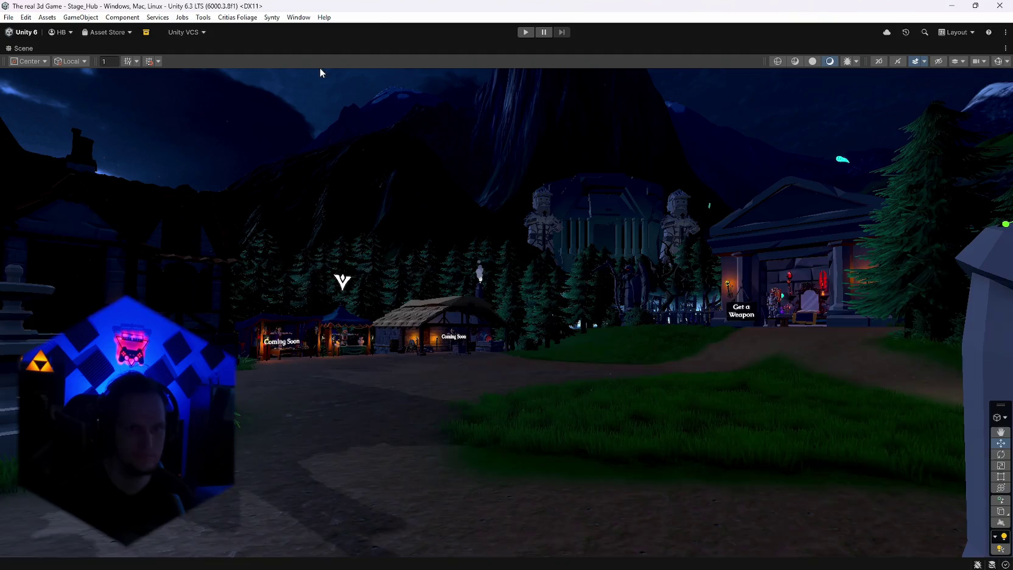
mouse_move(534, 205)
mouse_down()
mouse_move(503, 214)
mouse_move(690, 222)
mouse_move(662, 235)
mouse_move(629, 224)
mouse_move(693, 209)
mouse_move(545, 213)
mouse_move(572, 219)
mouse_move(537, 216)
mouse_move(566, 222)
mouse_move(547, 243)
mouse_up()
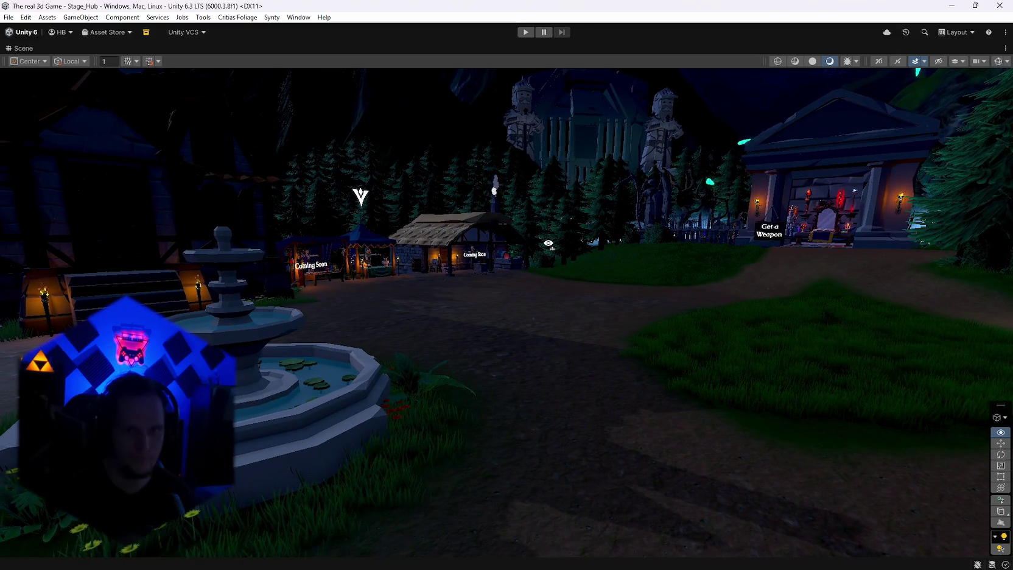
double_click(18, 47)
click(868, 63)
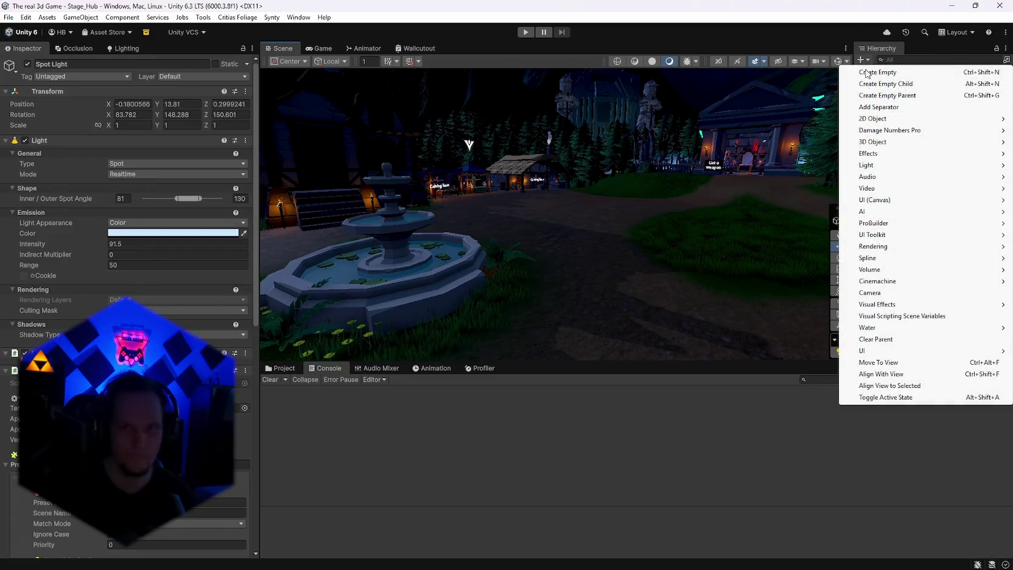
click(873, 291)
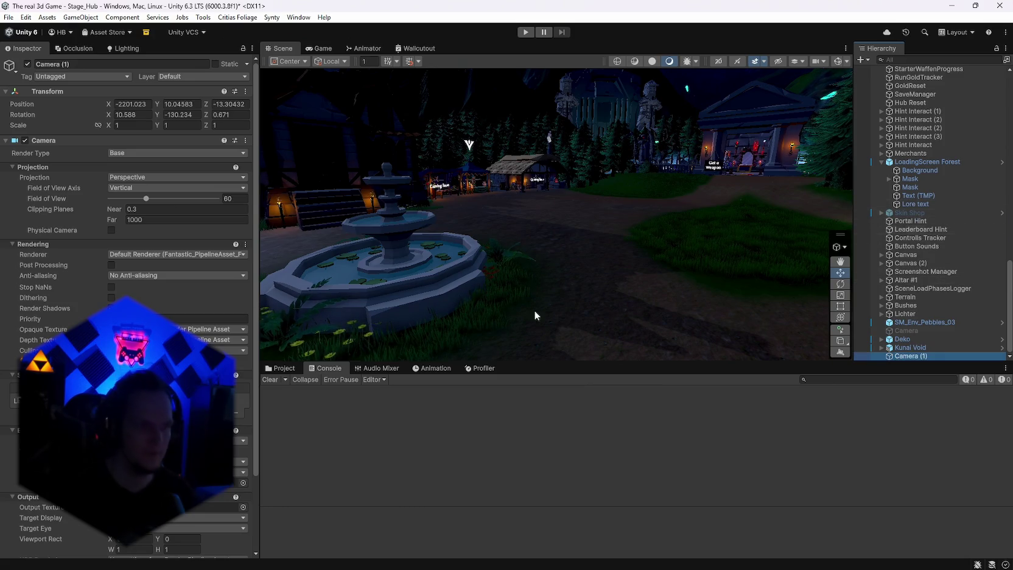
Enable Post Processing on Camera (1), leaving Anti-aliasing off
click(111, 265)
click(121, 275)
click(79, 272)
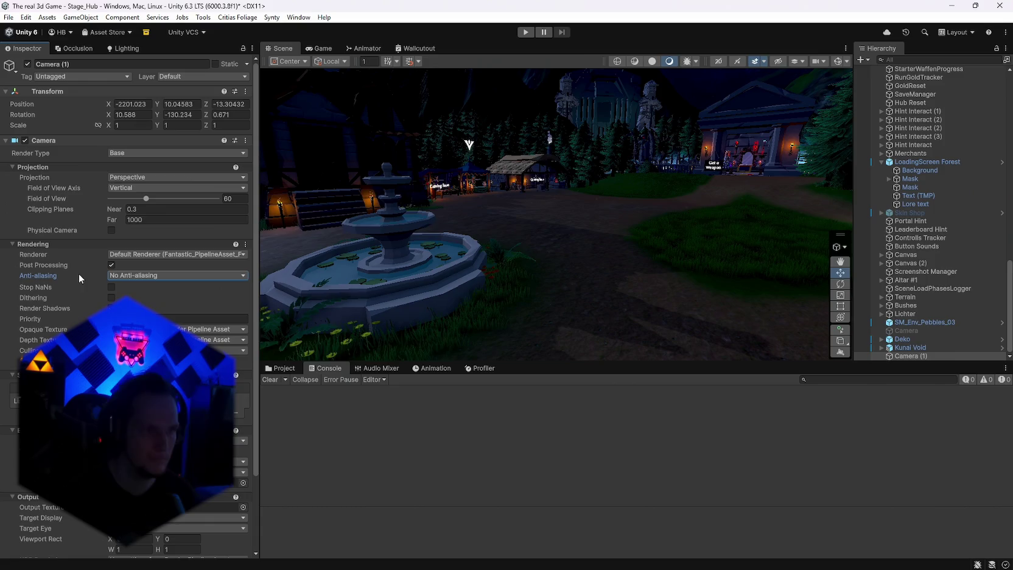
Deactivate the MainPlayer object and start the game in Play mode
scroll(904, 246, up, 10)
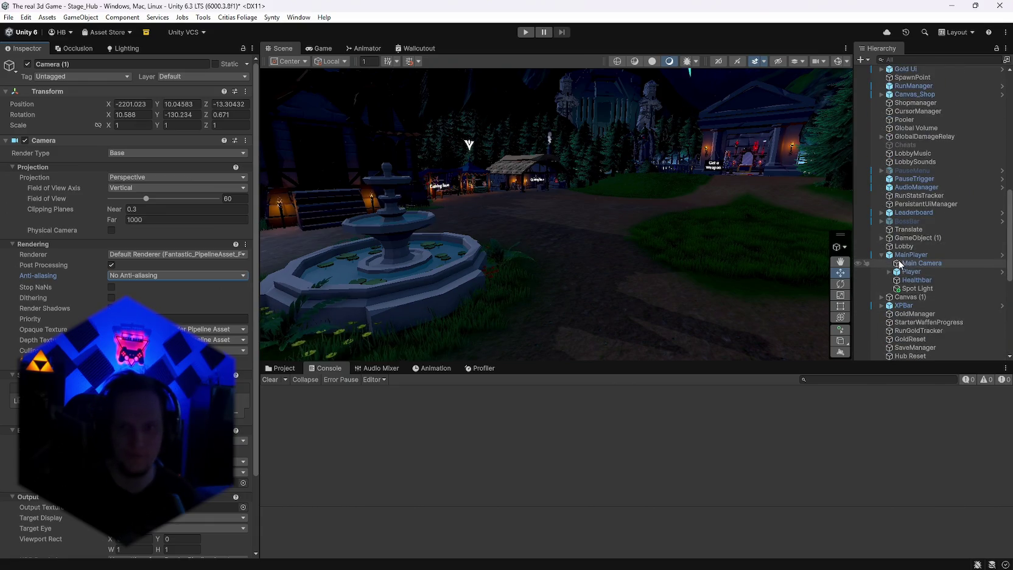
click(911, 254)
click(27, 63)
click(525, 33)
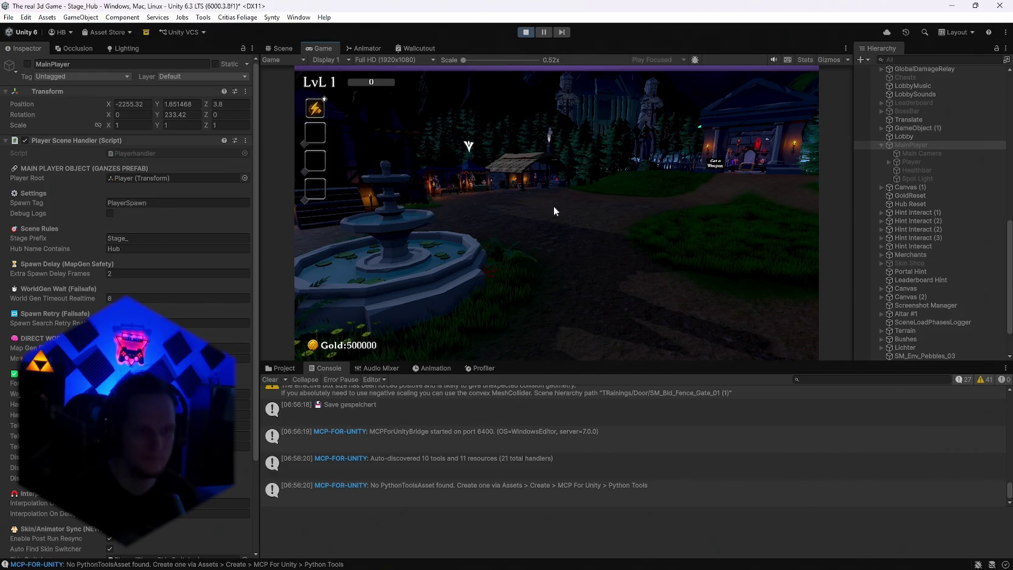
Clear the console and pick the plague sign in the Scene view
click(272, 380)
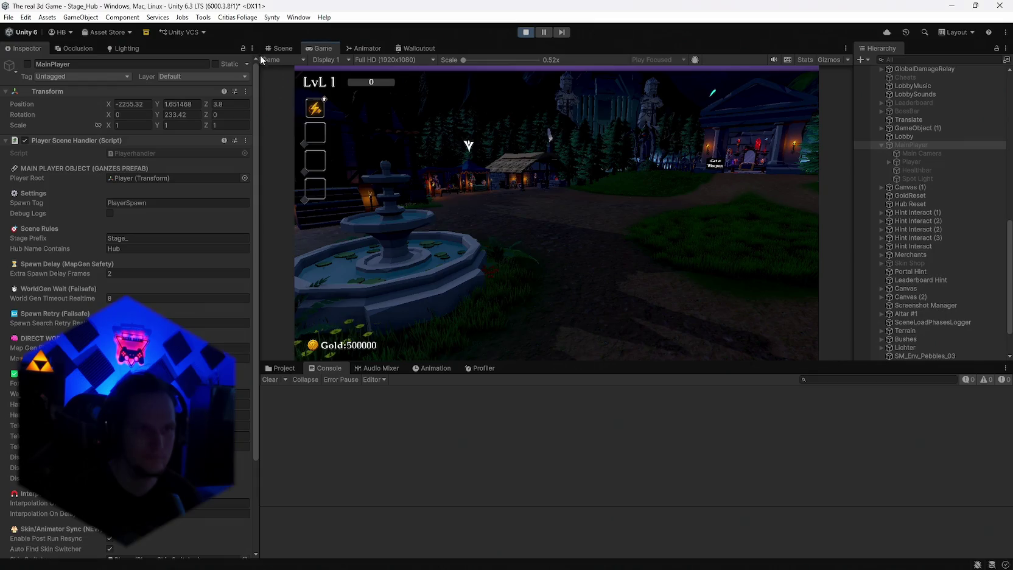
click(279, 48)
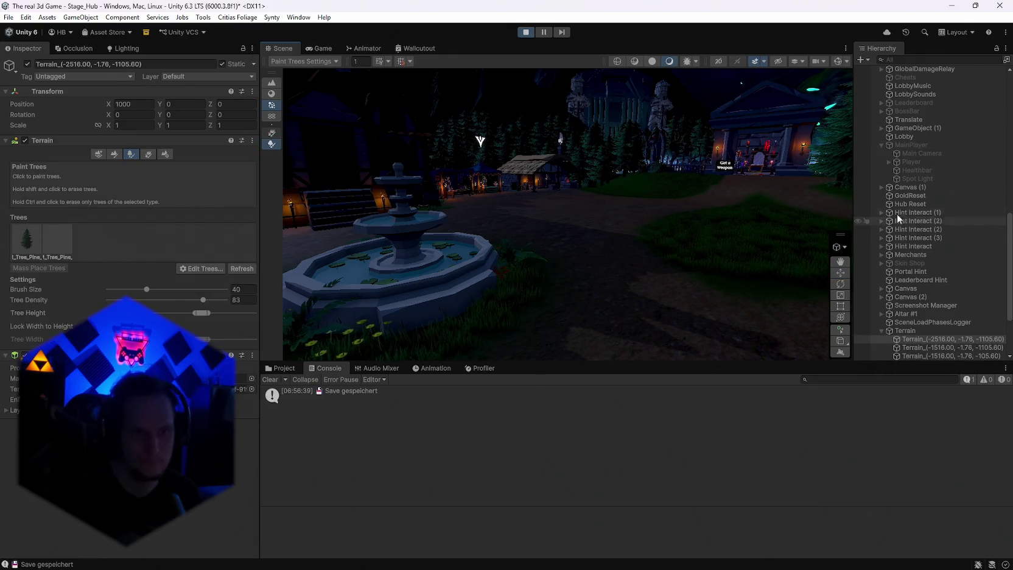
scroll(932, 232, up, 3)
scroll(933, 232, down, 5)
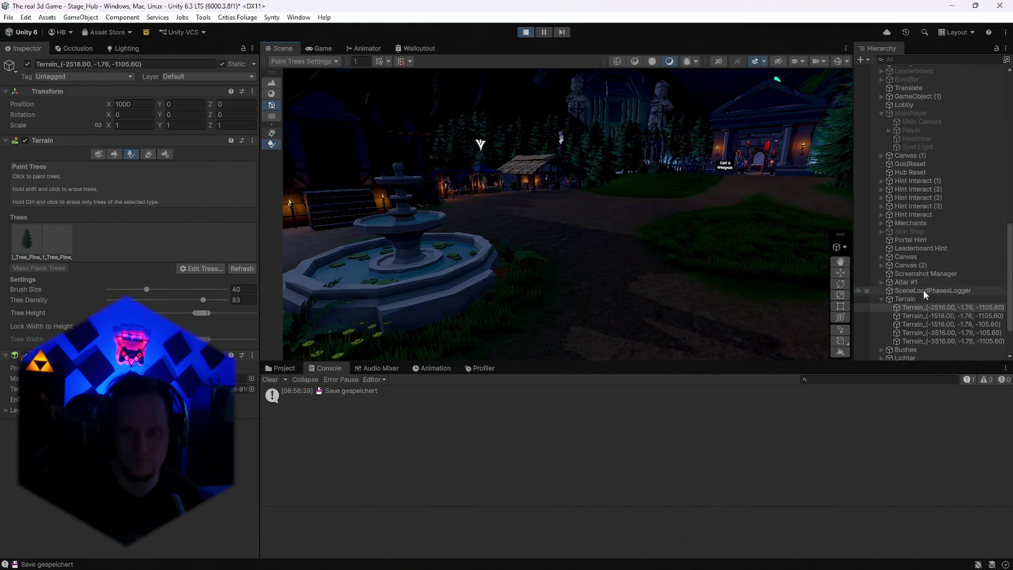
click(916, 259)
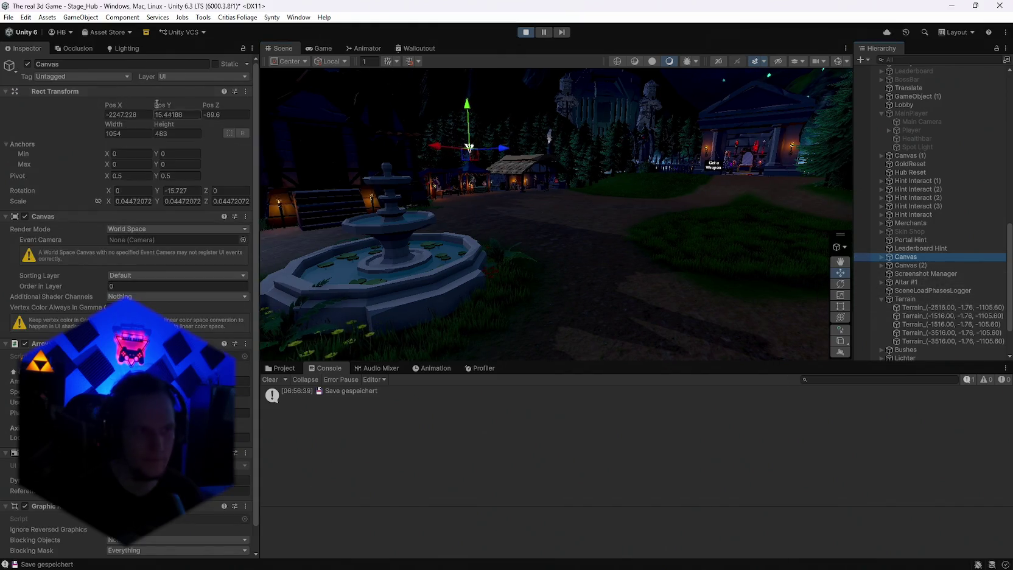
click(719, 169)
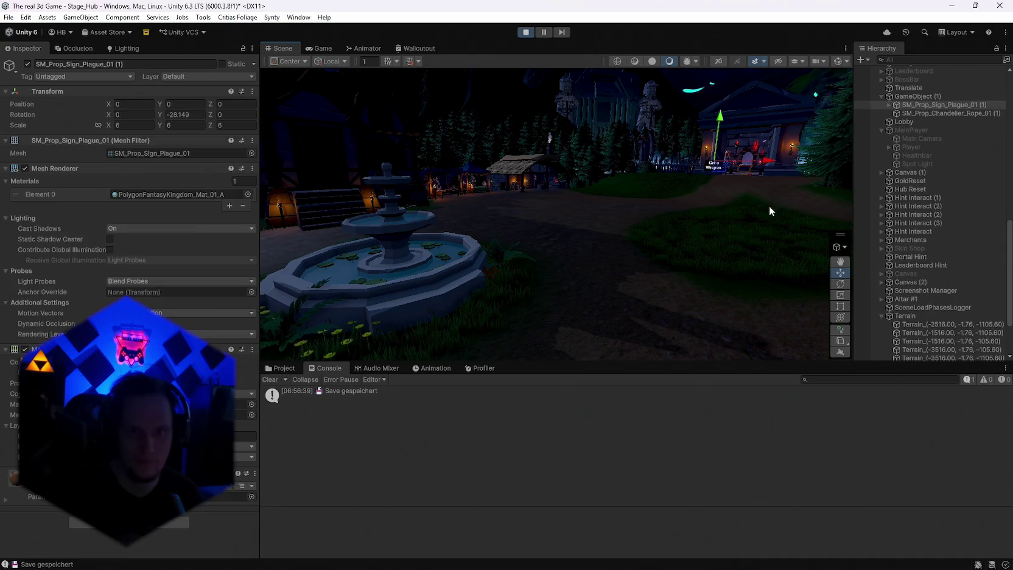
Deactivate the sign's parent GameObject (1) and maximize the Game view
scroll(911, 179, up, 3)
click(910, 160)
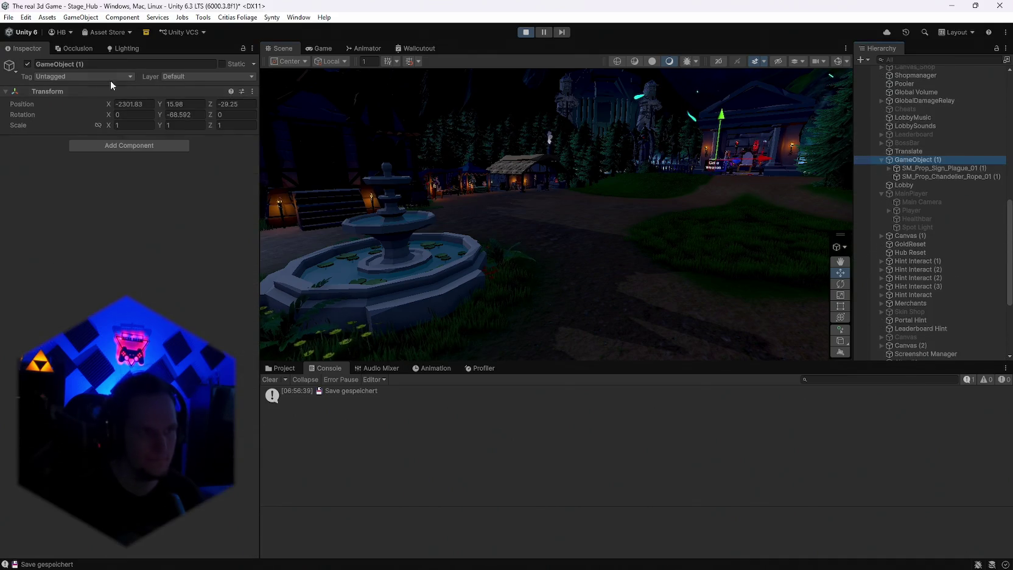
click(27, 64)
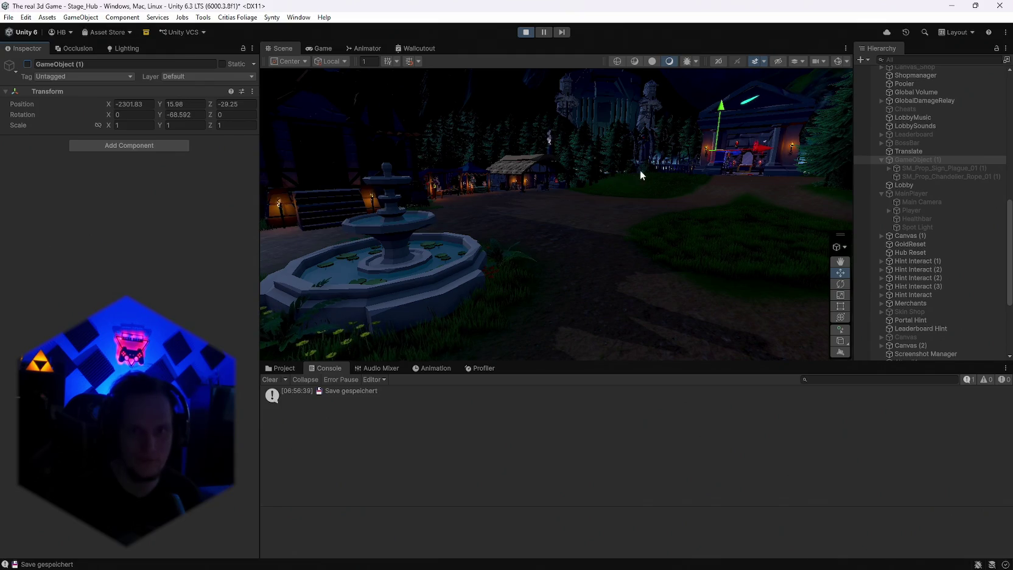
double_click(321, 49)
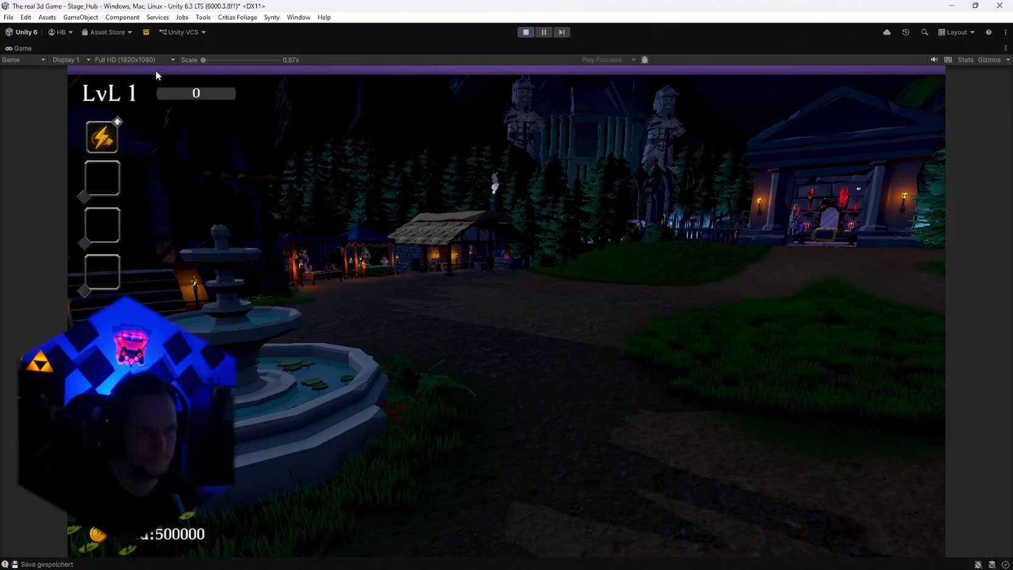
Restore the Game view layout and deactivate the XPBar object found by searching 'xpb'
click(138, 58)
click(40, 51)
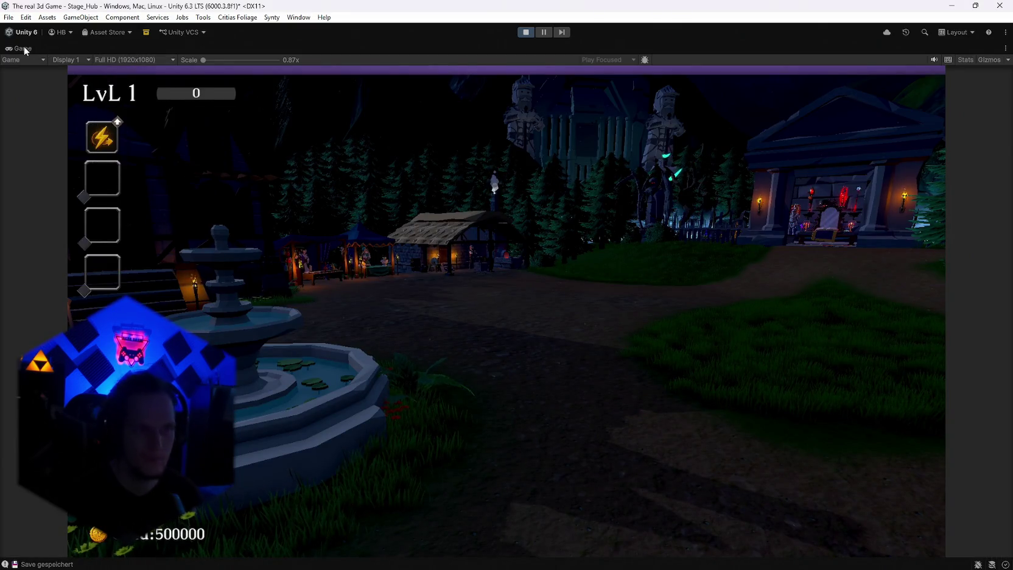
double_click(40, 51)
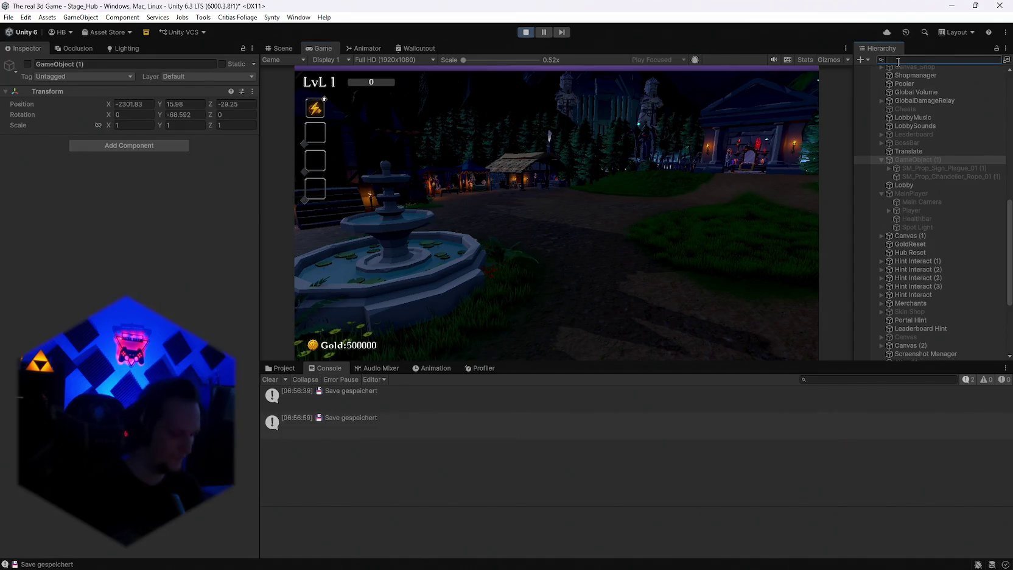
text(xpb)
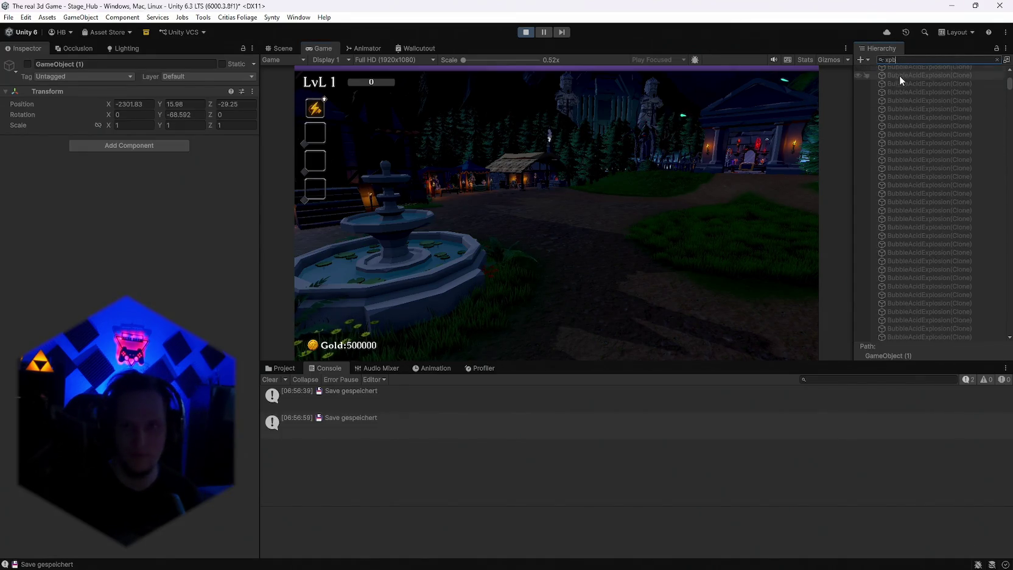
click(905, 76)
click(27, 63)
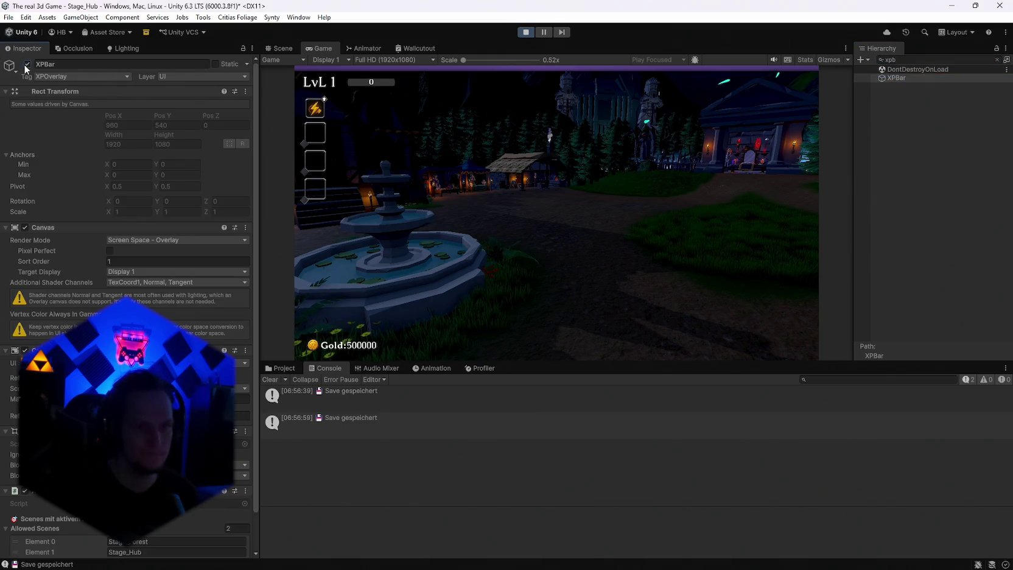
click(918, 61)
Deactivate GoldHUD via a 'goldh' search, clear the search, and maximize the Game view
text(goldh)
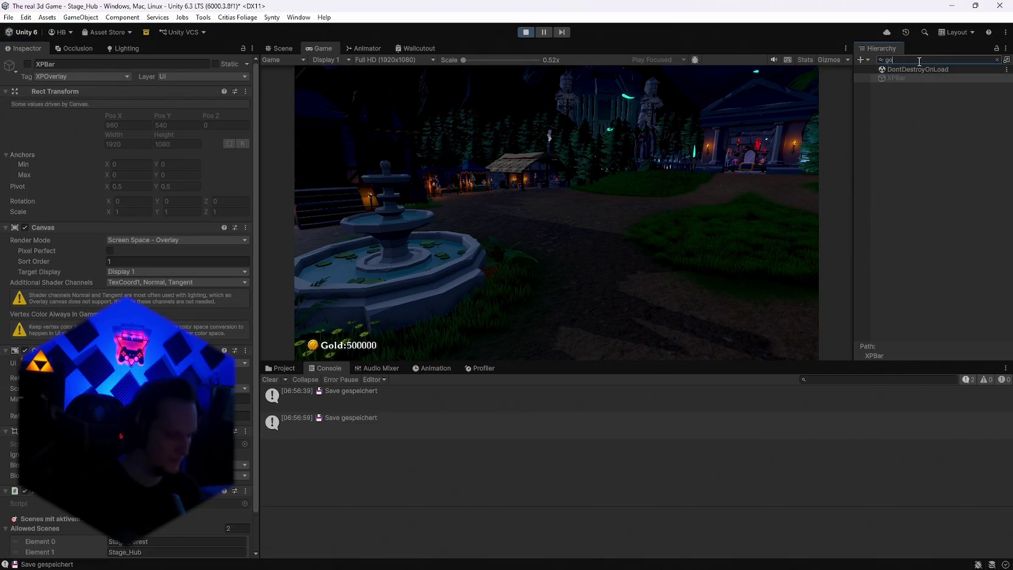
click(915, 76)
key(alt+shift+a)
click(889, 60)
key(BackSpace)
key(BackSpace)
key(BackSpace)
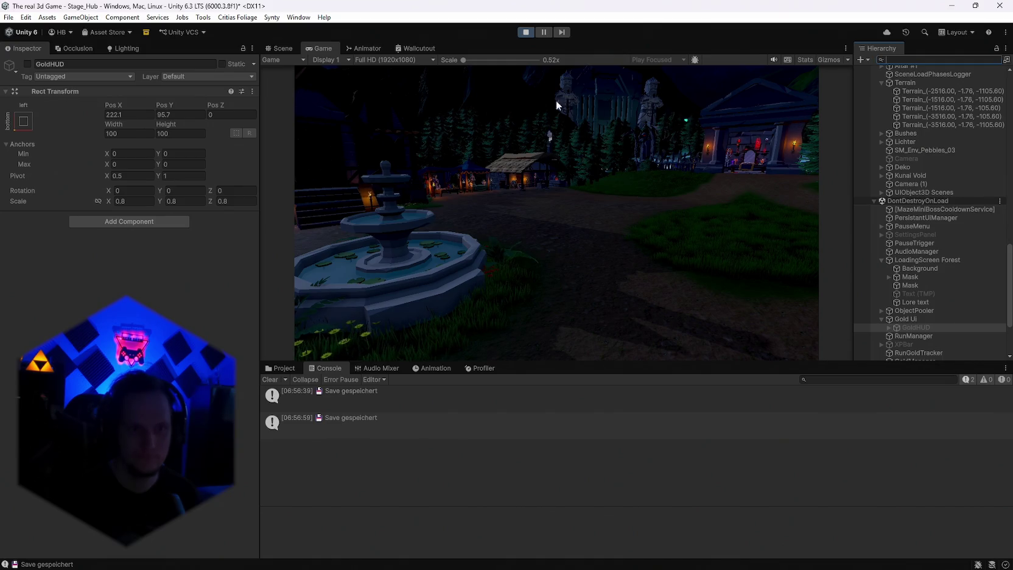
click(322, 51)
double_click(322, 47)
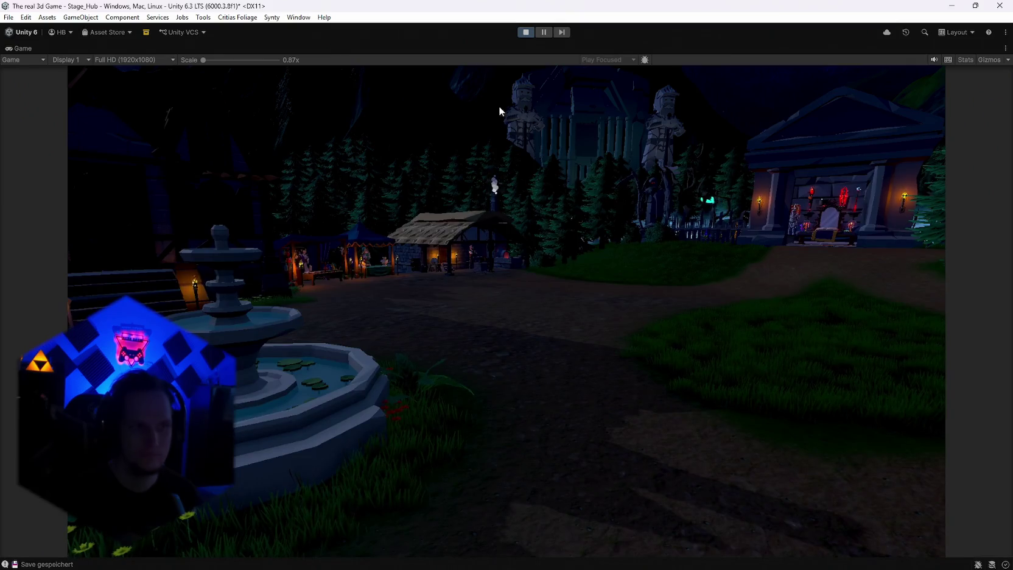
Set the Game view to 4K UHD and save twelve F12 screenshots of the hub
click(153, 61)
click(149, 153)
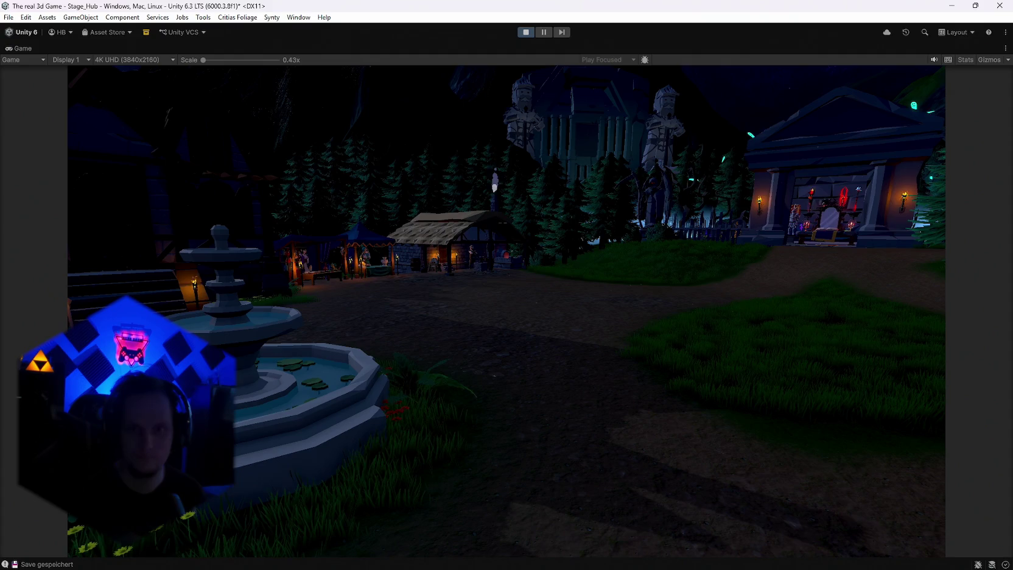
key(F12)
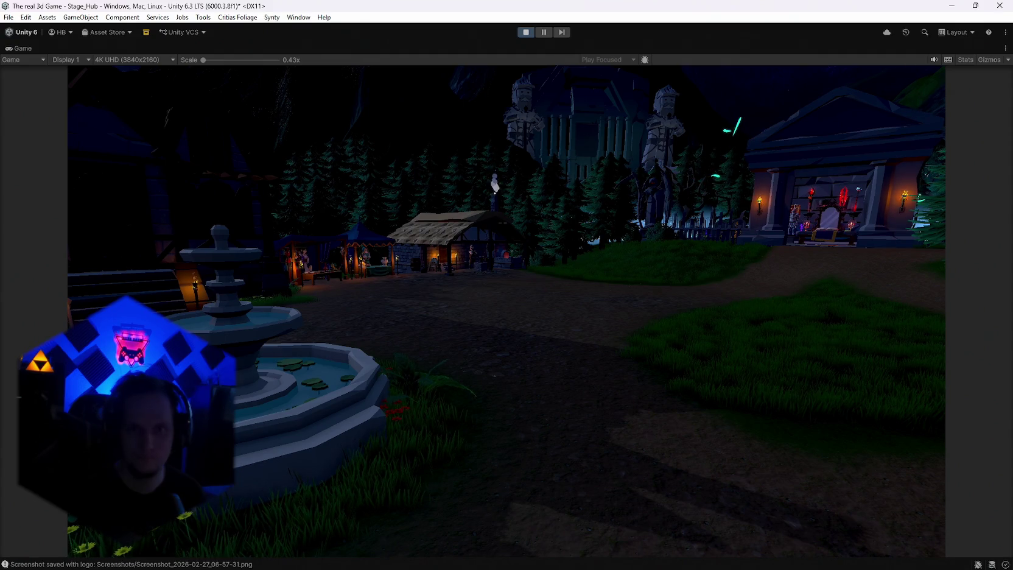
key(F12)
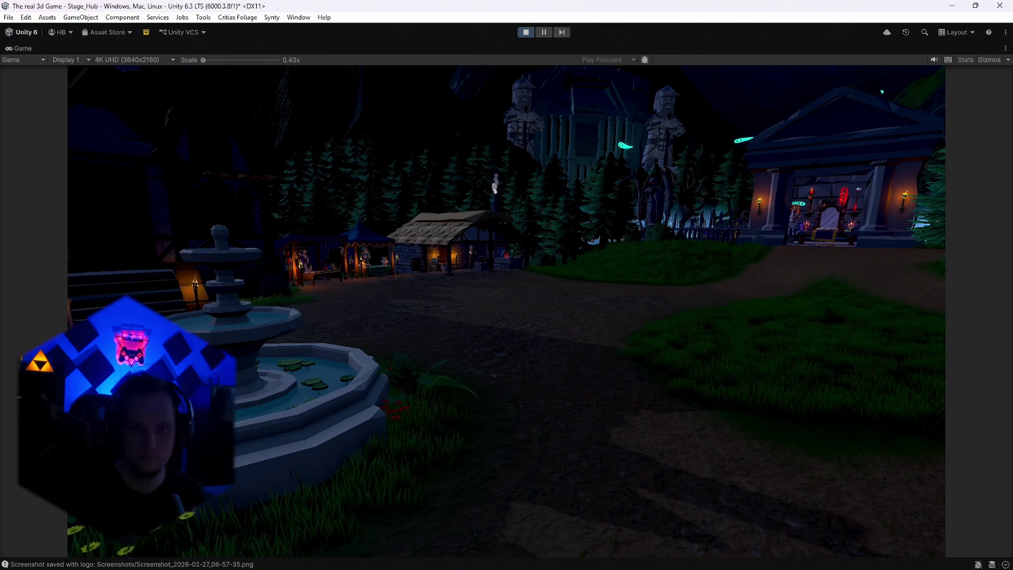
key(F12)
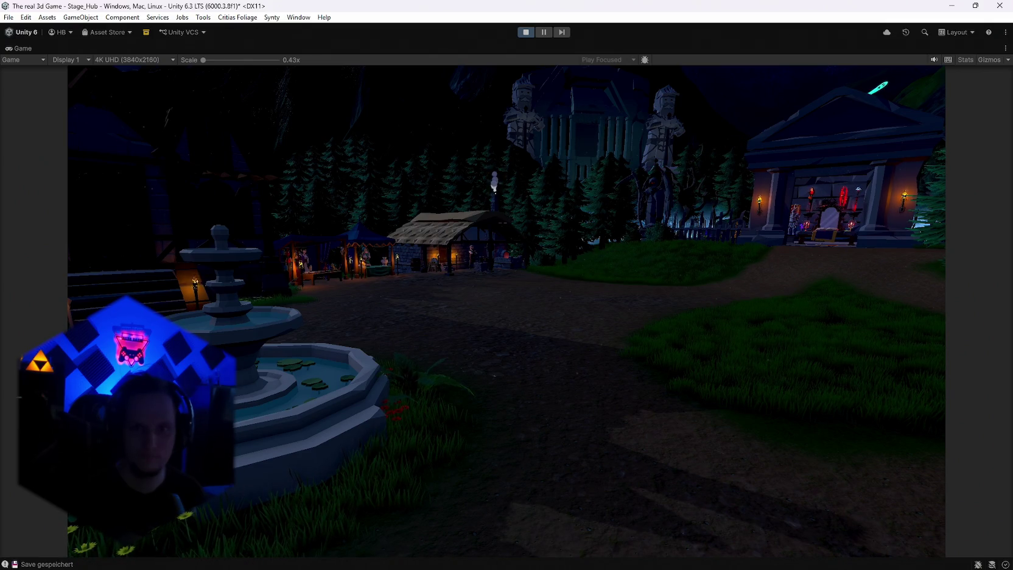
key(F12)
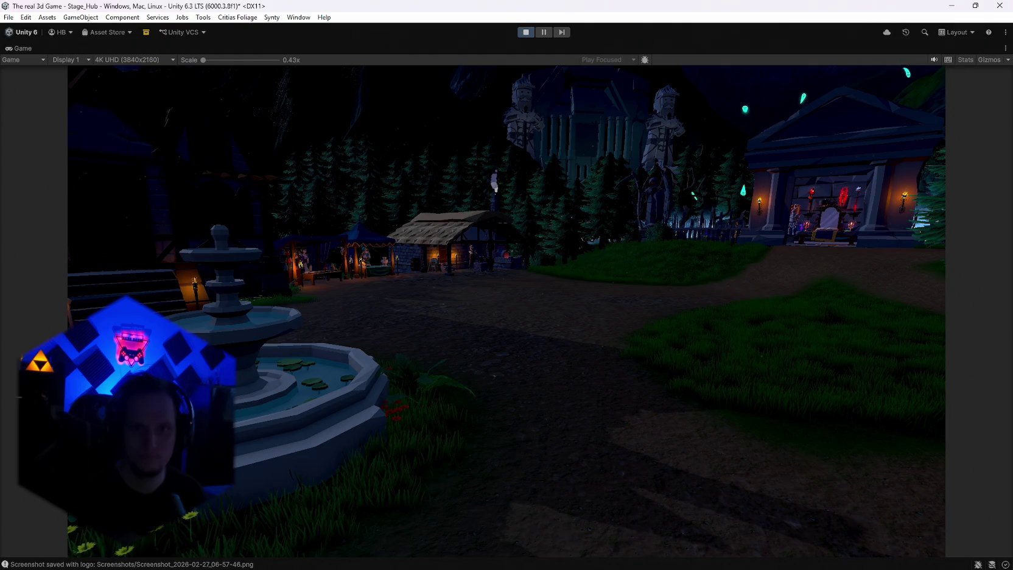
key(F12)
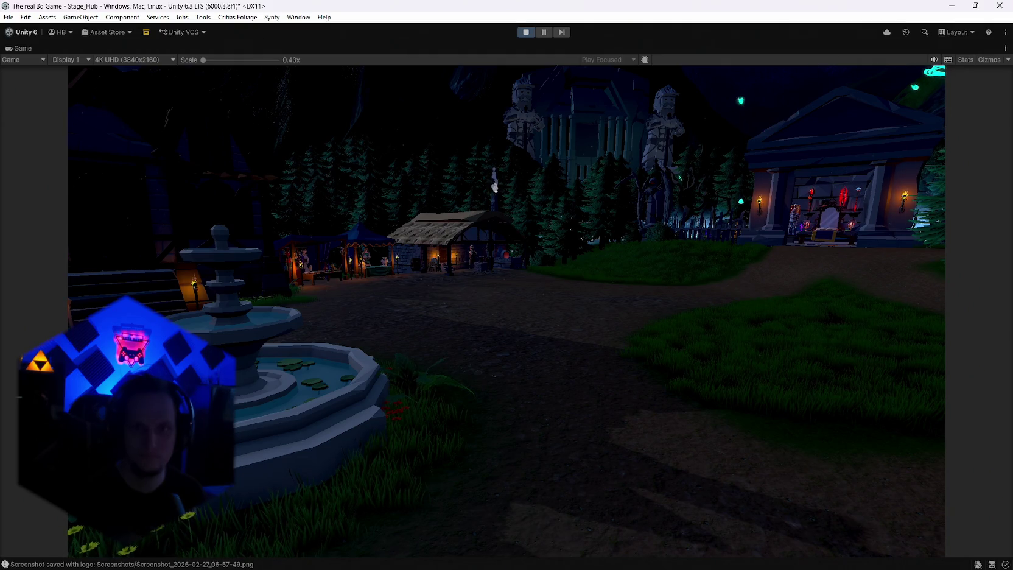
key(F12)
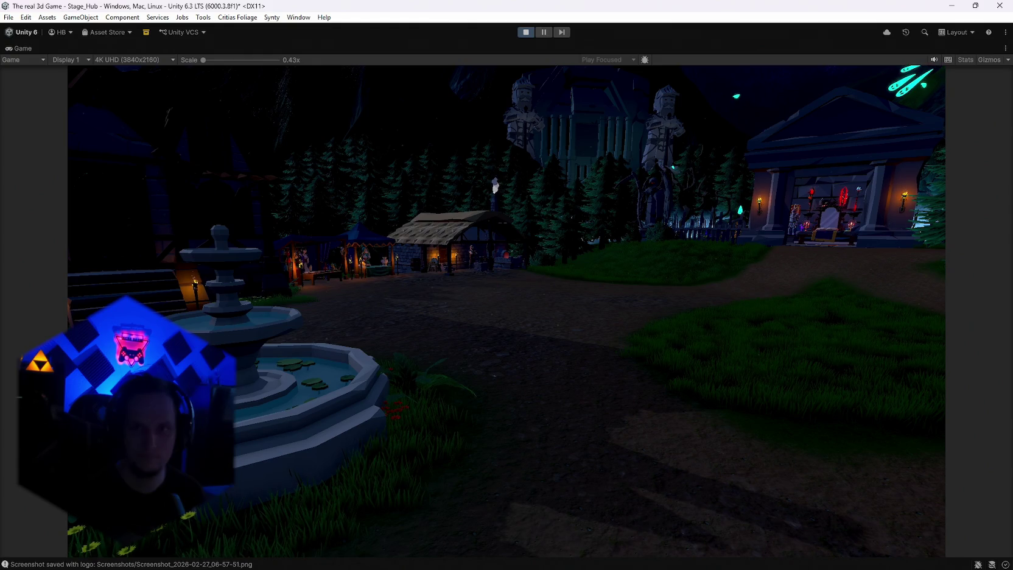
key(F12)
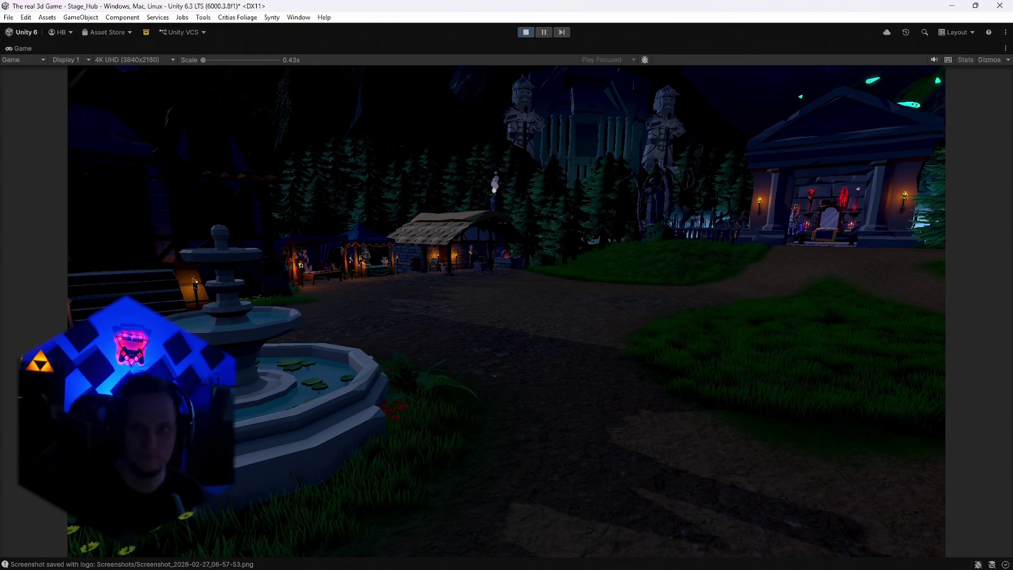
key(F12)
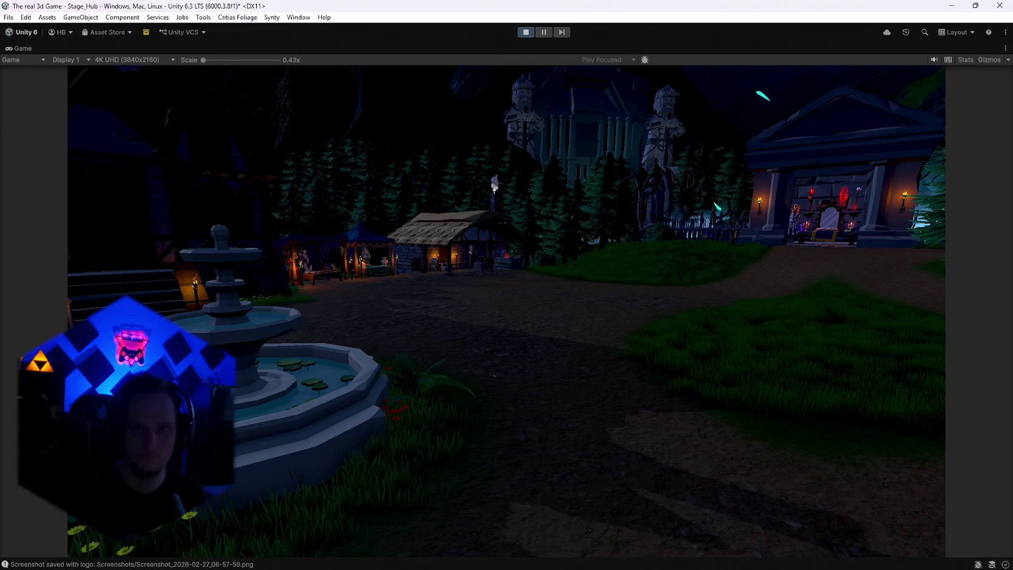
key(F12)
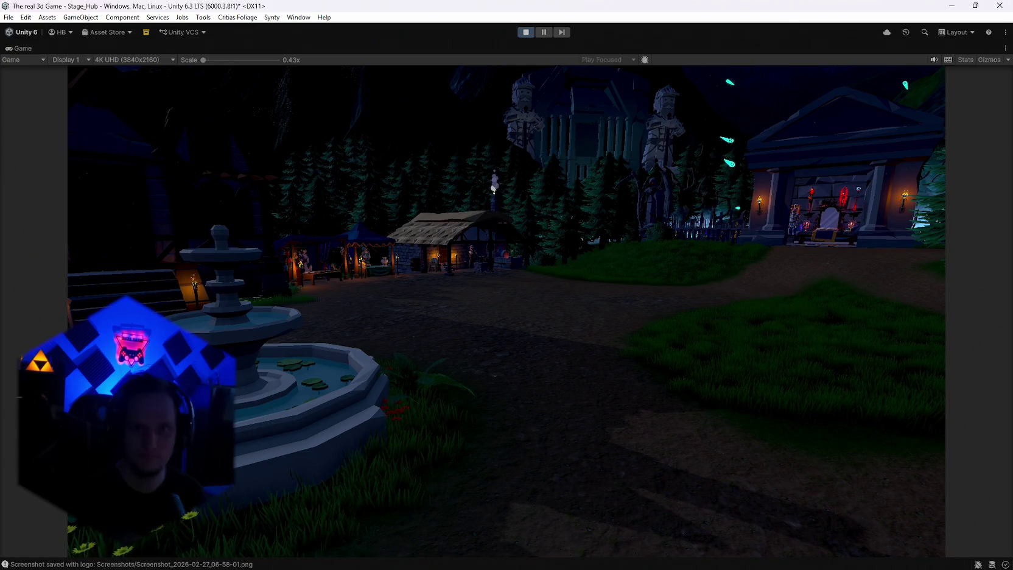
key(F12)
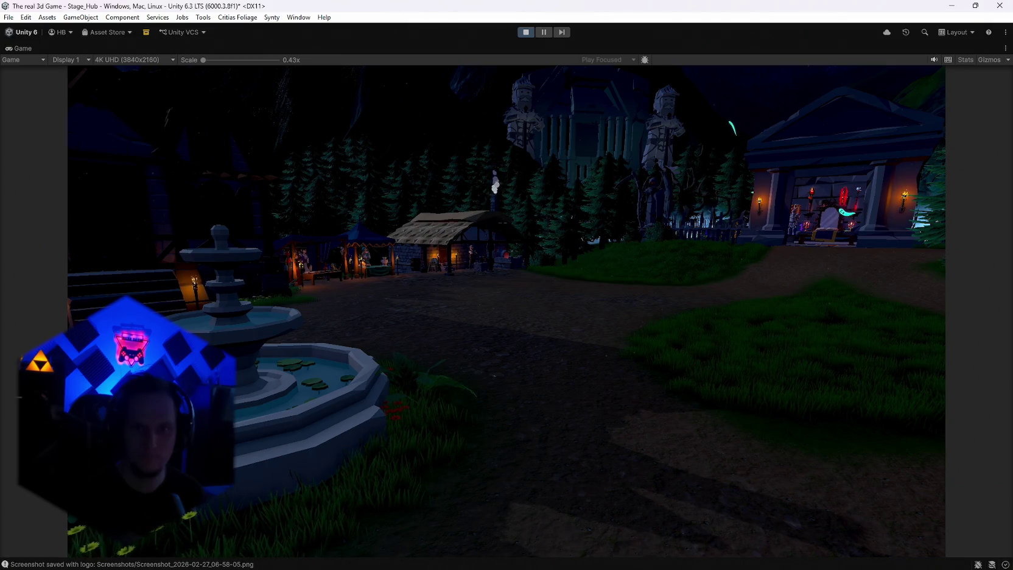
key(F12)
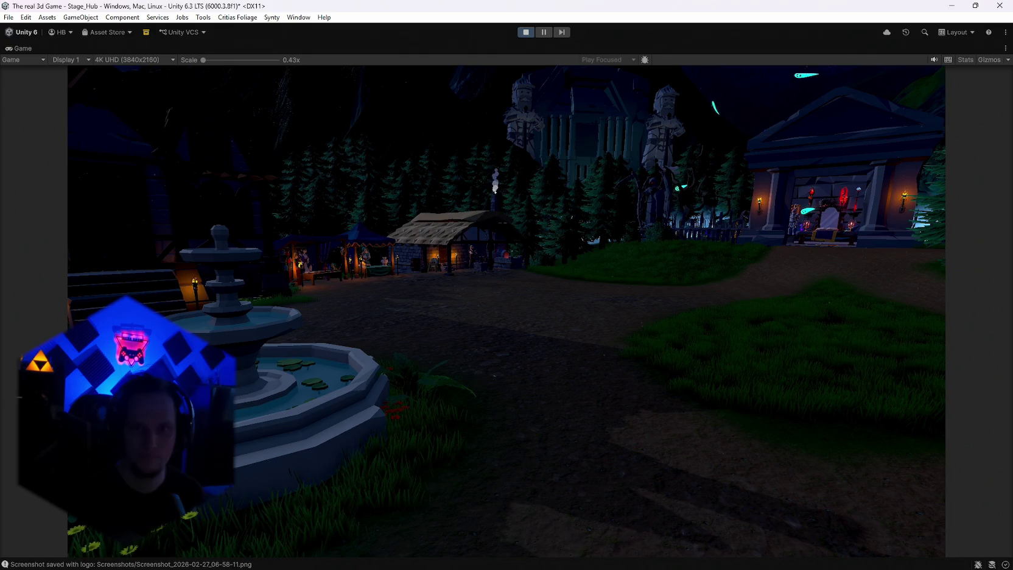
key(F12)
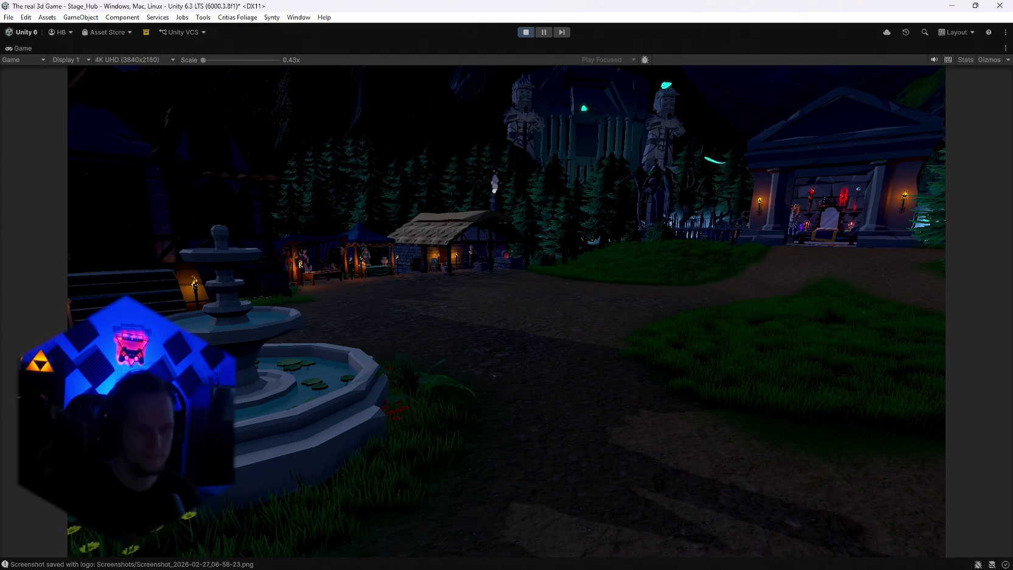
Restore the editor layout, stop Play mode, and switch to Photoshop
key(alt+Tab)
key(alt+Tab)
double_click(22, 48)
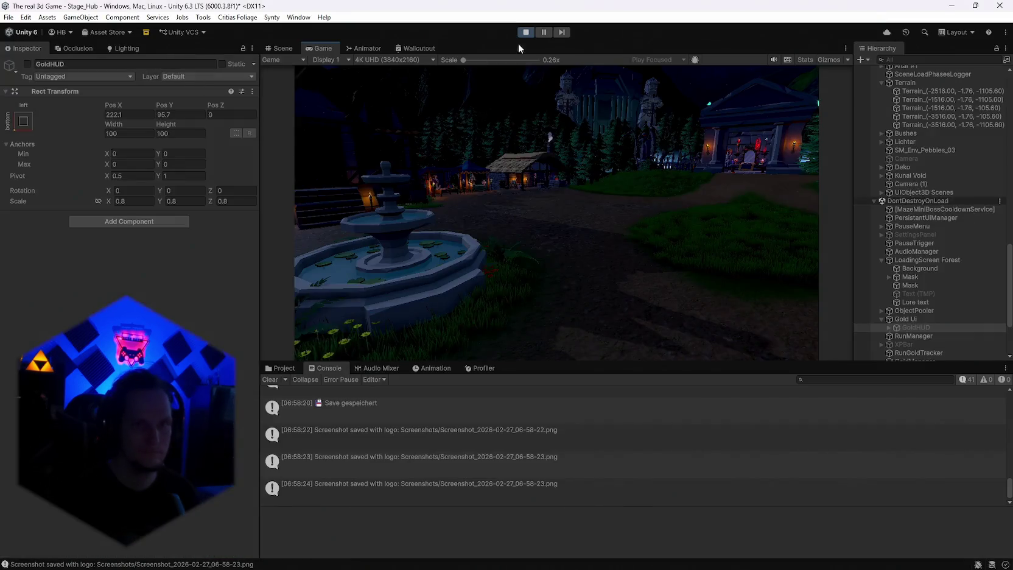
click(524, 32)
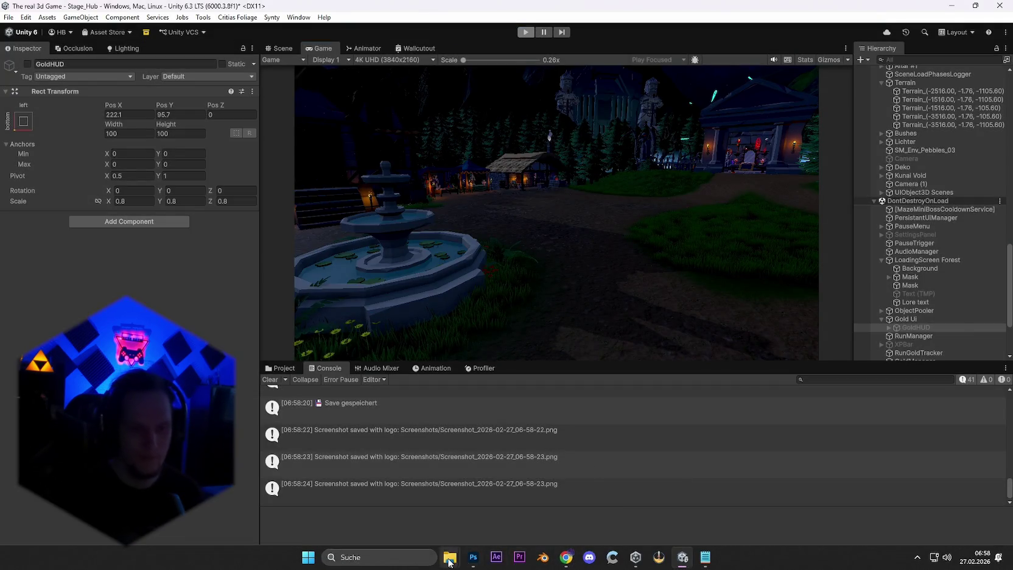
mouse_move(450, 558)
click(491, 501)
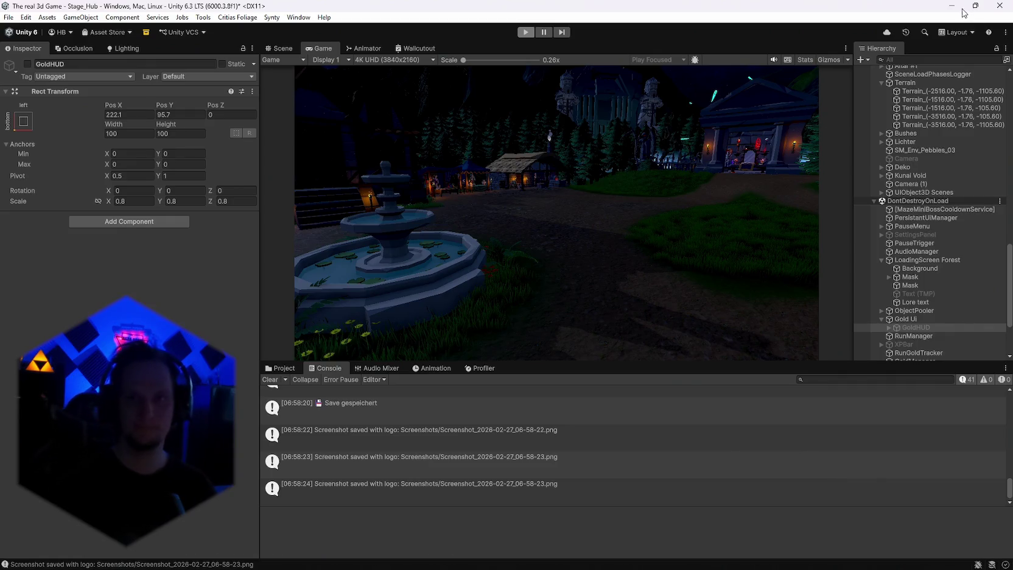
key(alt+Tab)
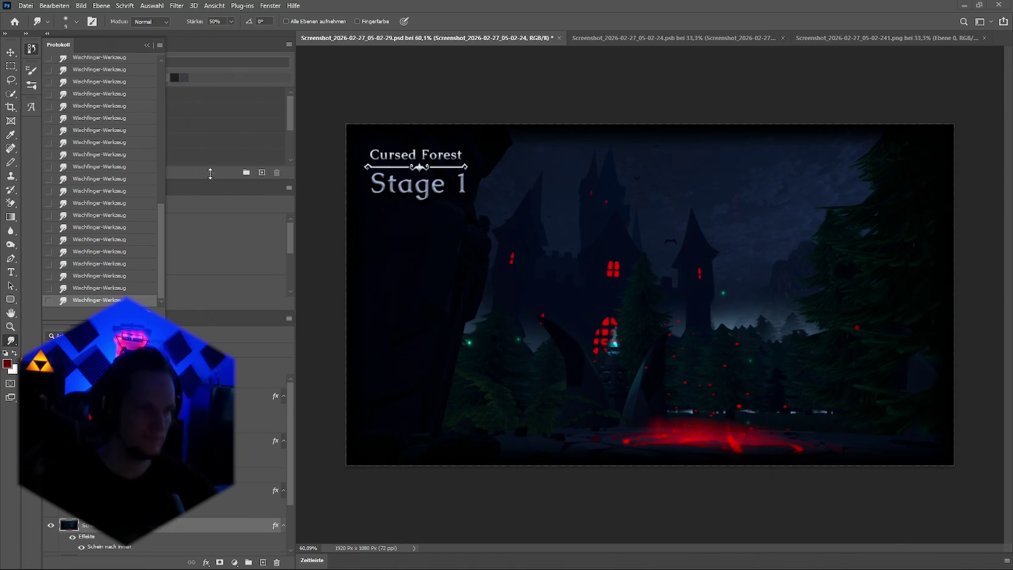
Save the Cursed Forest Stage 1 document with Datei > Speichern
click(146, 45)
click(26, 6)
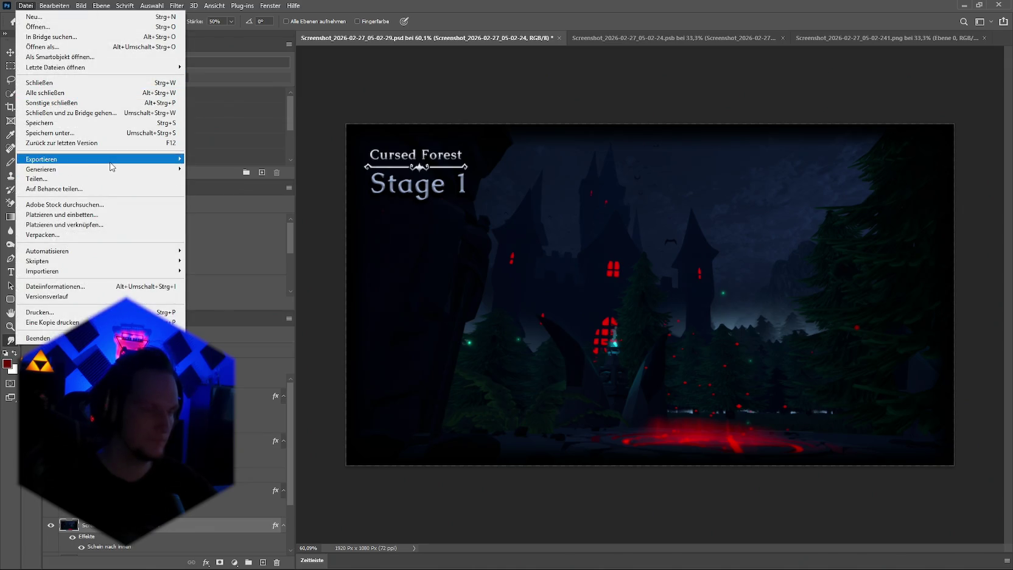
click(78, 123)
Close the .psd and .png documents, answering Nein to discard the .png's changes
click(558, 39)
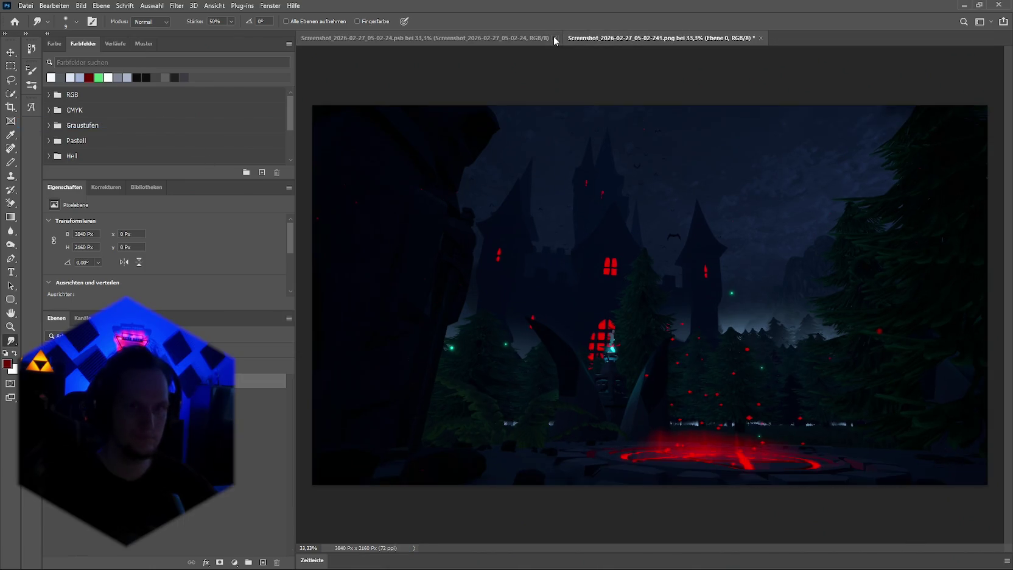
click(494, 38)
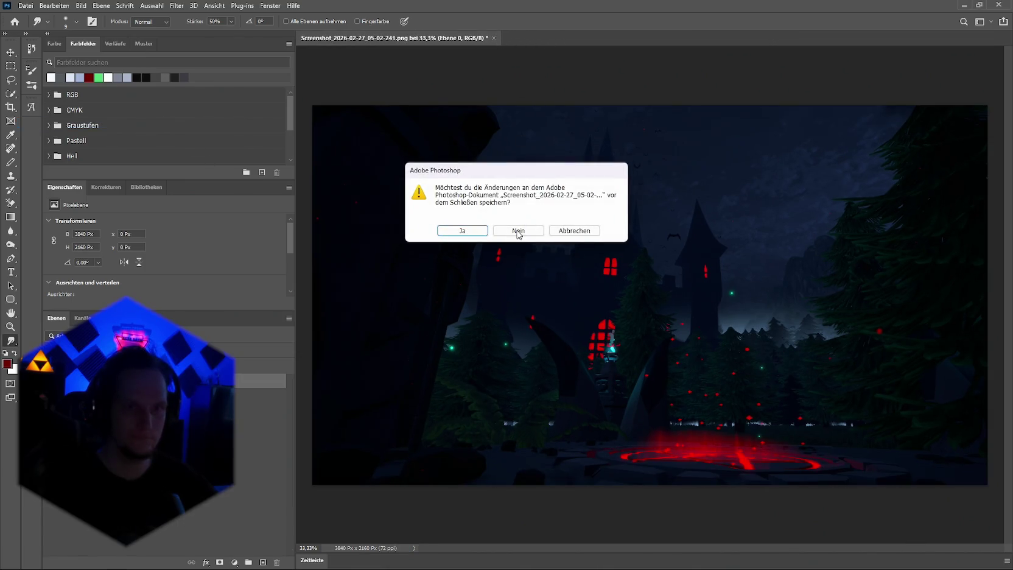
click(516, 230)
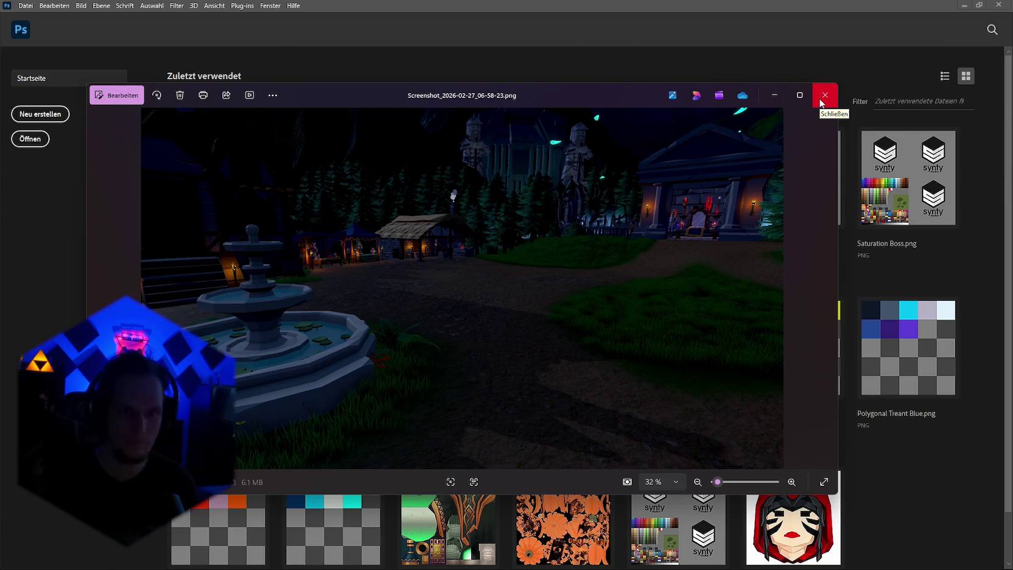
Close the ten screenshot windows from 06-58-23 down through 06-57-47, leaving 06-57-46 in front
click(823, 96)
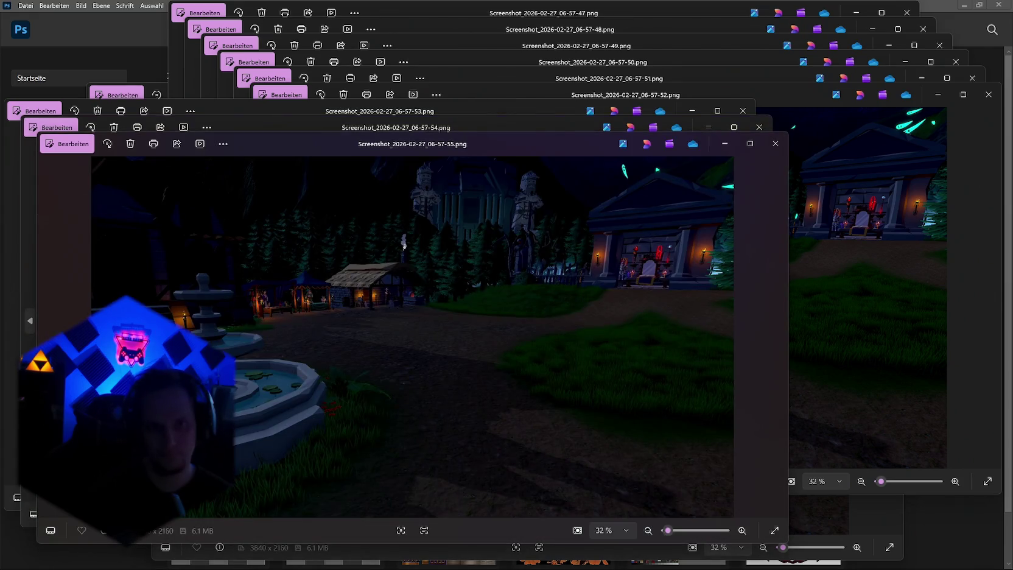
click(775, 144)
click(759, 127)
click(743, 110)
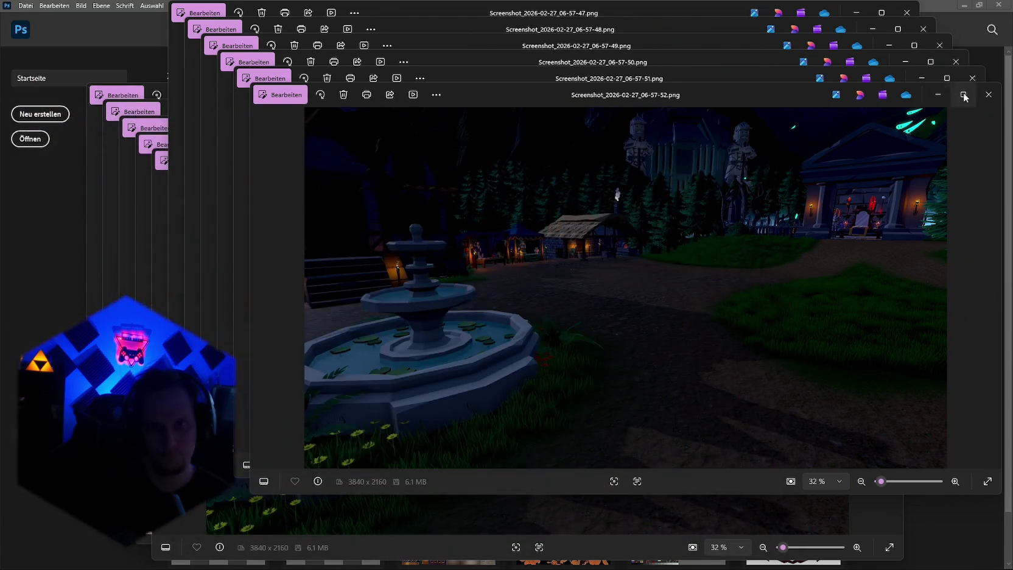
click(989, 94)
click(972, 79)
click(957, 61)
click(940, 45)
click(923, 29)
click(907, 13)
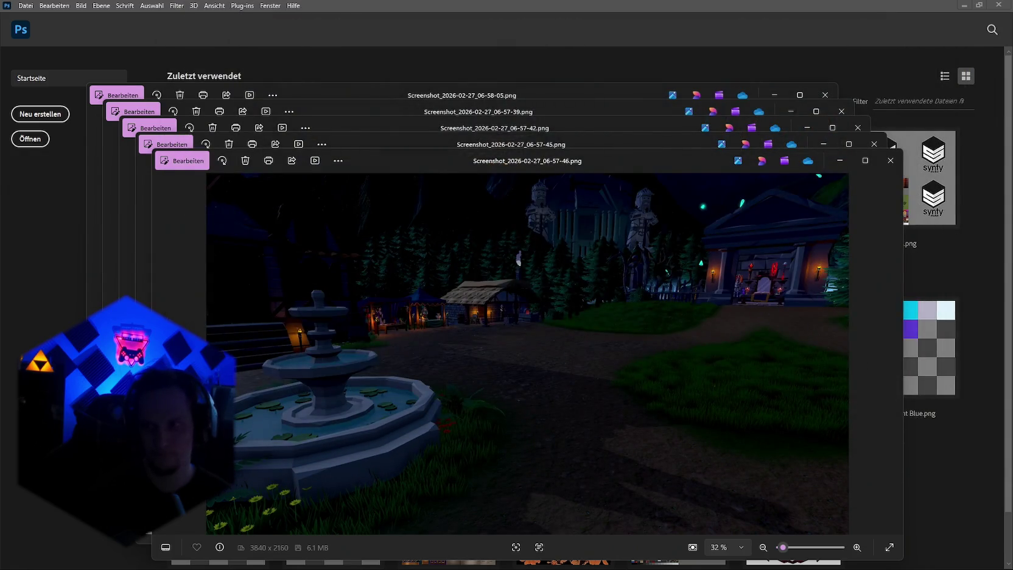
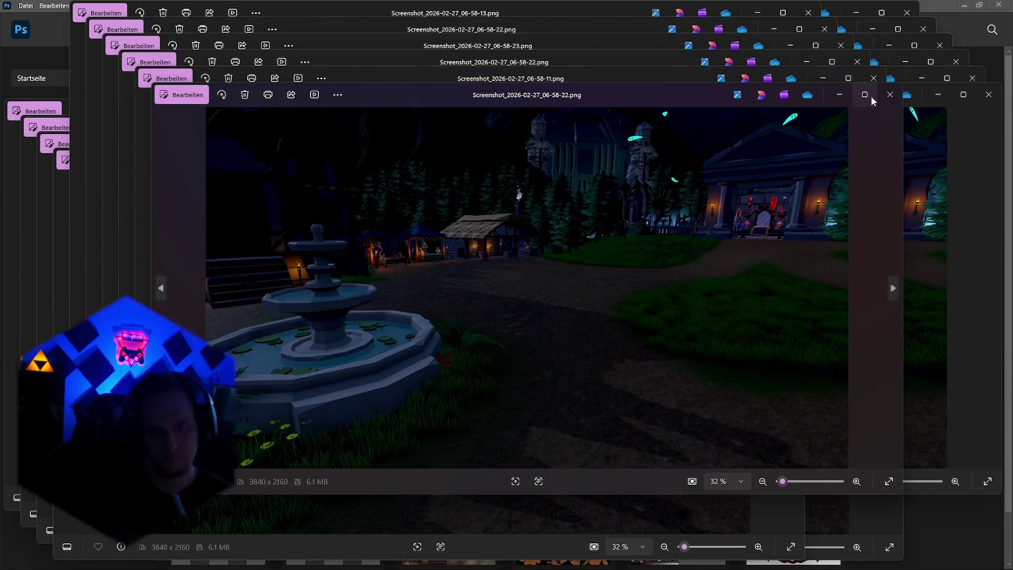
Close the stacked Windows Photos screenshot windows one after another
click(864, 94)
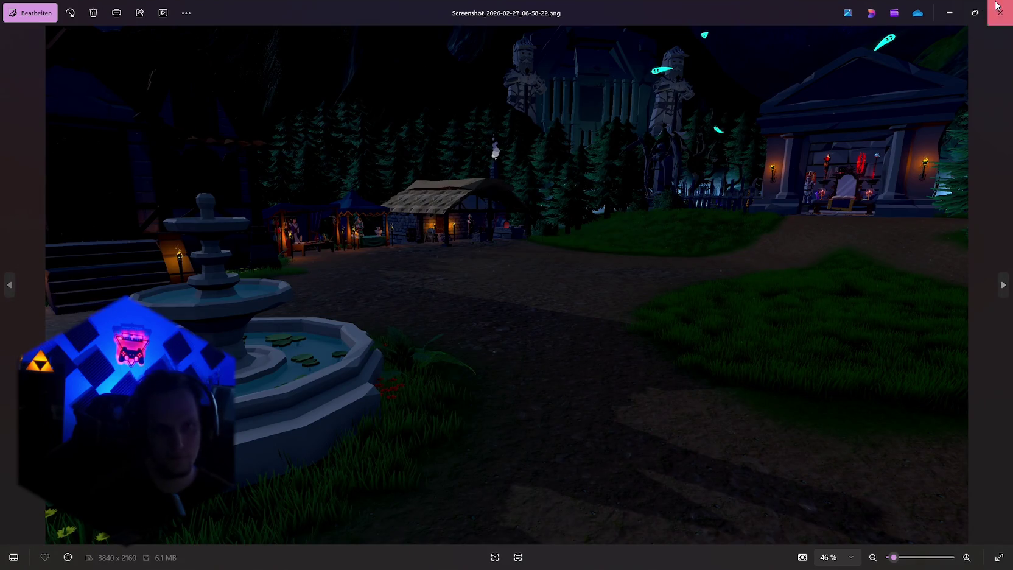
click(998, 7)
click(883, 82)
click(989, 95)
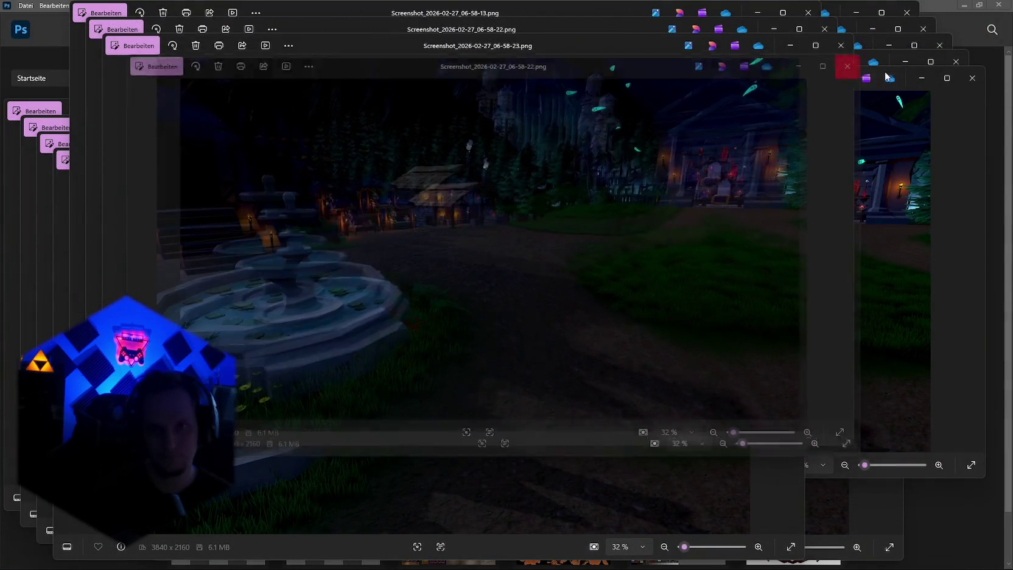
click(857, 61)
click(841, 45)
click(957, 62)
click(924, 28)
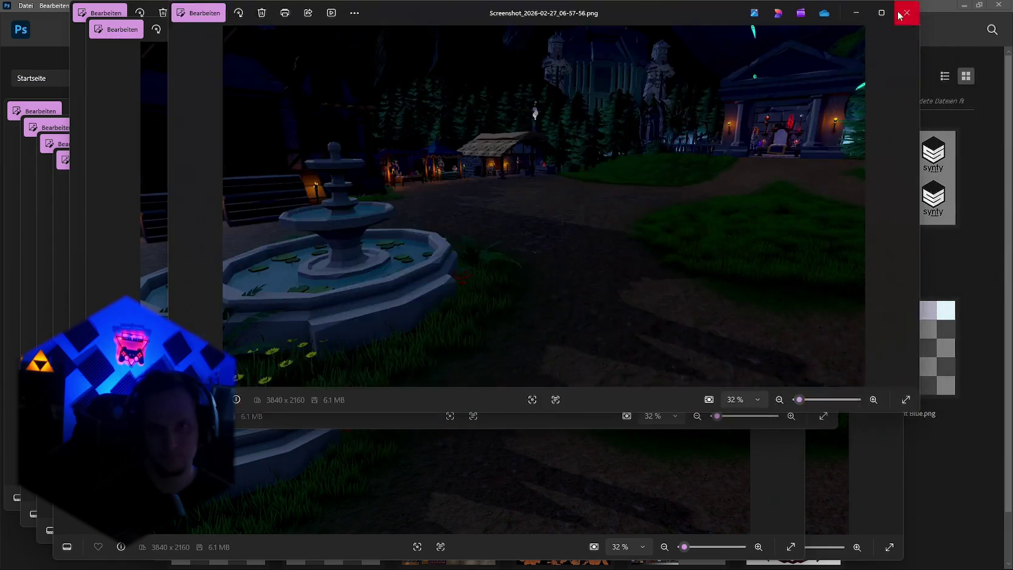
click(908, 13)
click(824, 28)
click(890, 160)
click(874, 143)
click(858, 127)
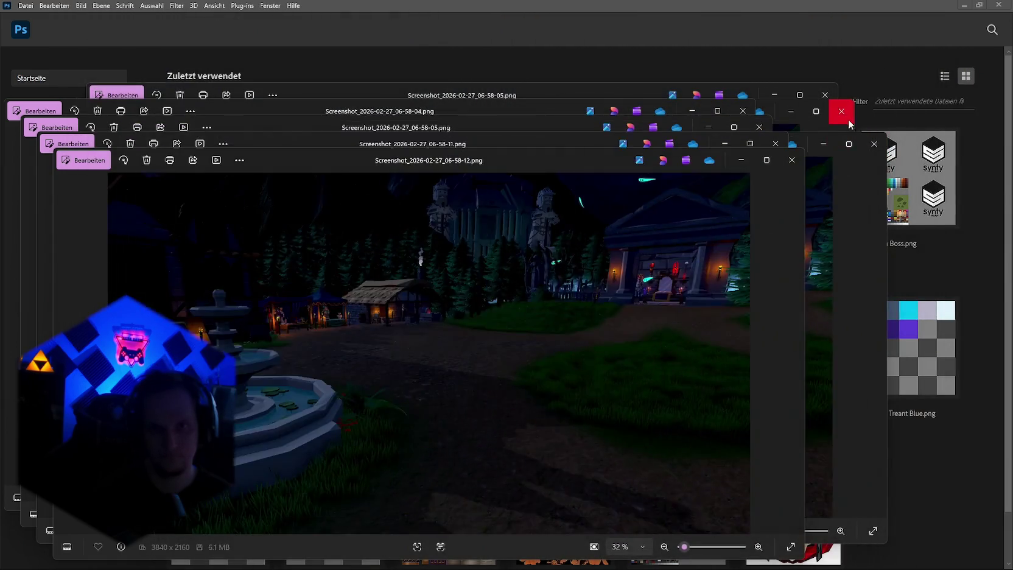
click(841, 111)
click(825, 95)
Close the last Photos windows and drag Screenshot_2026-02-27_06-58-22.png into Photoshop
click(792, 160)
click(775, 143)
click(760, 127)
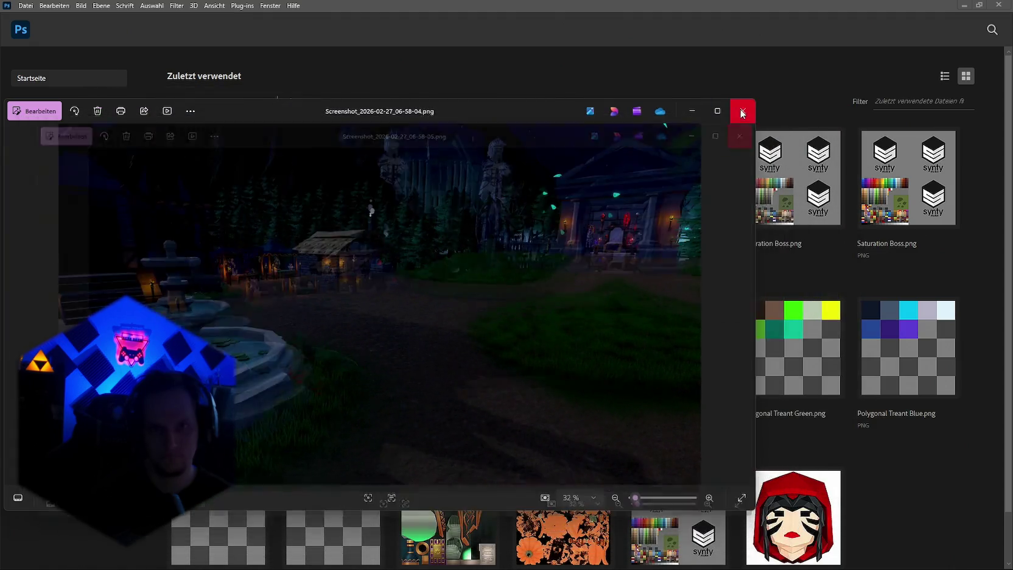
click(743, 111)
mouse_move(620, 183)
mouse_down()
mouse_move(428, 129)
mouse_move(440, 112)
mouse_move(481, 115)
mouse_up()
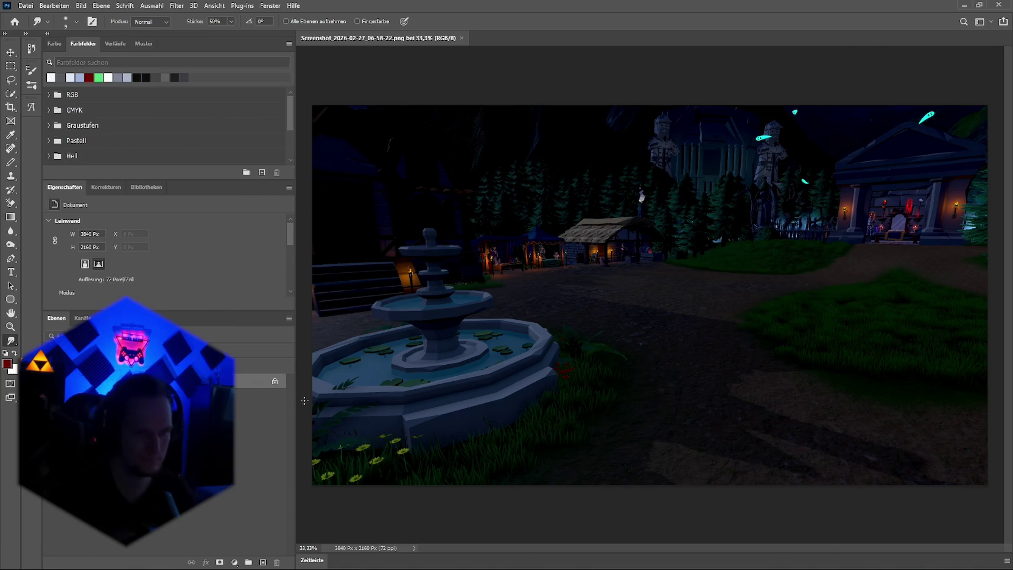
Unlock the Hintergrund background layer so it becomes Ebene 0
click(275, 383)
scroll(192, 267, down, 2)
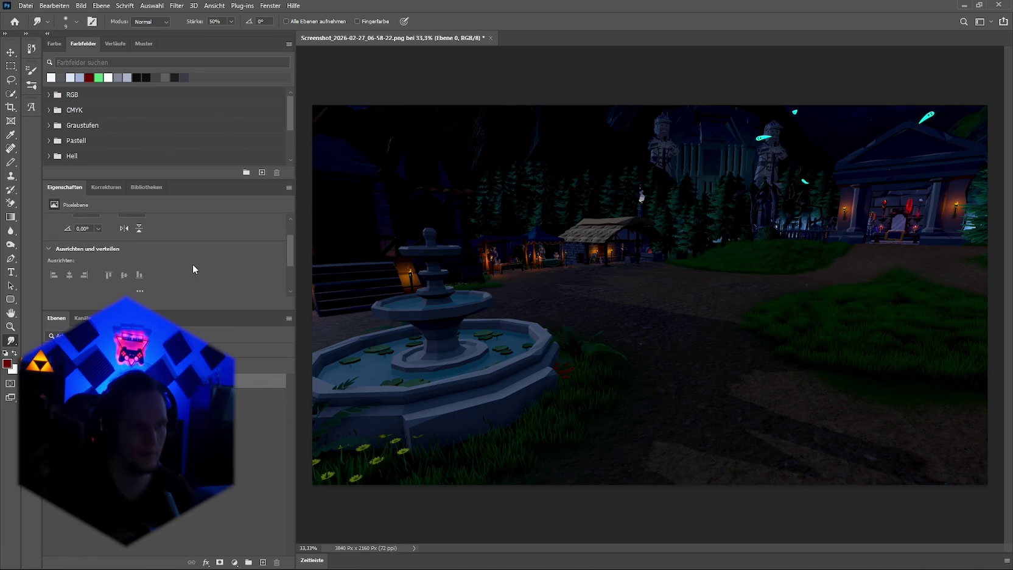
scroll(198, 279, down, 2)
Open the layer's Blending Options, cancel without changes, and return to Photoshop's Home screen
click(207, 563)
click(287, 460)
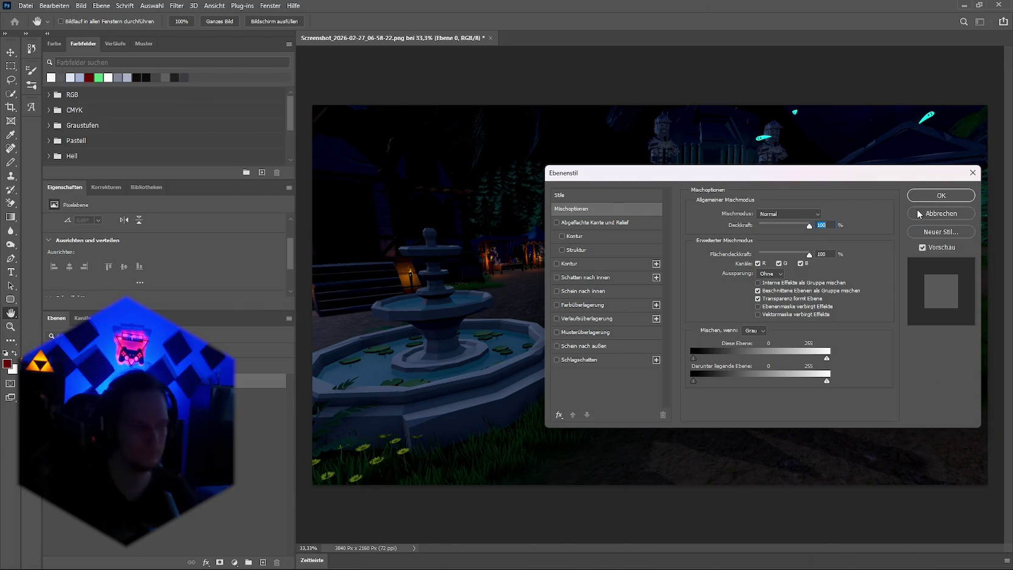
click(970, 175)
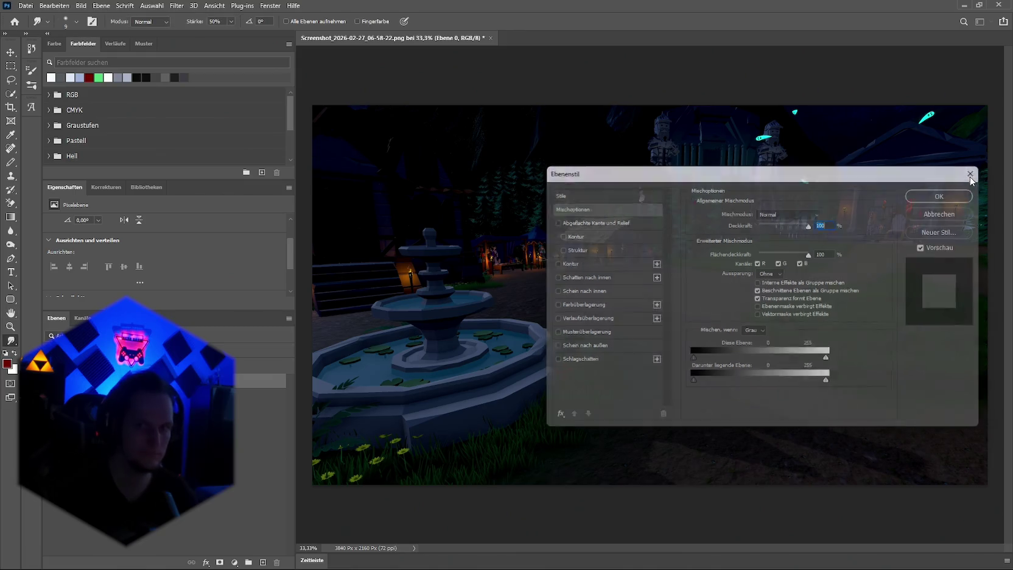
click(14, 21)
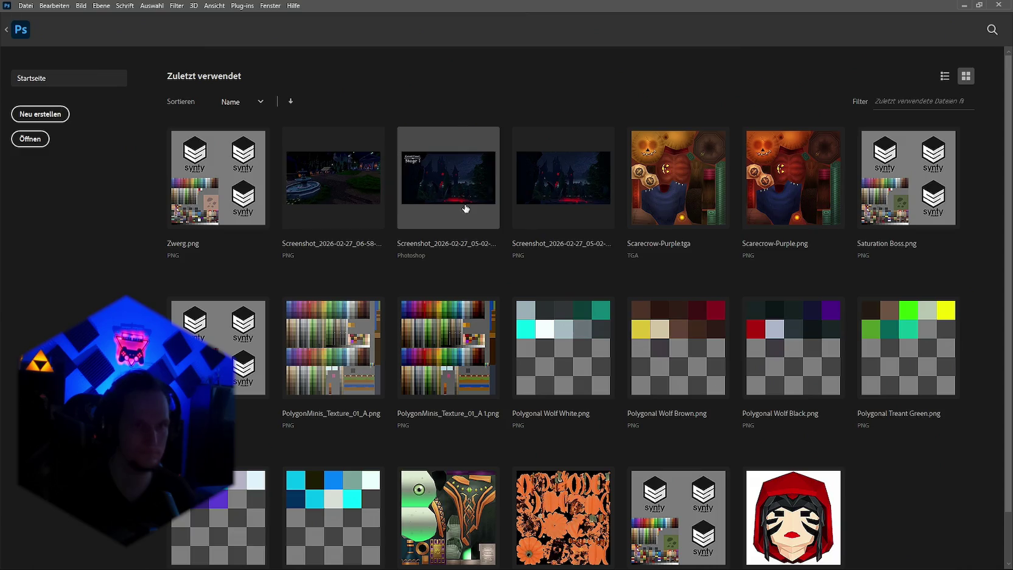
Paste the Cursed Forest Stage 1 title layers from 05-02-29.psd into the 06-58-22 screenshot
click(438, 186)
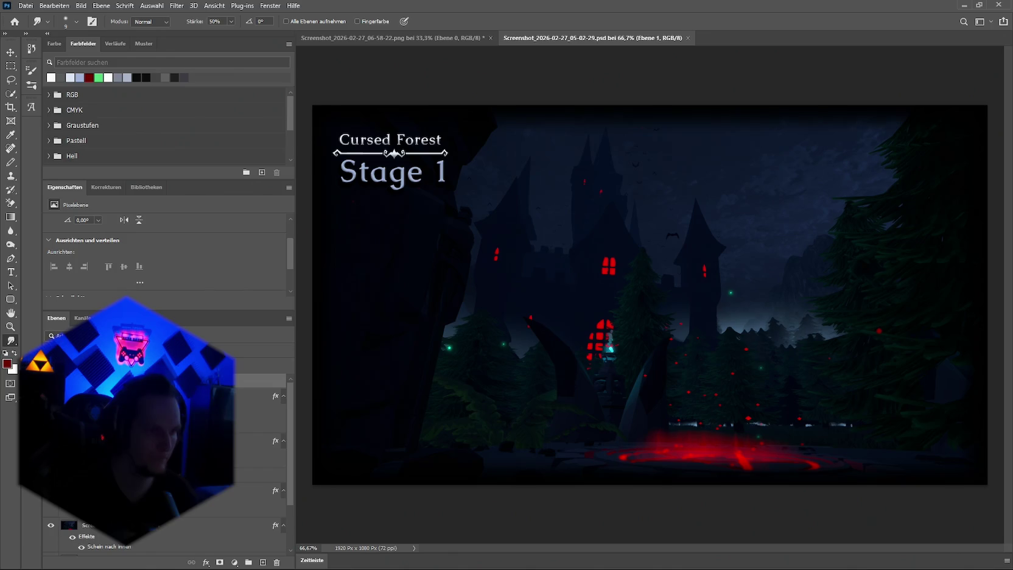
click(393, 37)
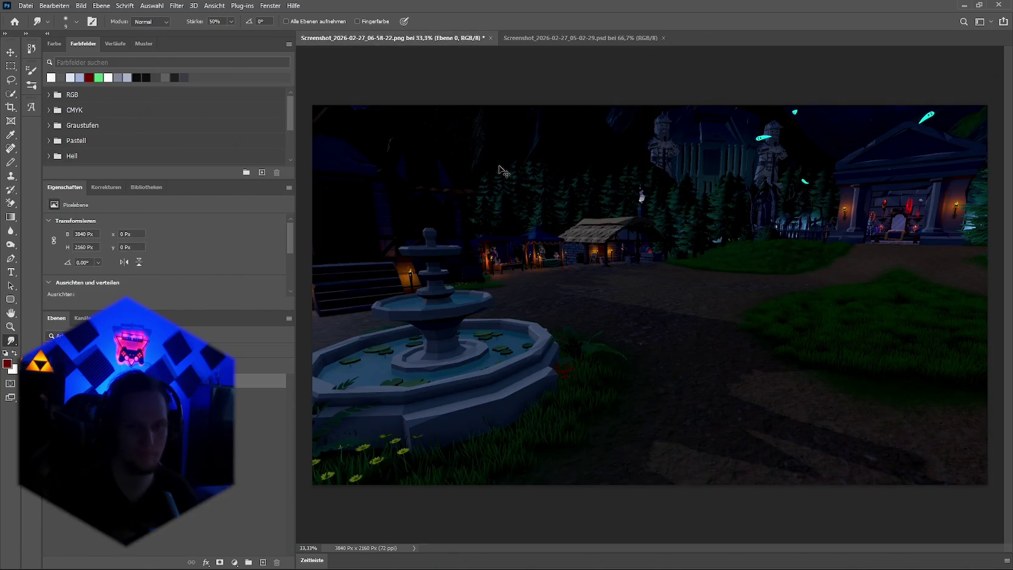
key(ctrl+v)
key(v)
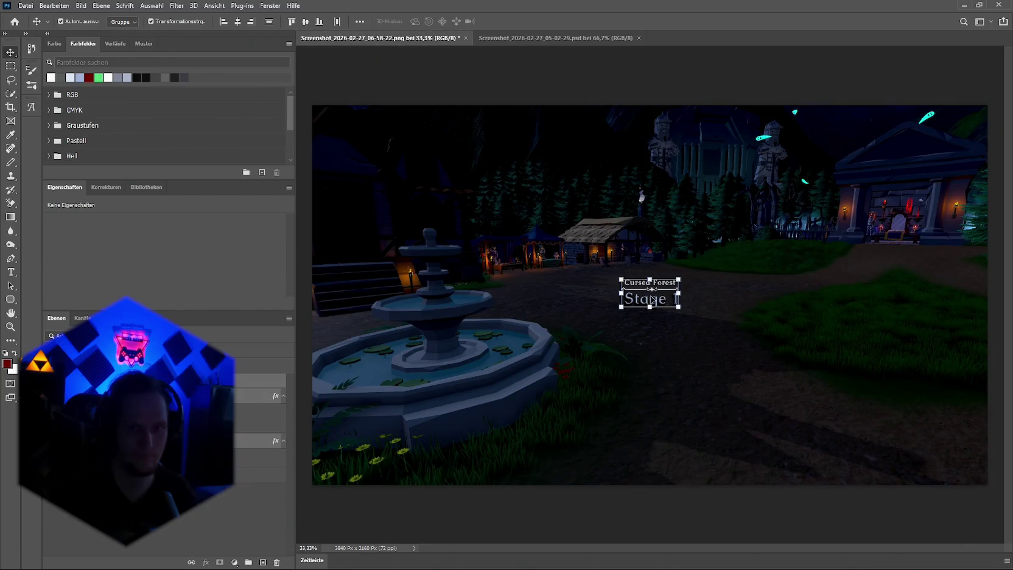
drag(654, 291, 601, 267)
key(ctrl+z)
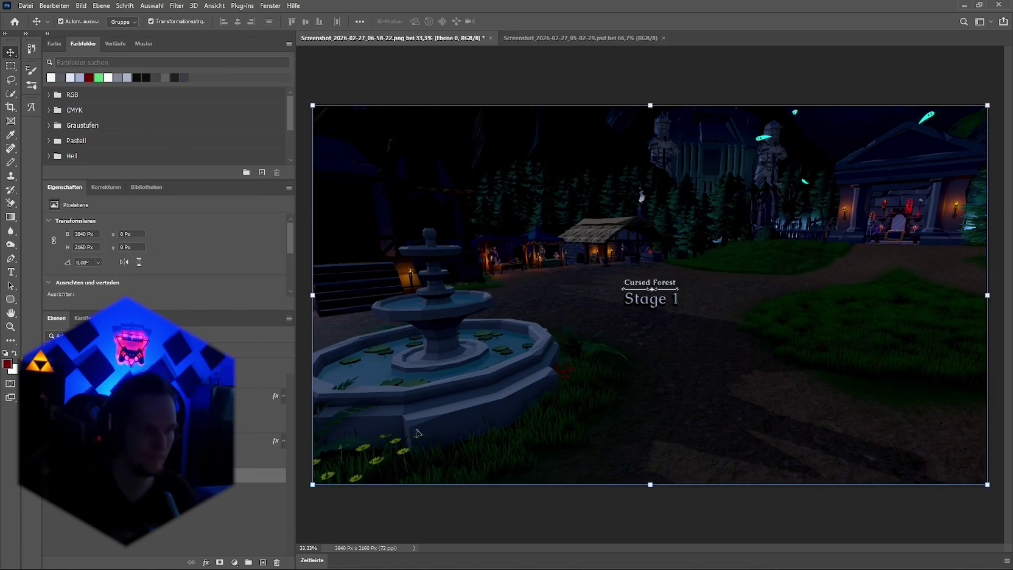
Move the ornamental divider to the top-left corner and stretch it wider
mouse_move(651, 289)
mouse_down()
mouse_move(501, 192)
mouse_move(341, 125)
mouse_up()
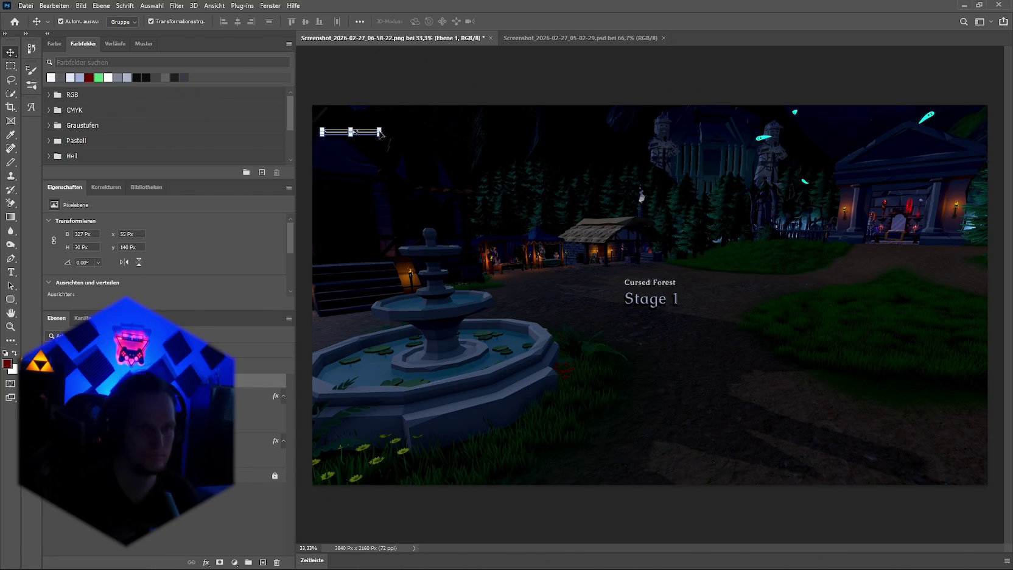
drag(384, 132, 439, 131)
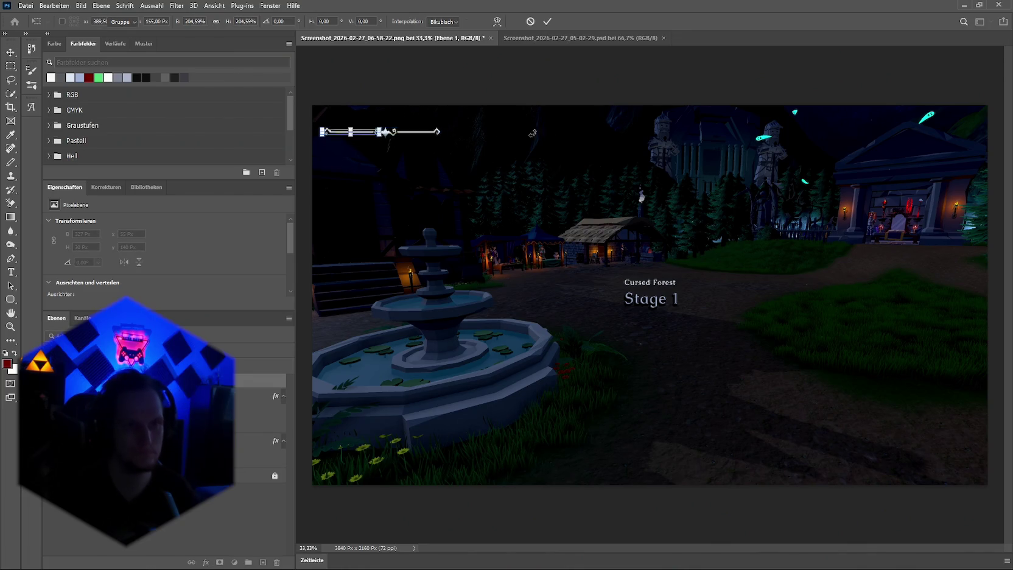
key(Return)
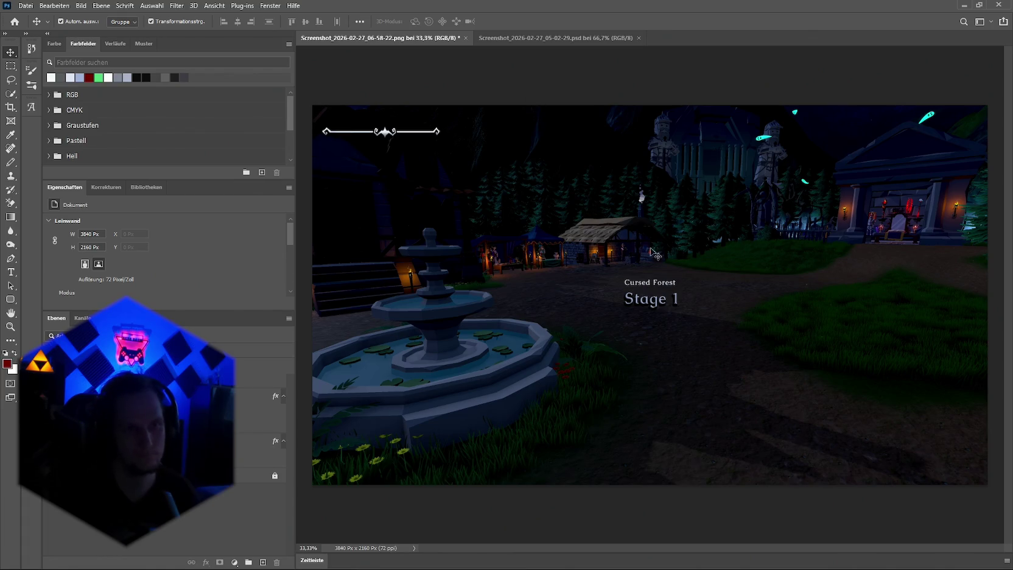
mouse_move(388, 133)
mouse_down()
mouse_move(389, 144)
mouse_move(381, 136)
mouse_up()
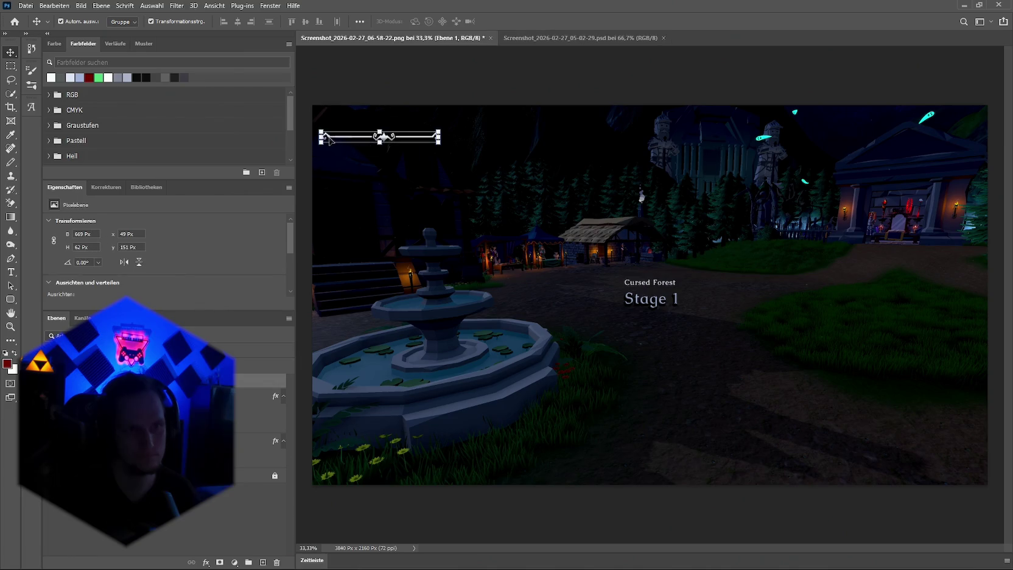
Delete the Stage 1 text and enlarge Cursed Forest above the divider
click(654, 301)
key(Delete)
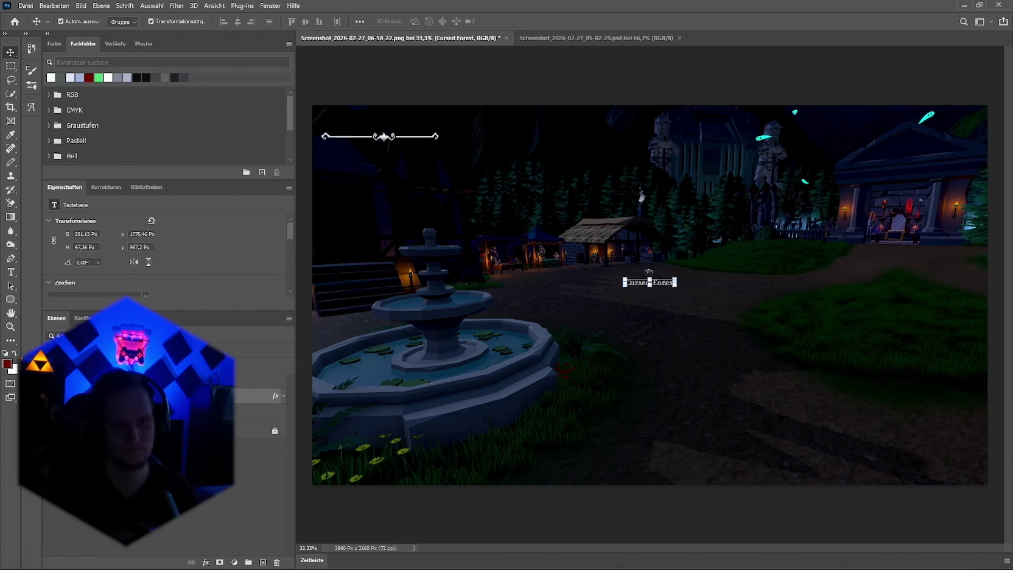
key(ctrl+t)
mouse_move(650, 283)
mouse_down()
mouse_move(670, 287)
mouse_move(411, 111)
mouse_move(401, 123)
mouse_up()
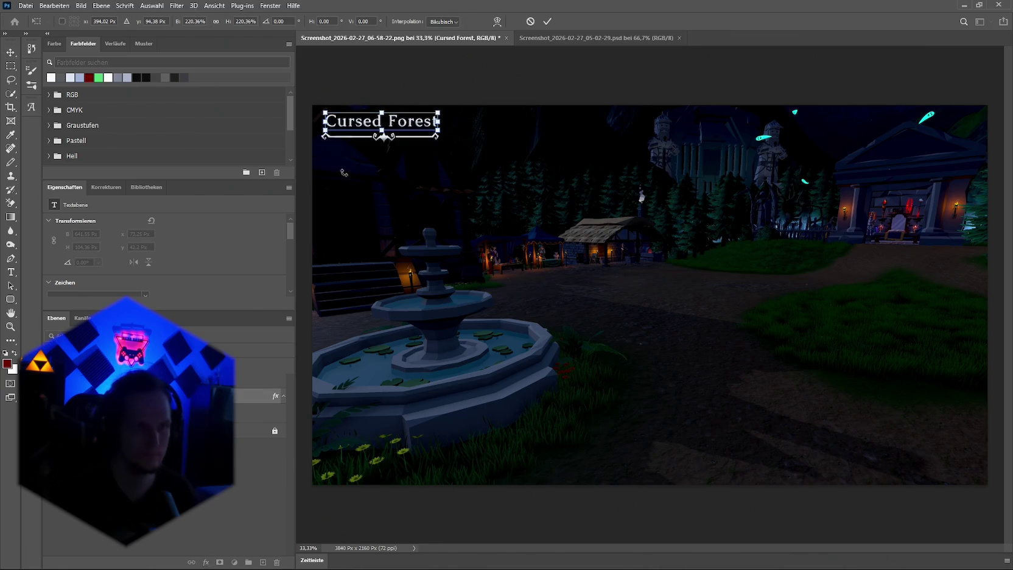
key(t)
key(Return)
Retype the title as 'Lobby' and screen-capture the loading screen image area
click(389, 128)
key(End)
key(shift+Left)
key(shift+Left)
key(shift+Left)
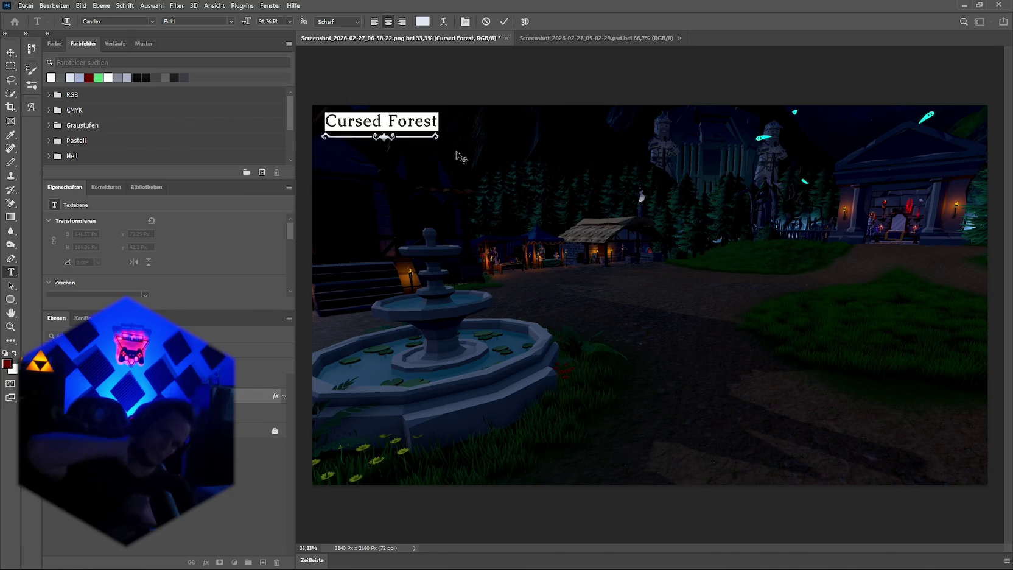
text(Lobby)
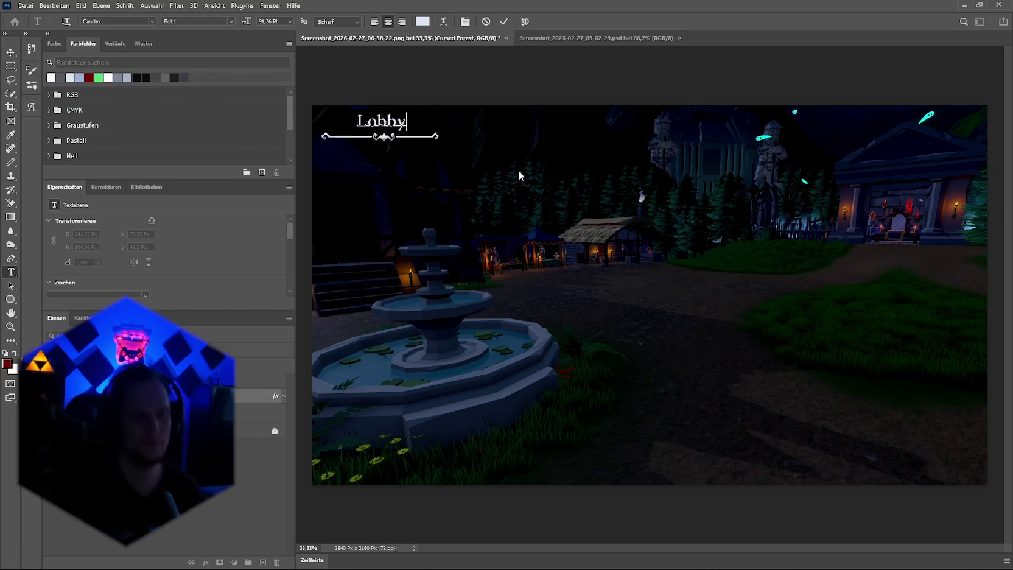
key(BackSpace)
key(BackSpace)
key(BackSpace)
text(Hub)
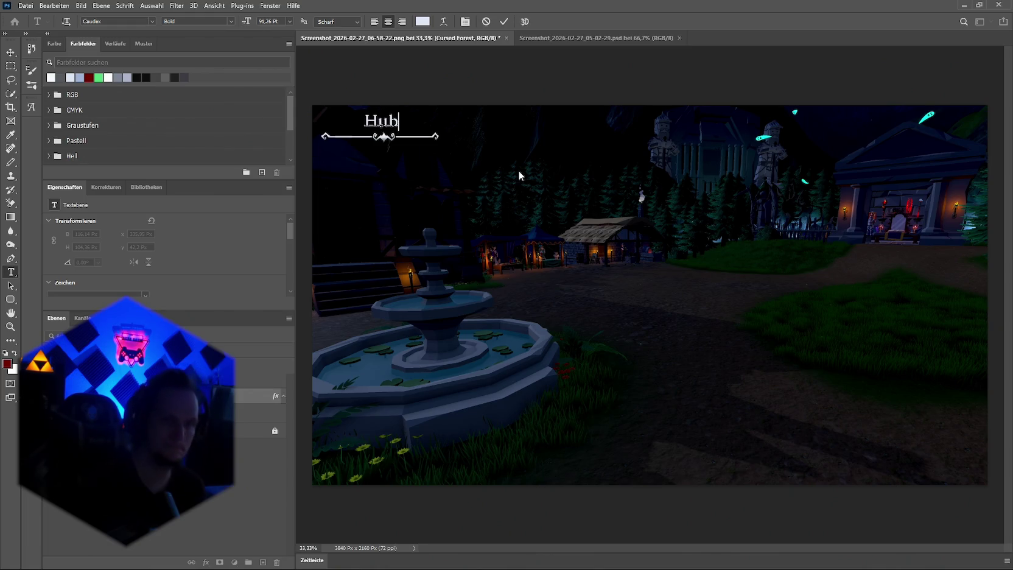
key(BackSpace)
key(BackSpace)
key(BackSpace)
text(Lobby)
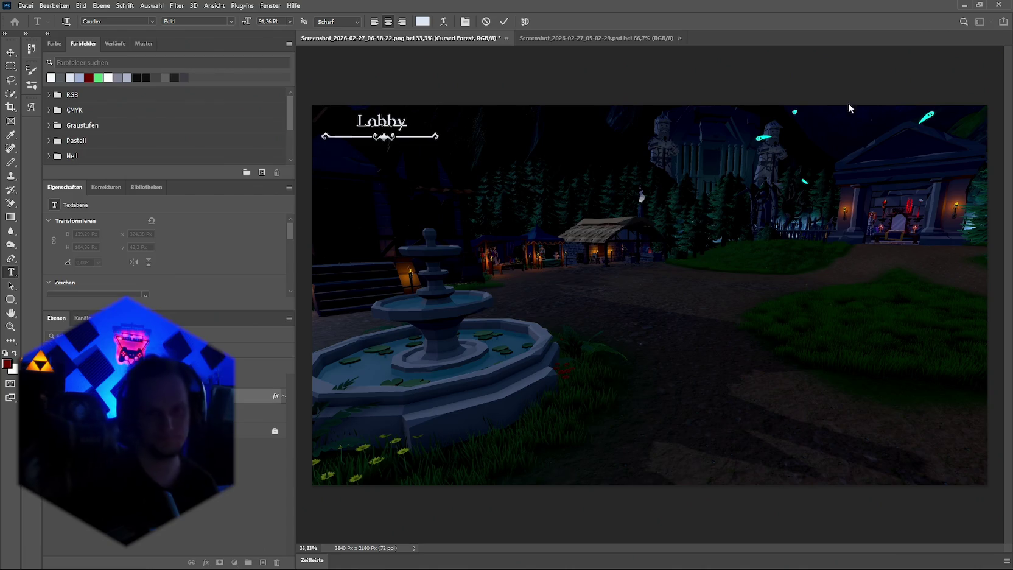
key(super+shift+s)
drag(990, 91, 340, 499)
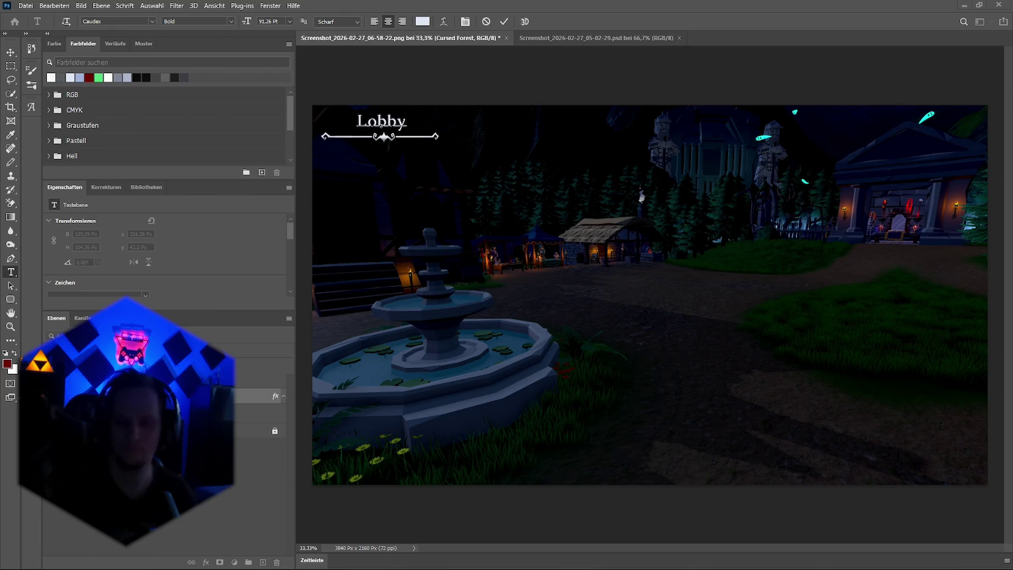
After checking the Cursed Forest document, replace the Lobby title with 'Hall of Echoes' and commit it
click(589, 39)
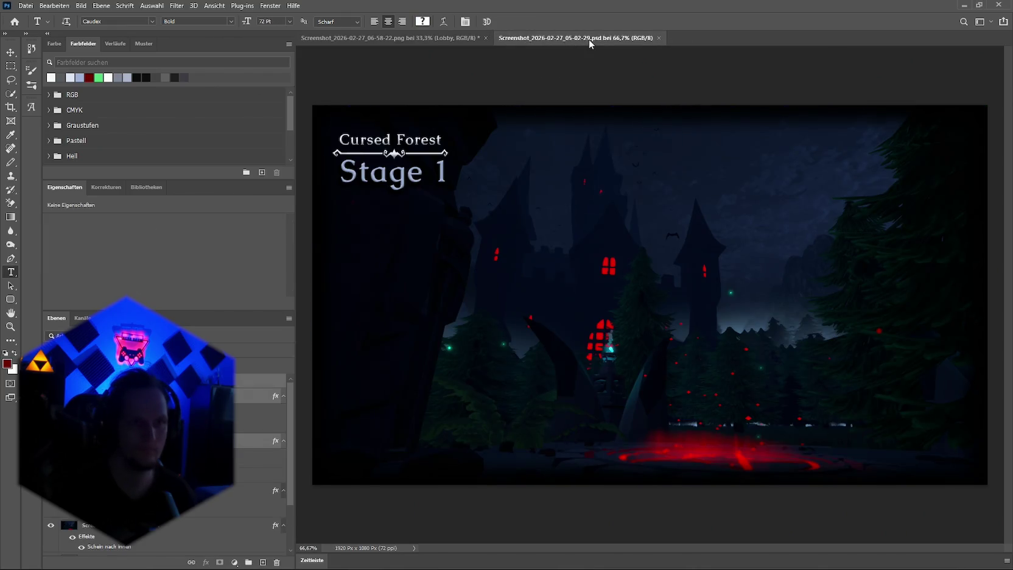
click(393, 41)
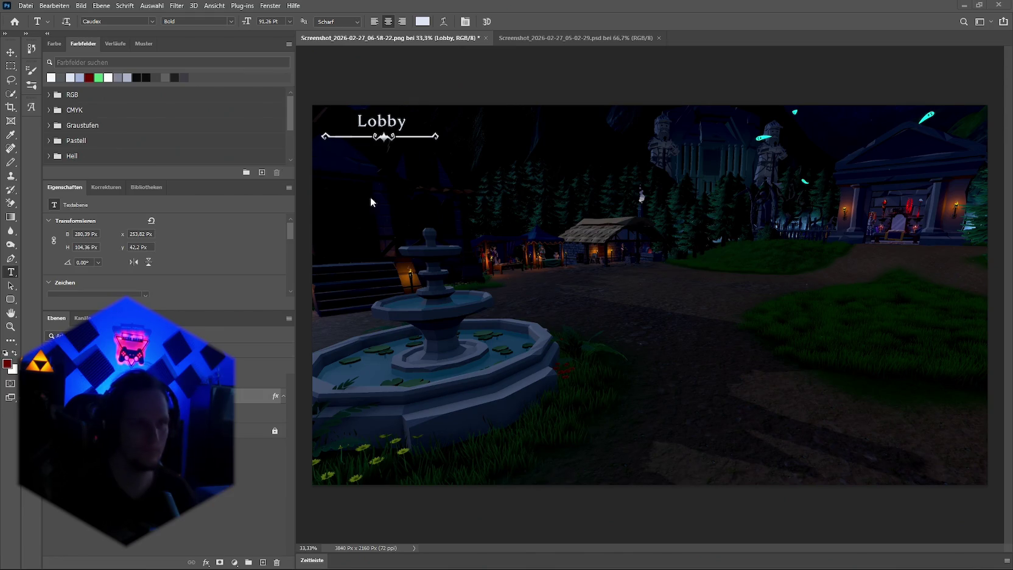
click(405, 122)
key(ctrl+a)
text(Hall of Echoes)
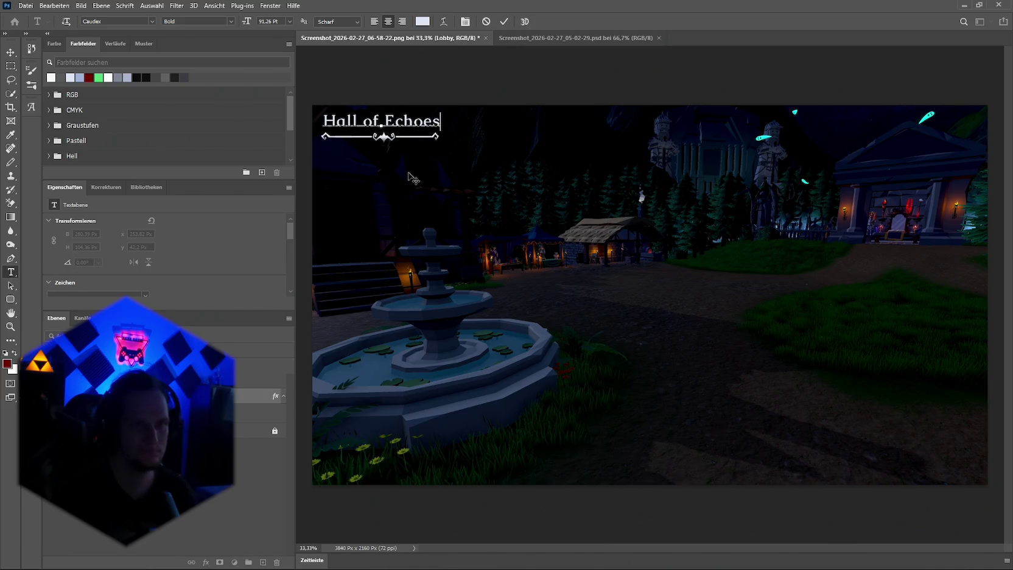
click(10, 53)
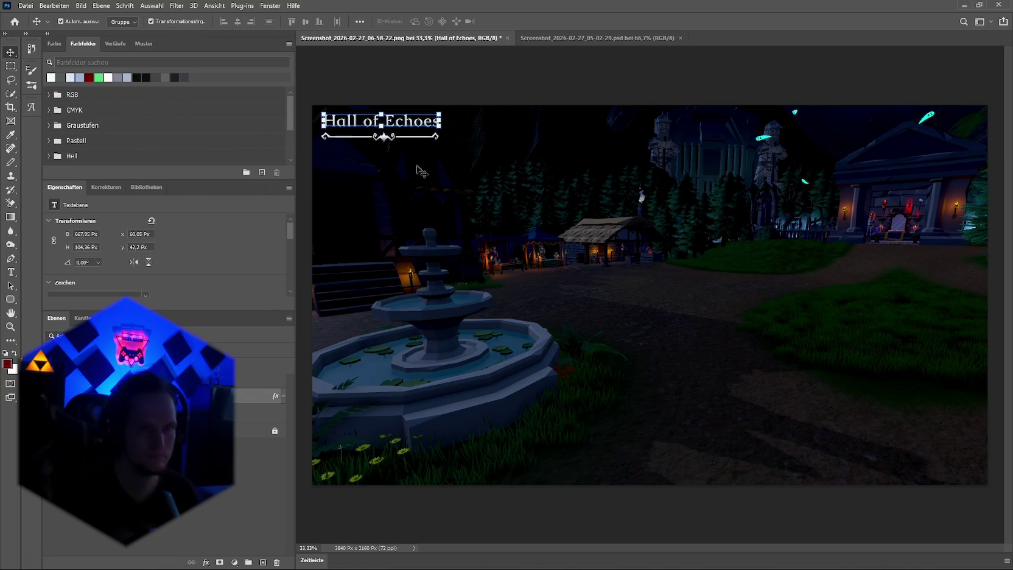
scroll(385, 140, up, 3)
scroll(384, 140, up, 1)
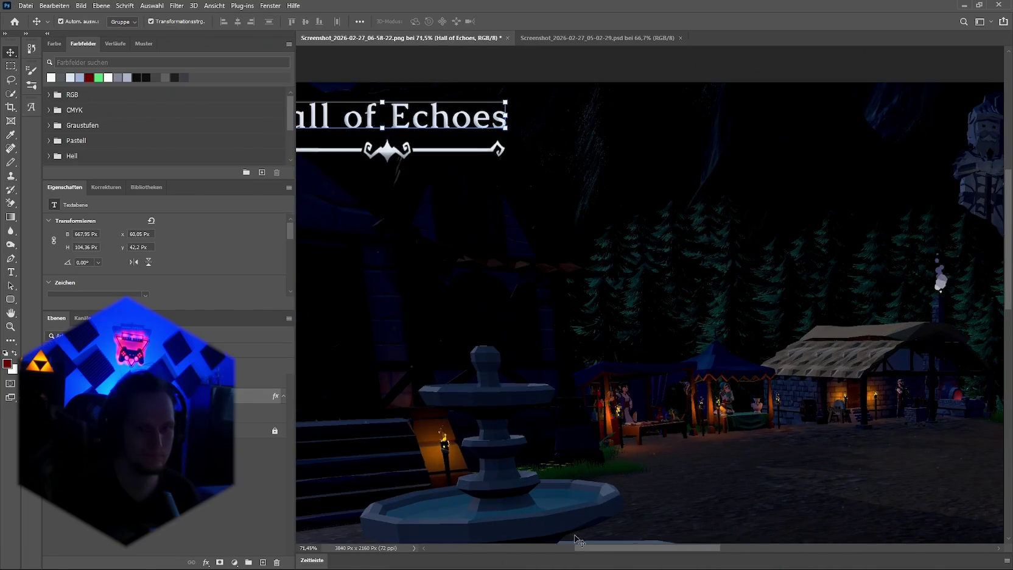
drag(583, 548, 564, 549)
Shift the Hall of Echoes title right and nudge the ornament into place
drag(492, 118, 514, 122)
click(564, 157)
drag(481, 154, 483, 156)
scroll(385, 140, up, 3)
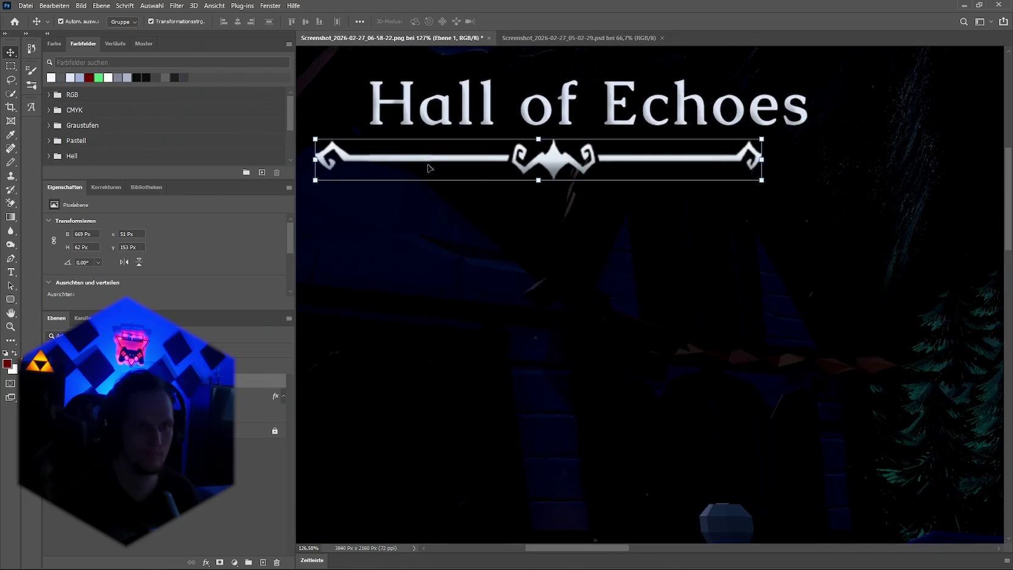
Copy the ornament's left arm onto its own layer with a rectangular selection
click(11, 65)
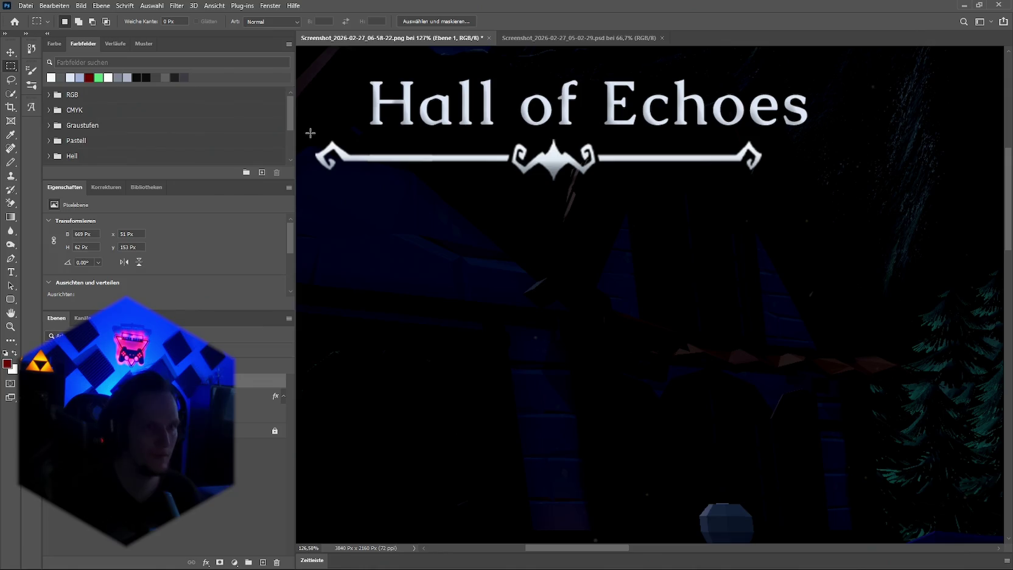
mouse_move(306, 133)
mouse_down()
mouse_move(441, 179)
mouse_move(519, 182)
mouse_move(511, 180)
mouse_up()
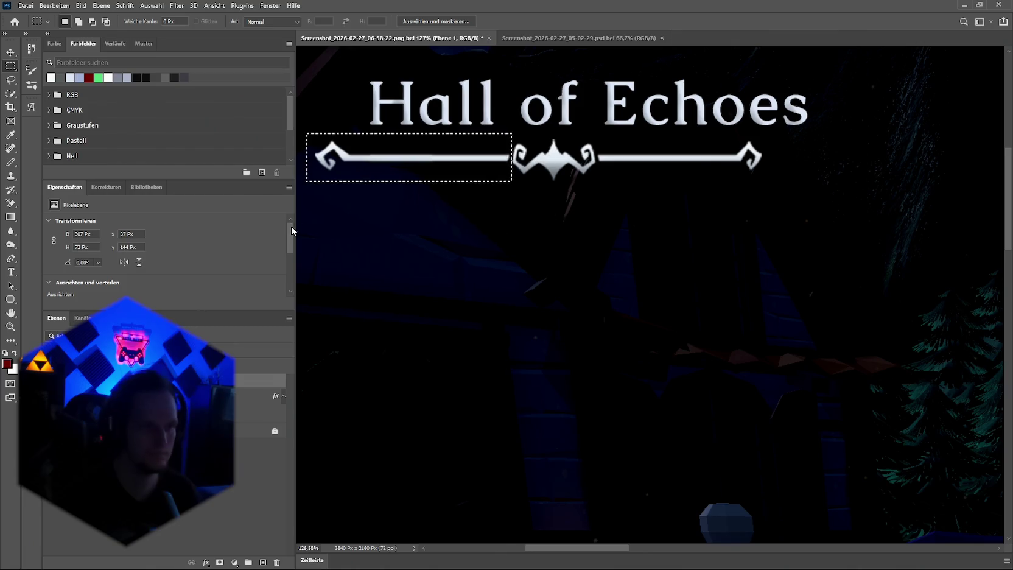
key(ctrl+j)
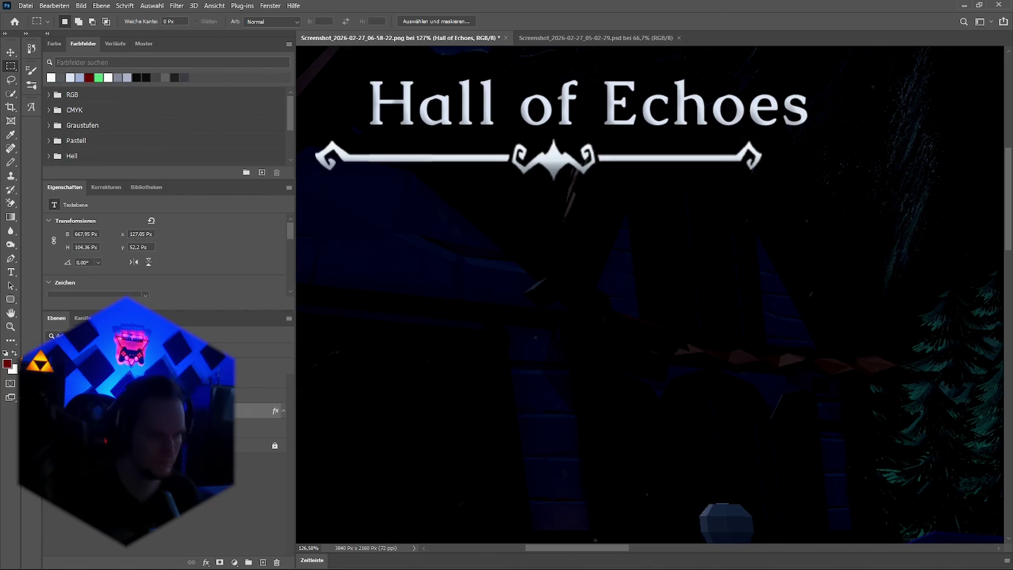
click(256, 395)
click(255, 410)
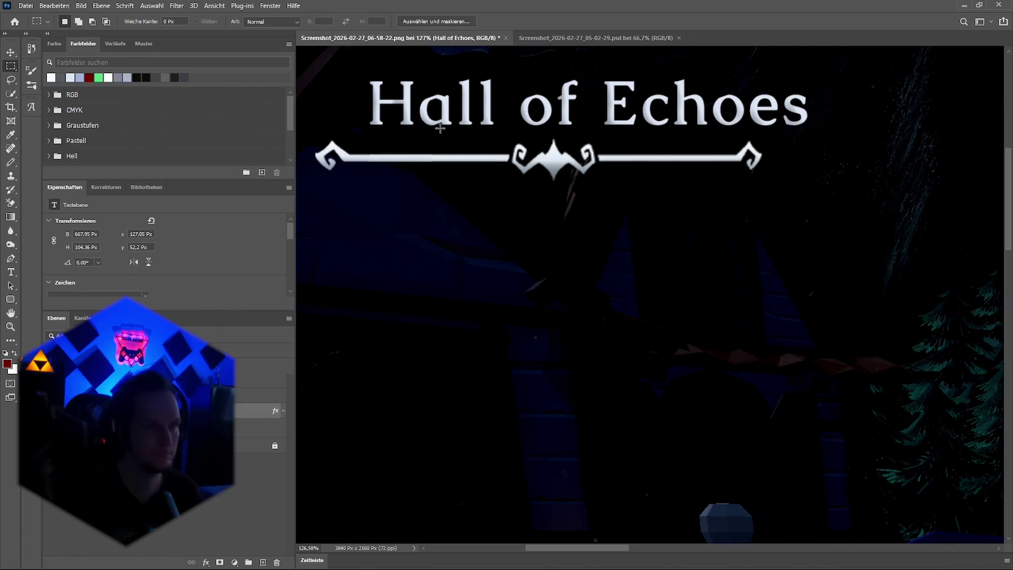
Copy the ornament's left arm onto a new layer
mouse_move(308, 136)
mouse_down()
mouse_move(525, 204)
mouse_move(511, 177)
mouse_up()
click(510, 177)
key(ctrl+z)
key(v)
key(Delete)
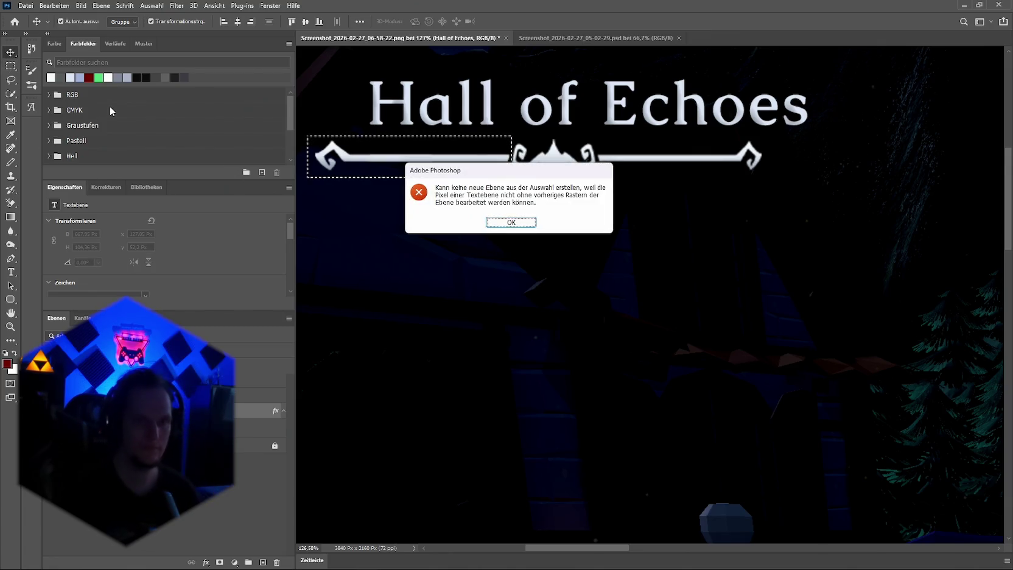
click(517, 223)
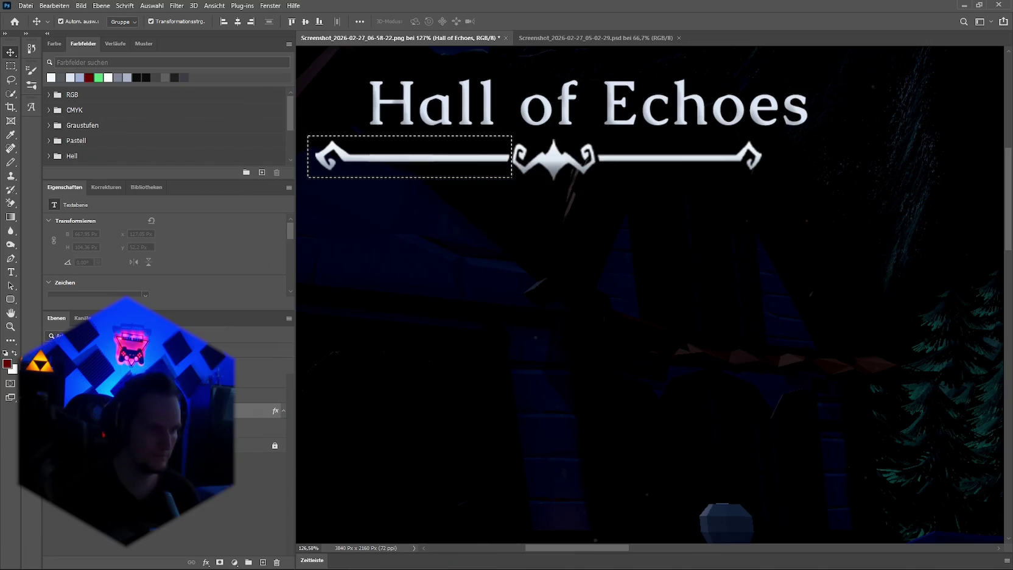
key(ctrl+j)
Narrow the copied left arm from its outer end
scroll(365, 177, up, 3)
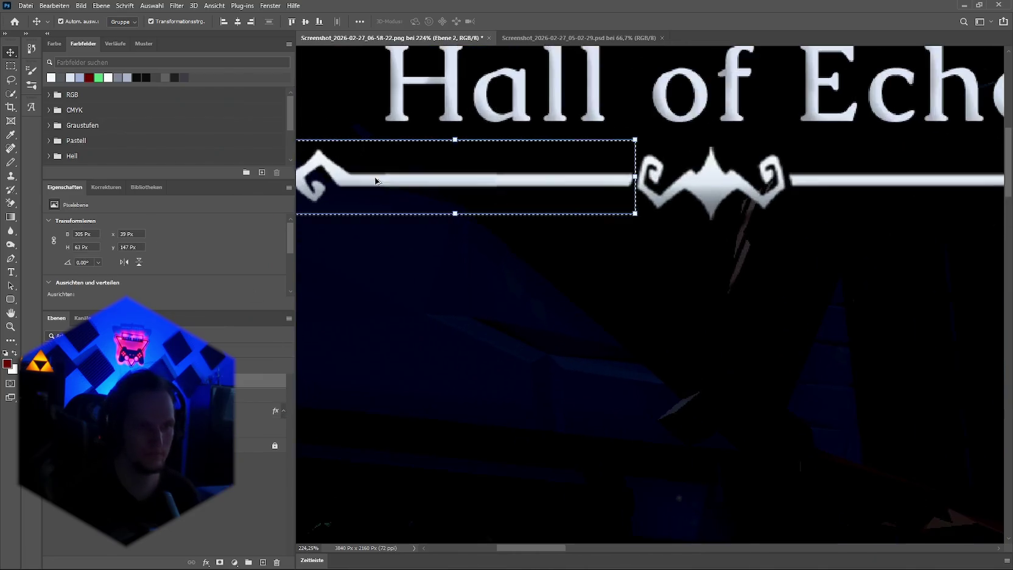
scroll(390, 183, down, 2)
drag(313, 187, 354, 182)
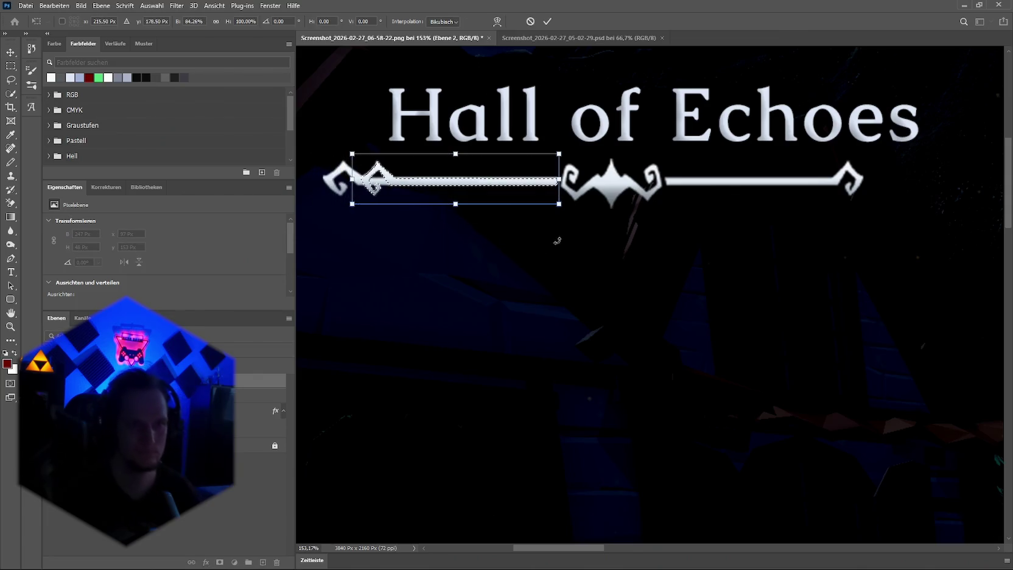
key(Return)
Erase the original left arm's outer tip with a 45 px eraser
click(10, 340)
click(61, 366)
click(256, 396)
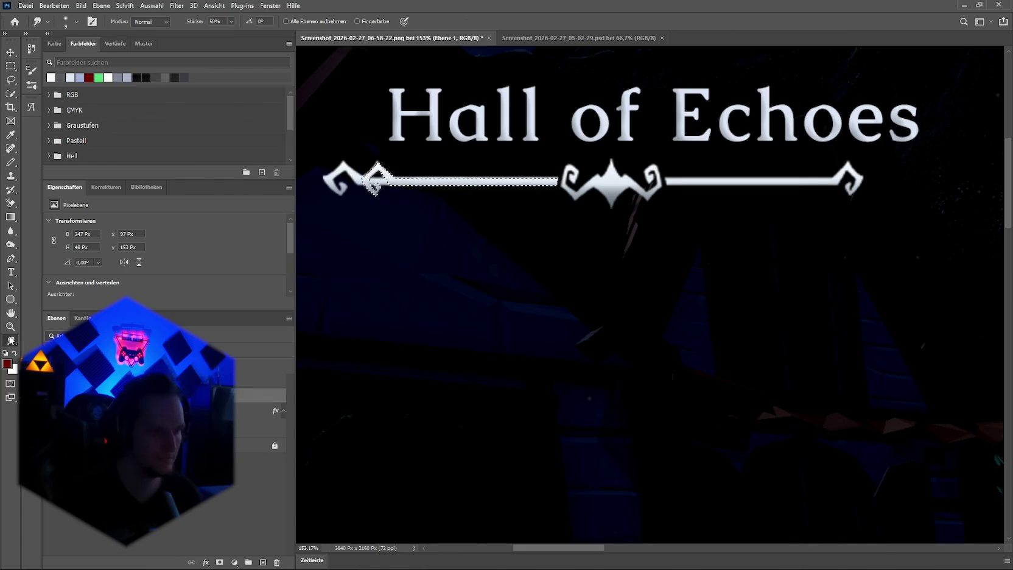
key(e)
scroll(372, 189, up, 1)
scroll(369, 193, up, 1)
key(ctrl+d)
key(m)
key(e)
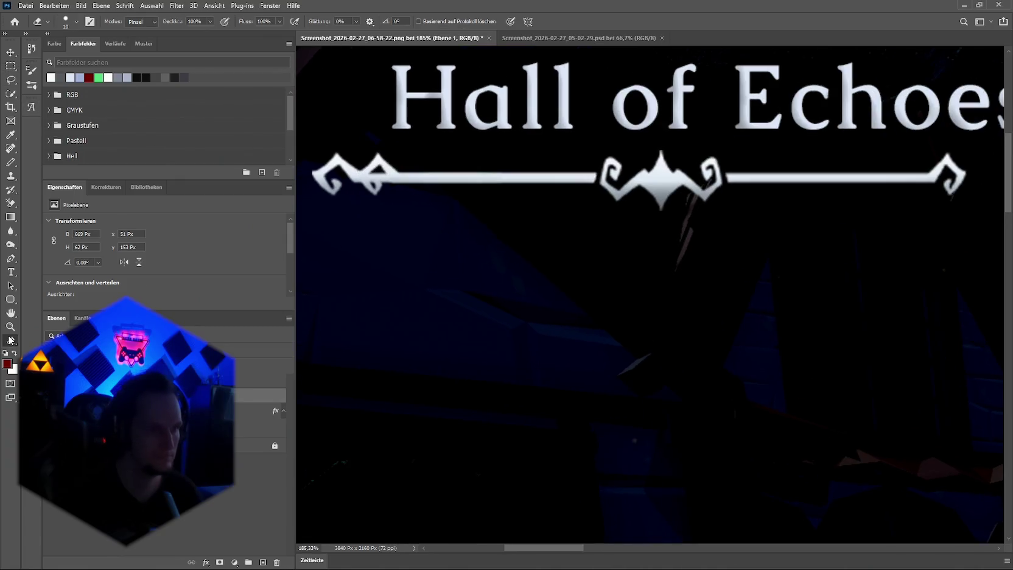
click(76, 21)
double_click(93, 107)
drag(332, 203, 399, 187)
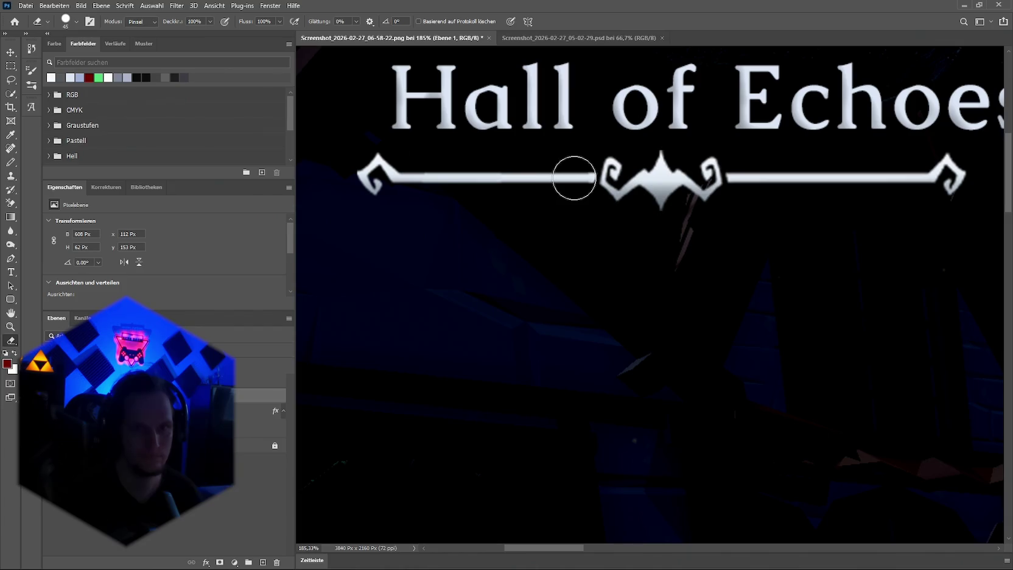
scroll(575, 260, down, 5)
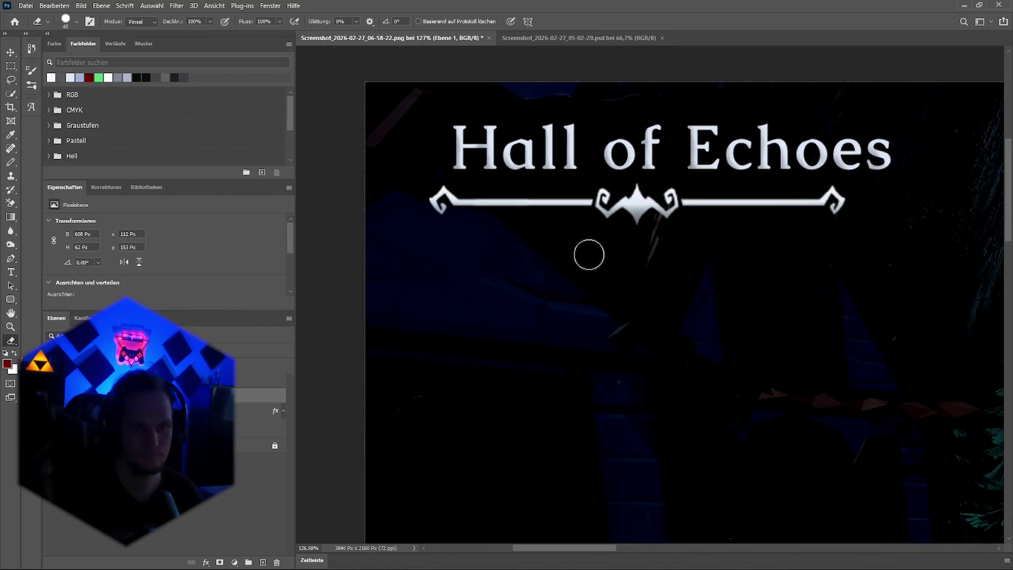
scroll(784, 285, up, 2)
scroll(748, 241, up, 1)
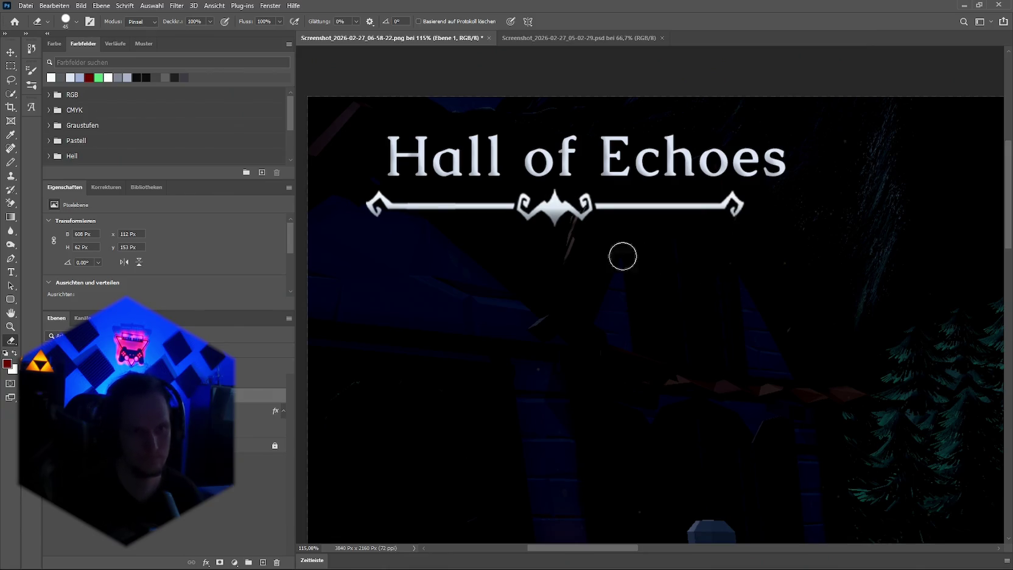
click(15, 51)
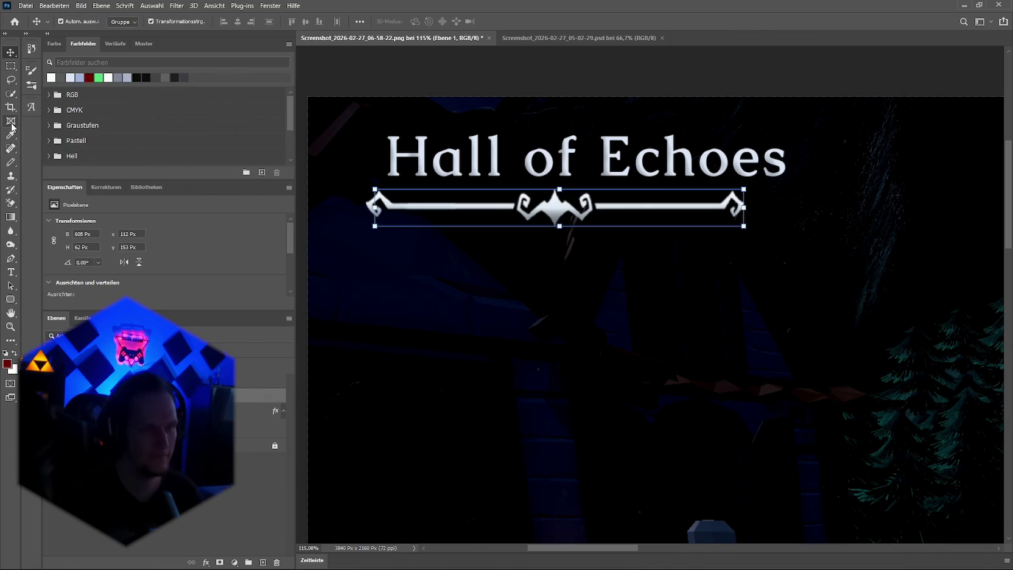
Copy the ornament's right arm to a new layer and stretch it to 353 px wide
click(11, 65)
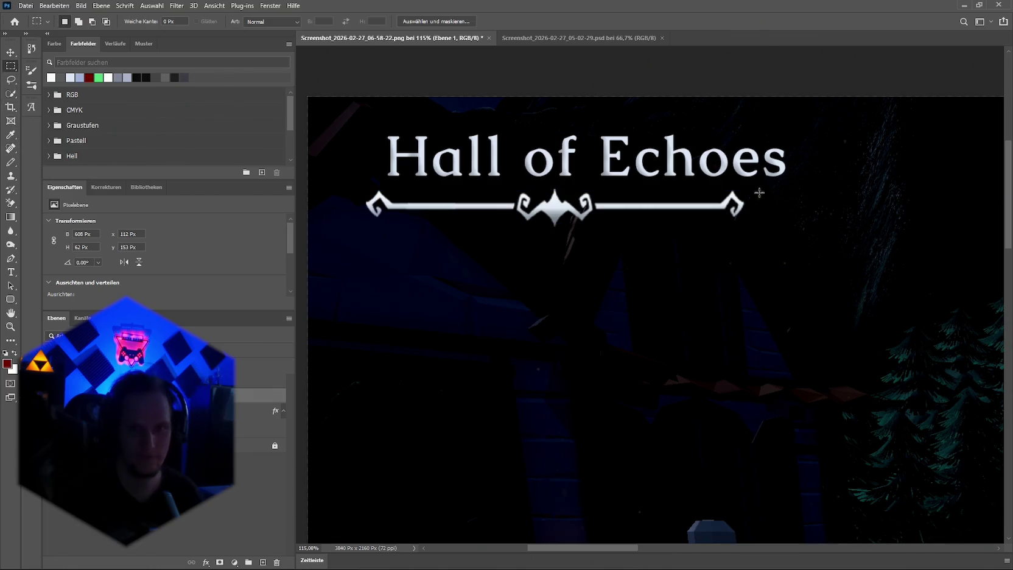
mouse_move(750, 187)
mouse_down()
mouse_move(706, 244)
mouse_move(596, 247)
mouse_up()
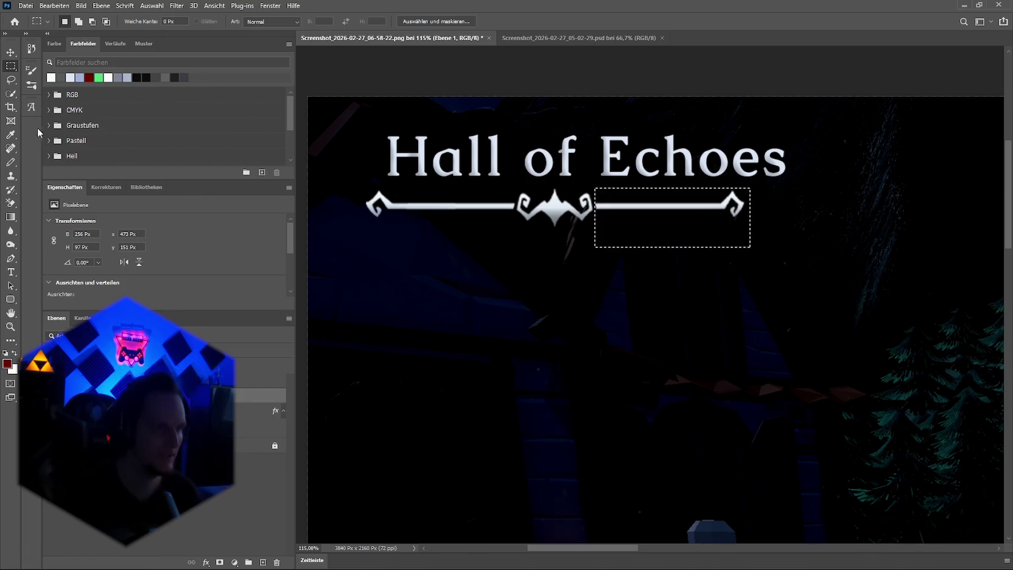
key(ctrl+j)
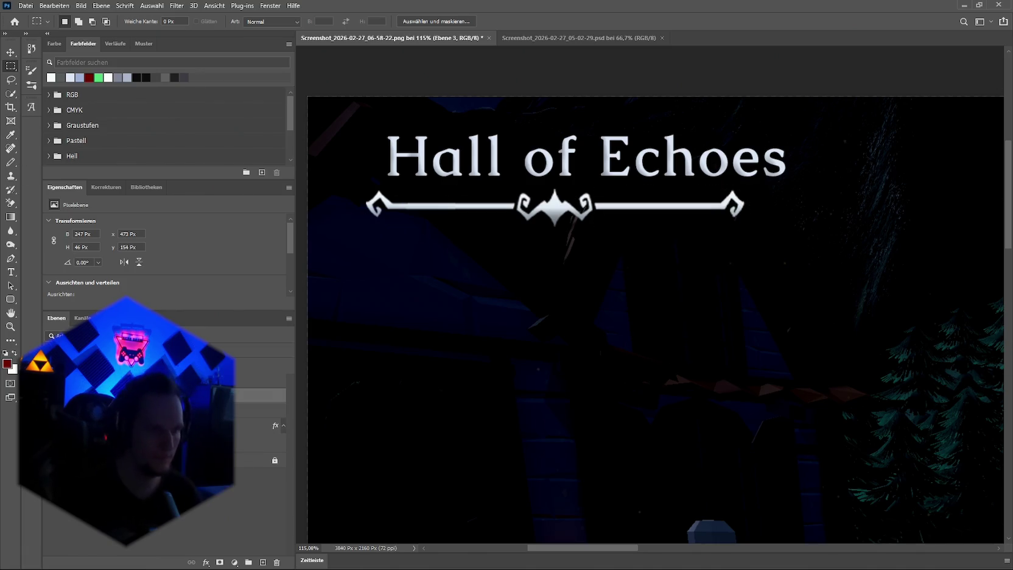
click(10, 52)
mouse_move(743, 207)
mouse_down()
mouse_move(692, 206)
mouse_move(811, 205)
mouse_up()
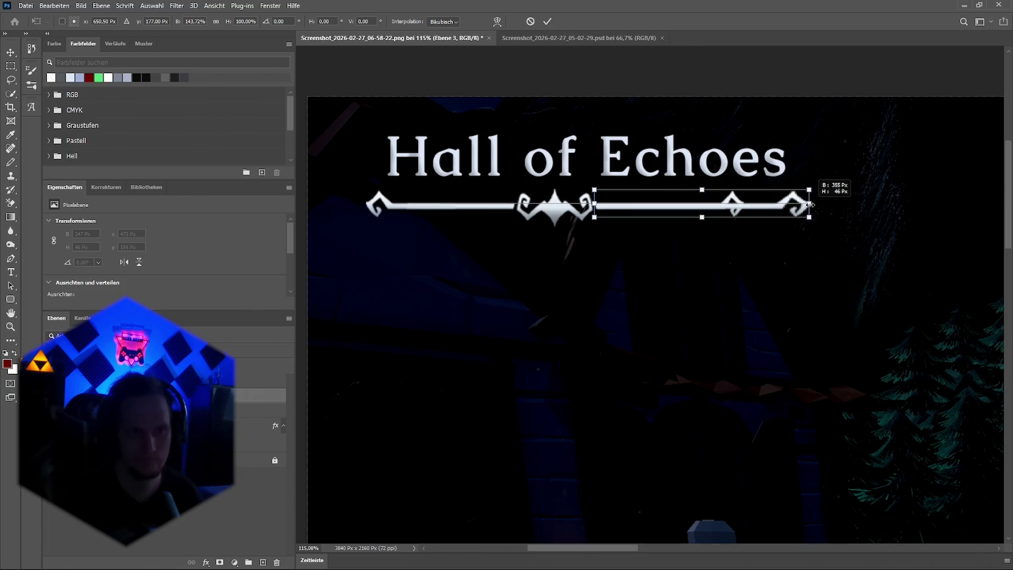
key(Return)
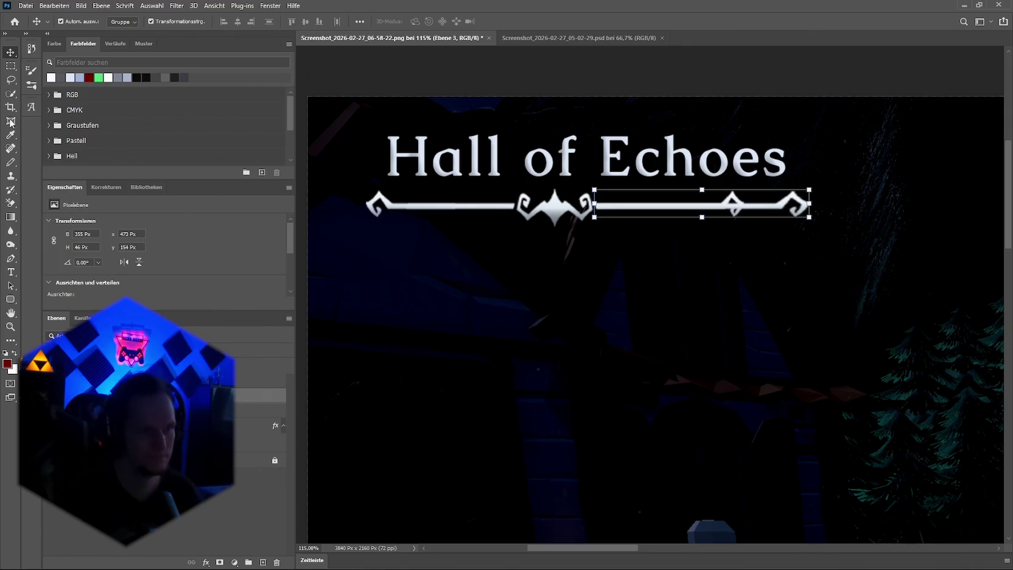
Erase leftover pixels along the original ornament's right arm
click(11, 340)
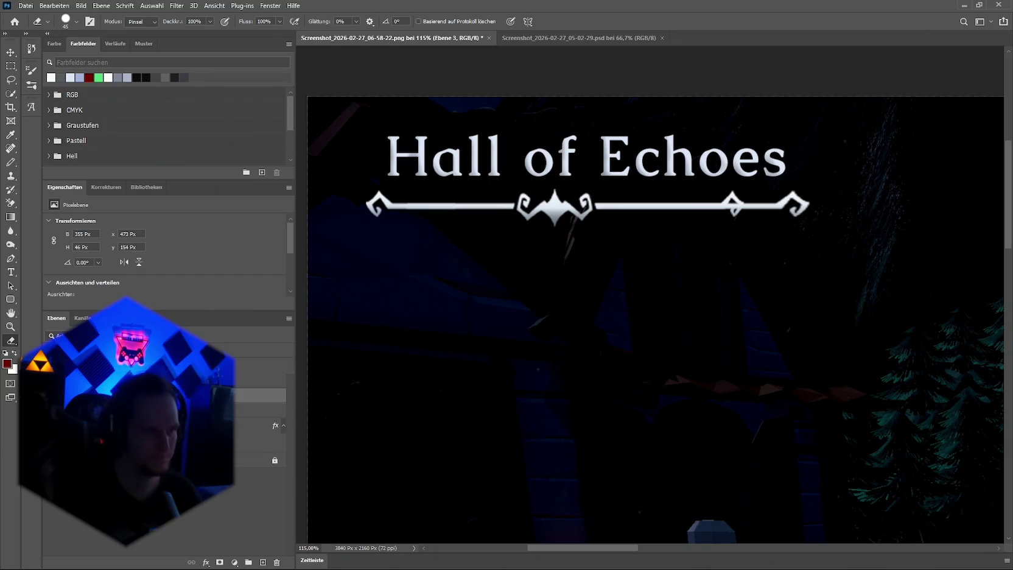
click(183, 410)
drag(670, 208, 606, 206)
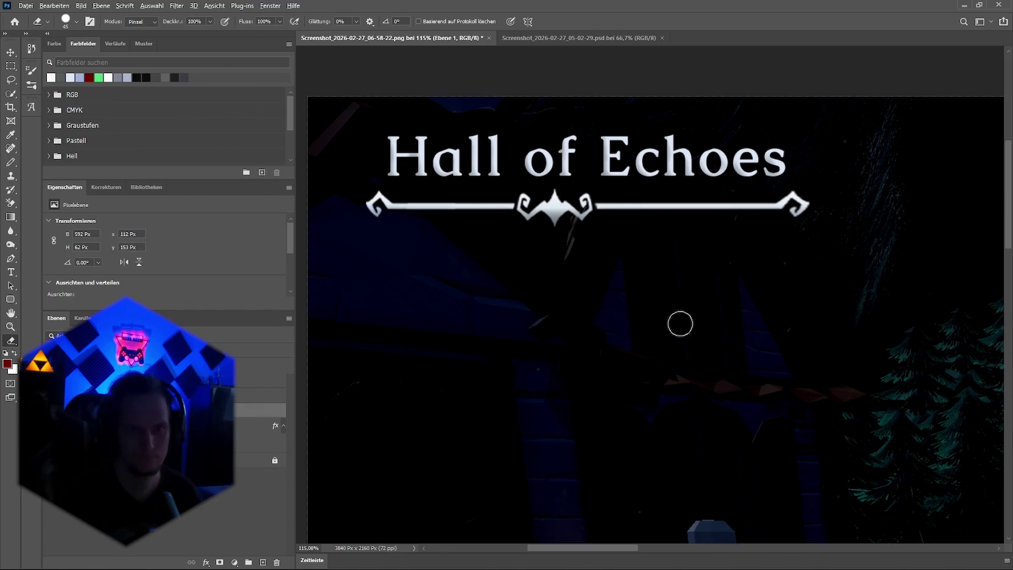
Shift the Hall of Echoes title 7 px to the right
scroll(679, 323, down, 3)
scroll(767, 373, down, 2)
scroll(785, 351, up, 1)
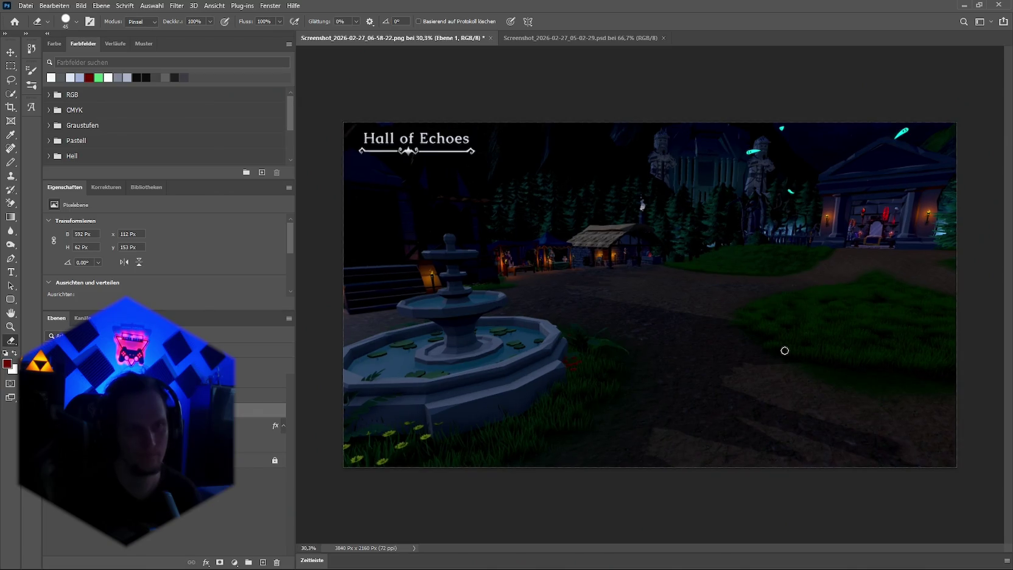
scroll(390, 140, up, 5)
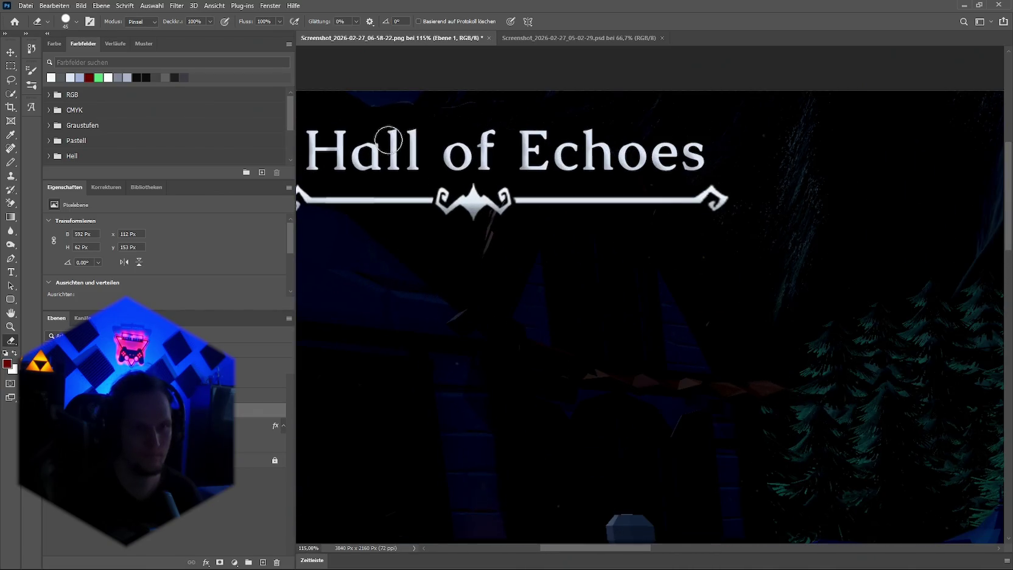
click(10, 52)
drag(531, 154, 532, 154)
click(855, 163)
Widen the right ornament half to 365 px and view the whole screenshot
scroll(874, 190, down, 5)
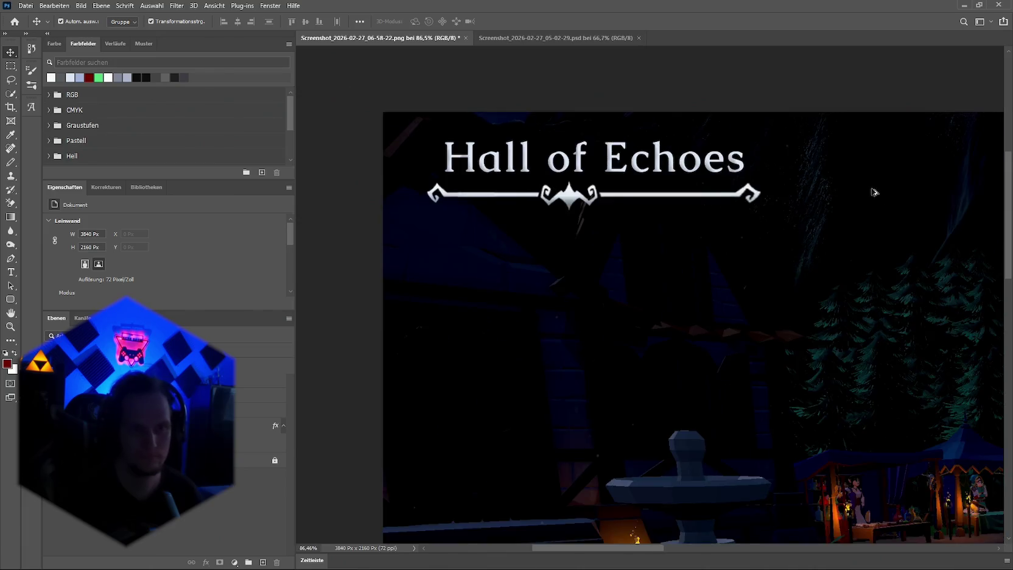
scroll(886, 202, down, 1)
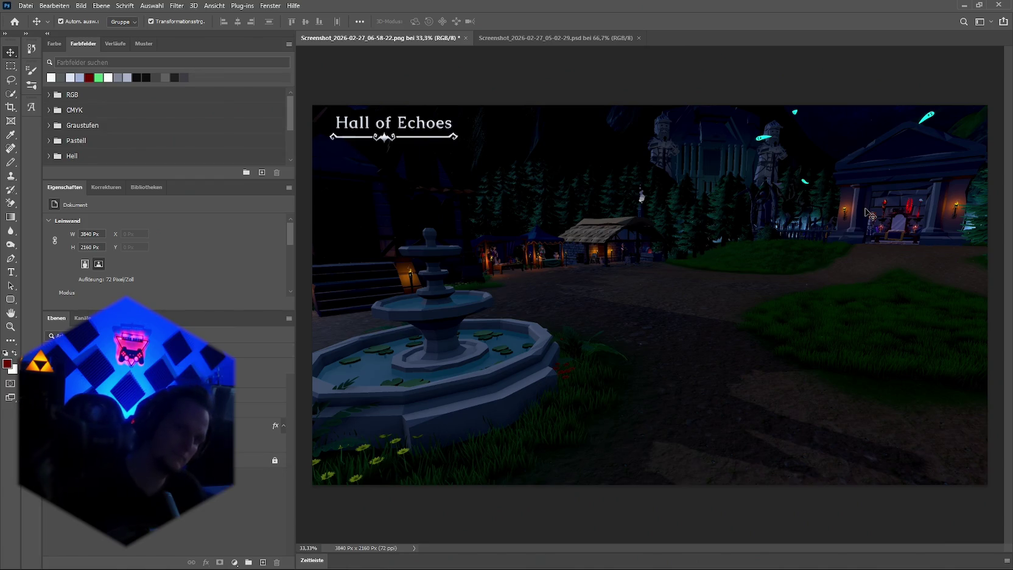
scroll(518, 182, up, 3)
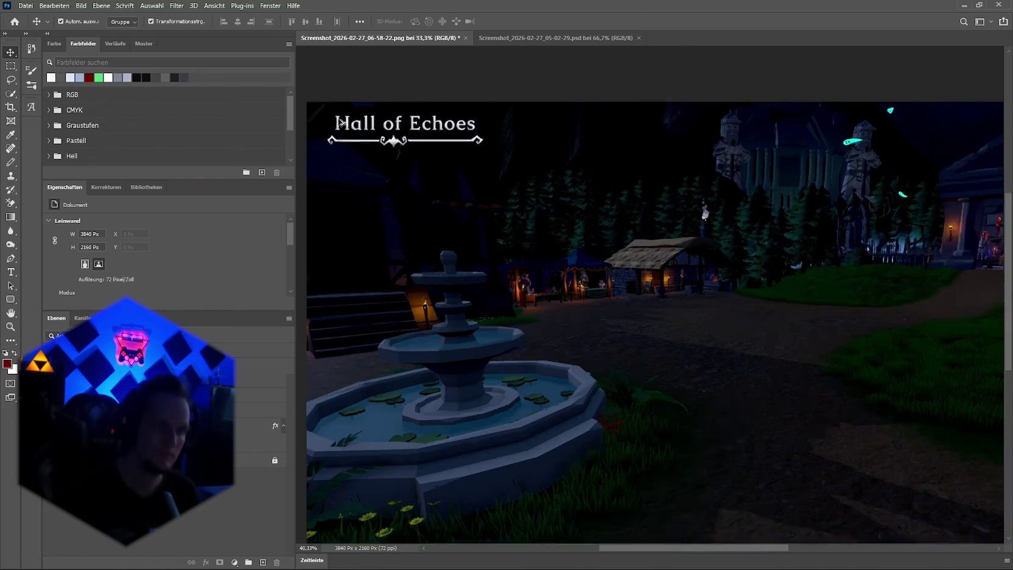
click(583, 160)
key(ctrl+t)
drag(584, 154, 589, 154)
key(Return)
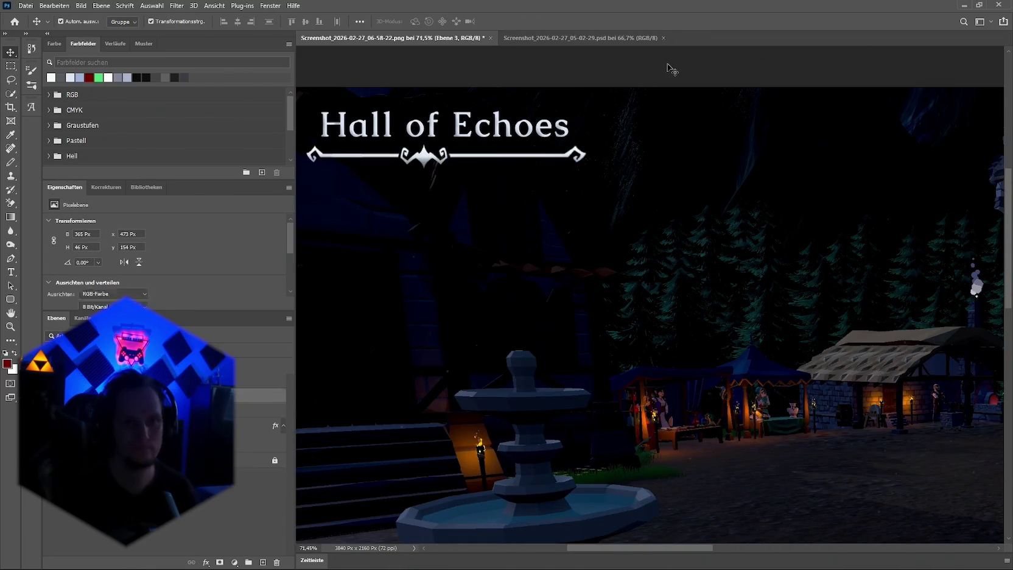
scroll(670, 64, down, 5)
scroll(791, 242, up, 1)
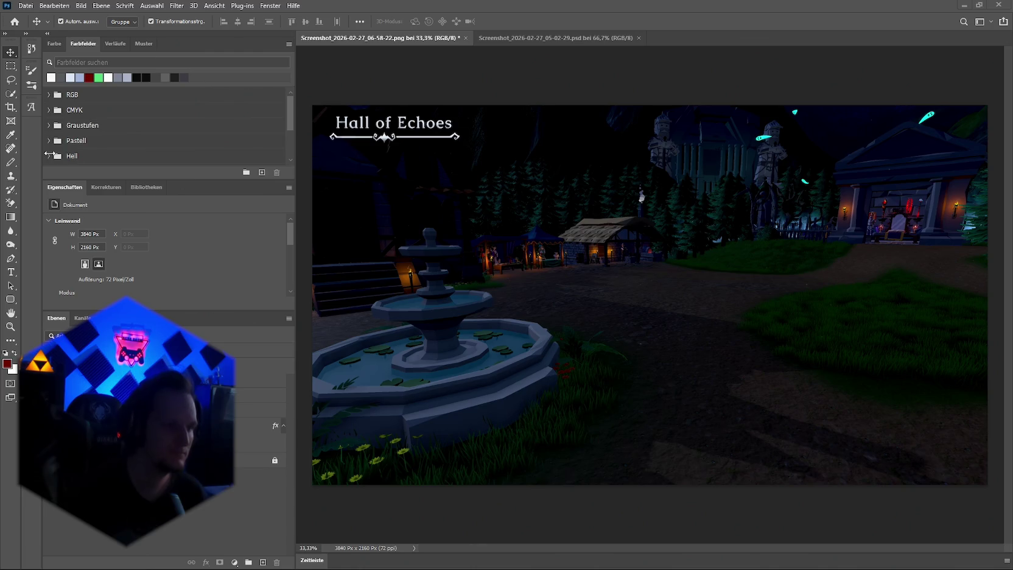
Replace the Hall of Echoes title text with 'The Courtyard'
click(11, 272)
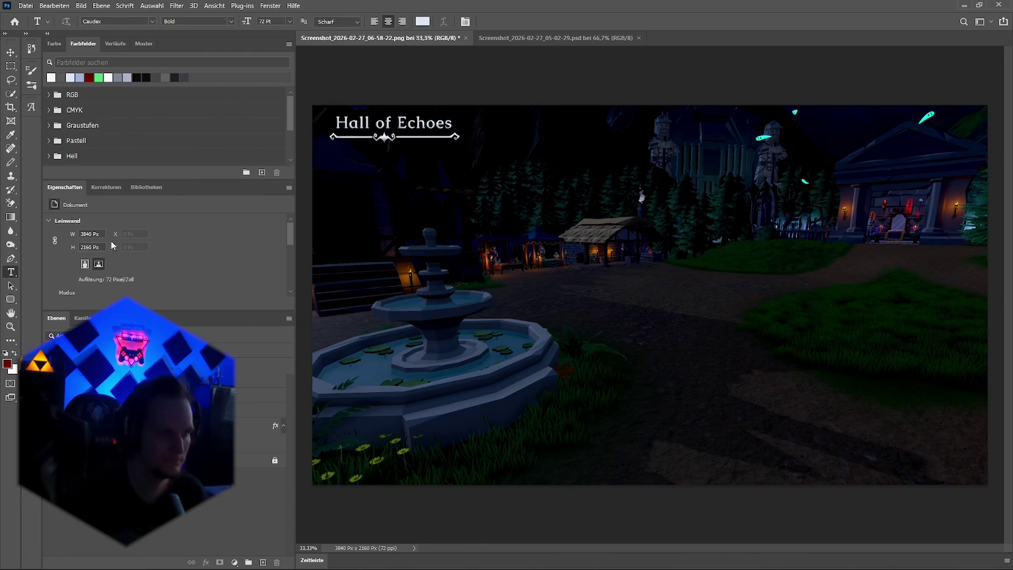
click(450, 129)
drag(442, 125, 337, 122)
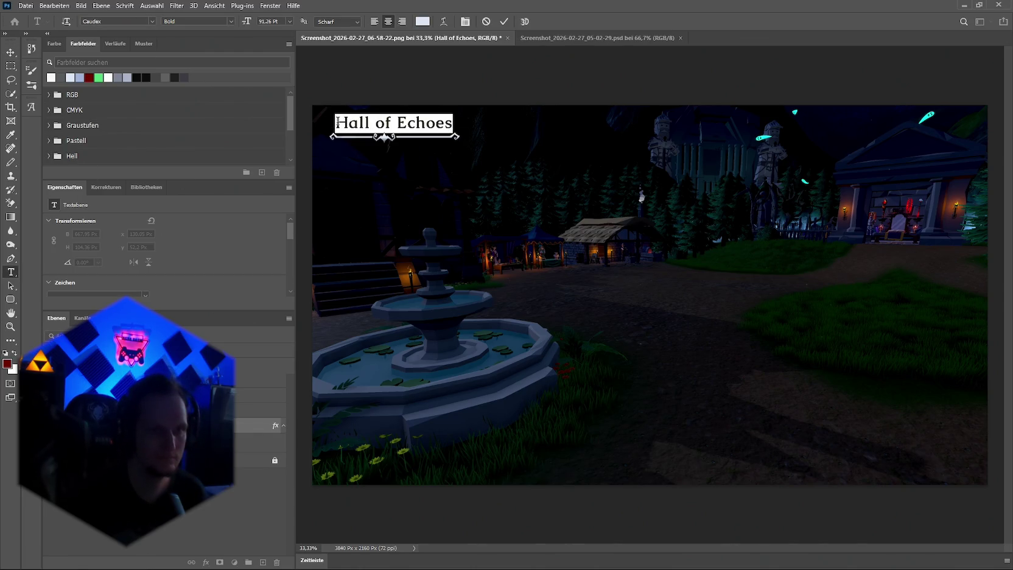
text(The Courtyard)
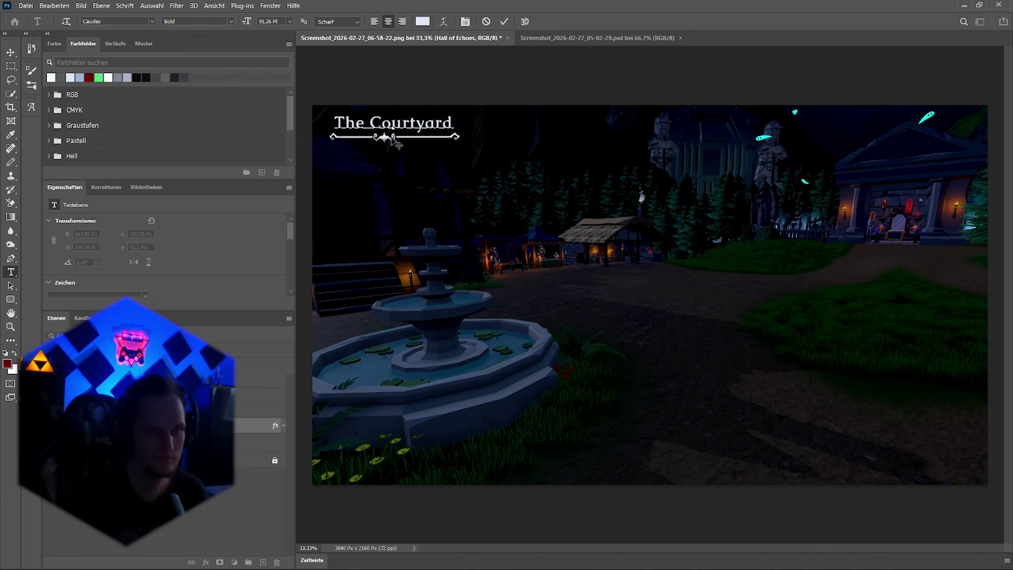
scroll(393, 139, up, 3)
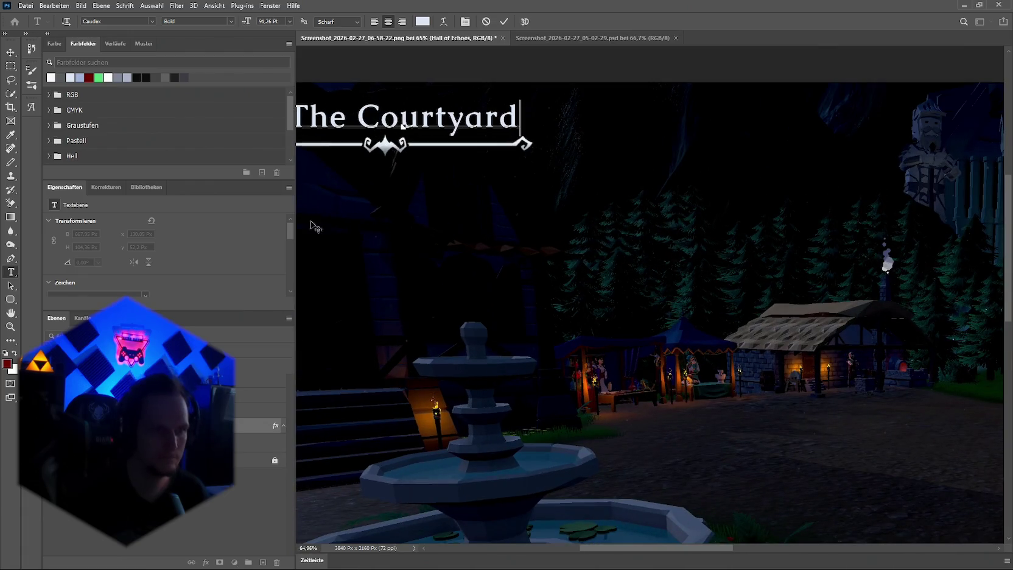
Commit the new title and delete the ornament beneath it
click(262, 389)
key(Delete)
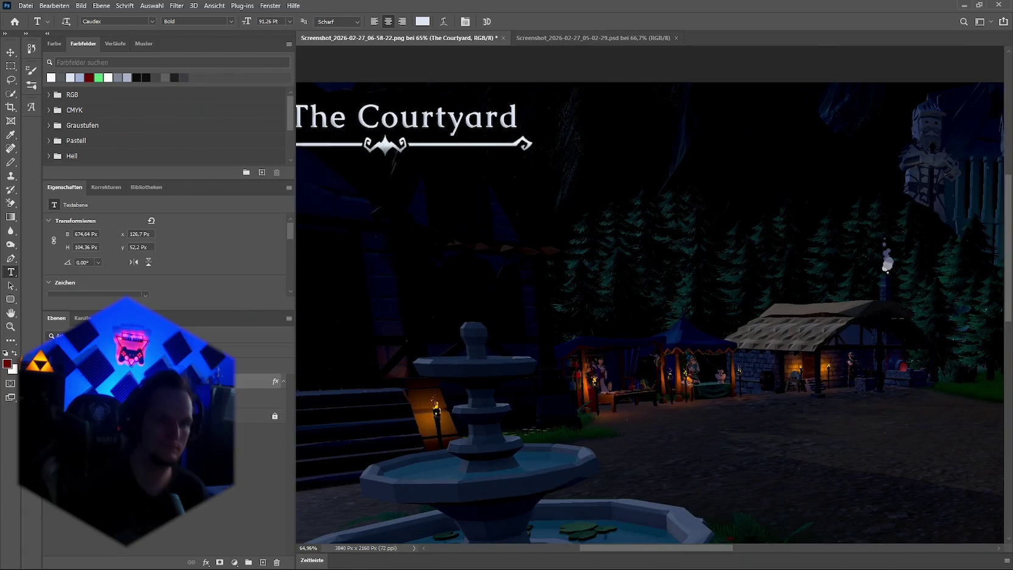
scroll(482, 288, down, 2)
Paste the separate_line ornament and scale it down to sit beneath The Courtyard title
mouse_move(507, 548)
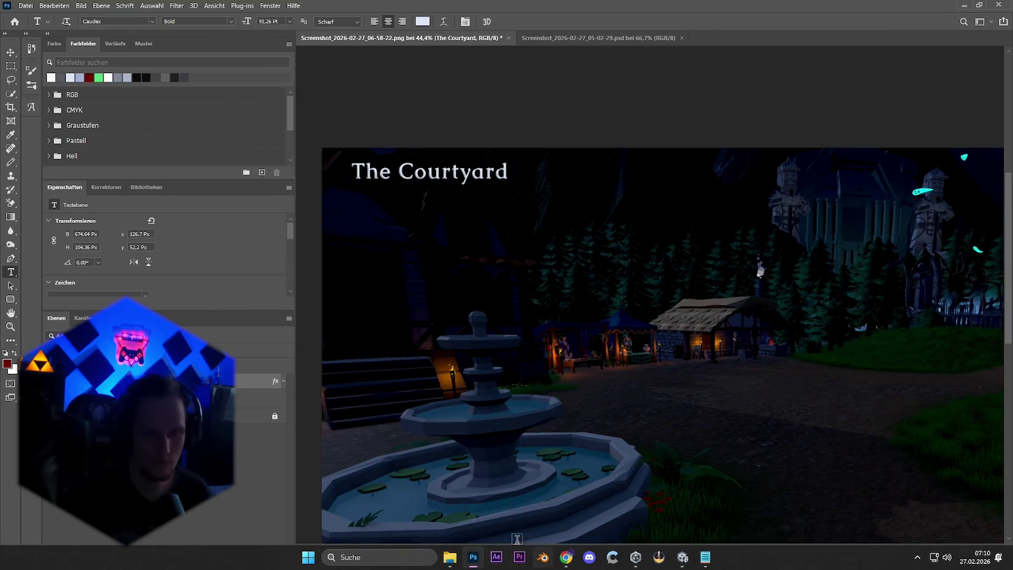
mouse_move(449, 557)
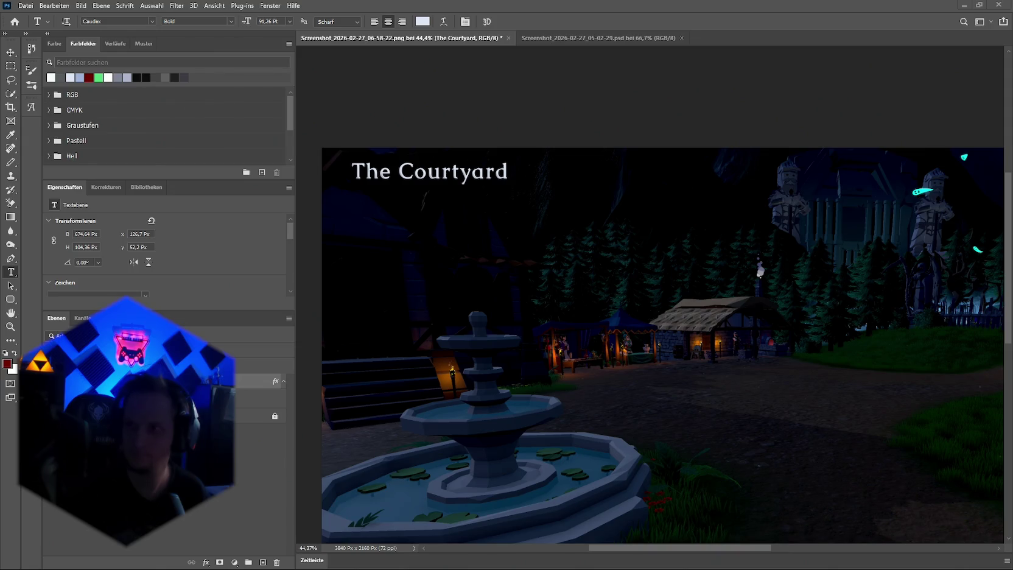
key(ctrl+v)
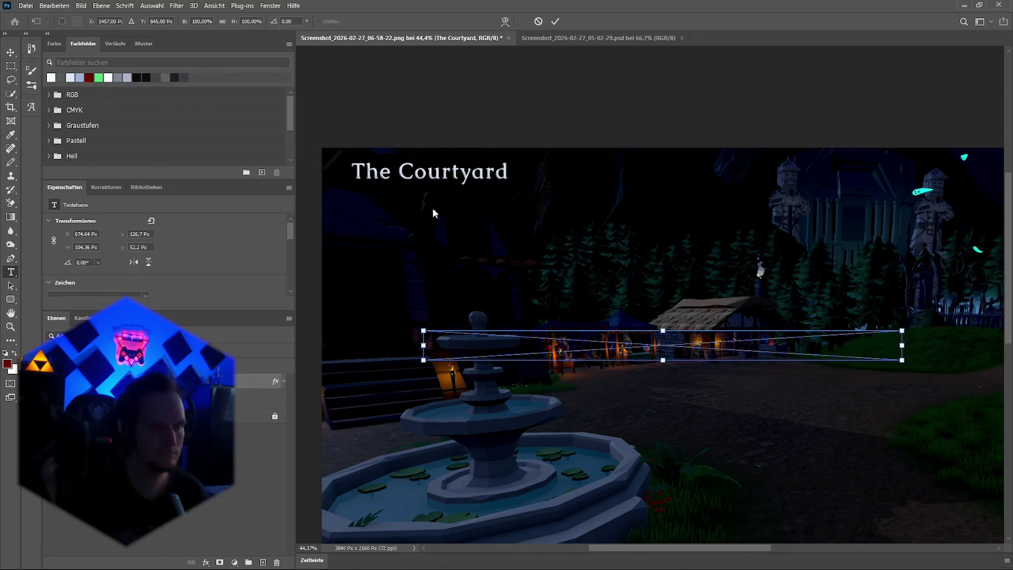
drag(902, 345, 571, 346)
mouse_move(504, 349)
mouse_down()
mouse_move(433, 190)
mouse_move(445, 194)
mouse_up()
scroll(445, 194, up, 3)
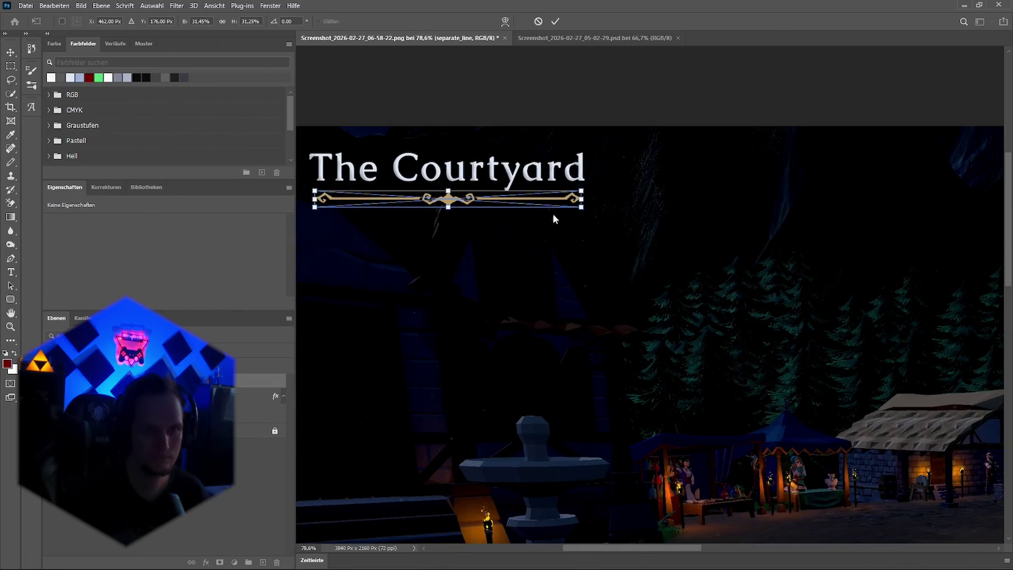
drag(582, 197, 596, 199)
scroll(363, 194, down, 2)
drag(328, 198, 314, 196)
key(Return)
key(t)
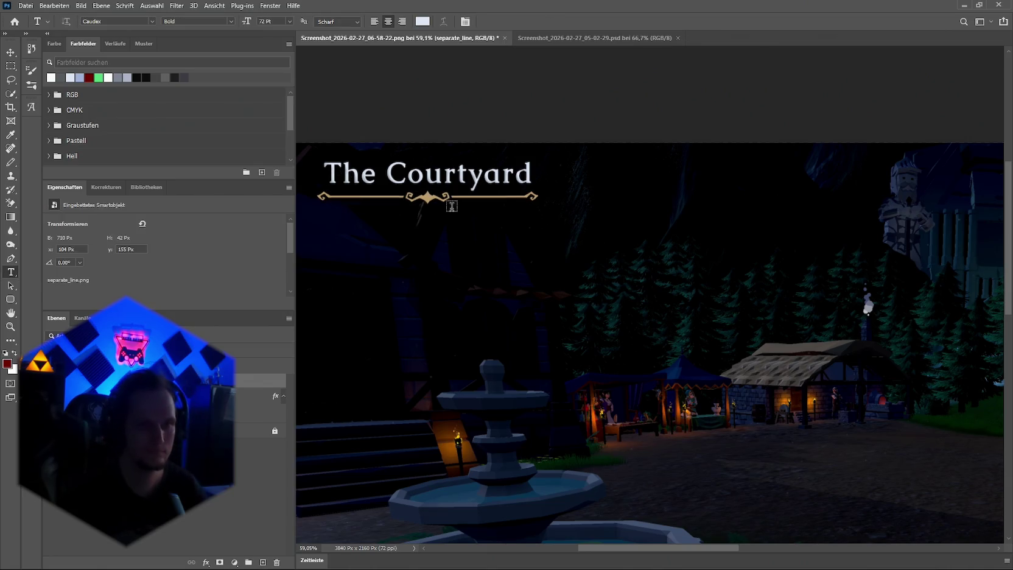
Stretch the divider to 728 px wide, then switch to the Cursed Forest Stage 1 document
scroll(421, 207, up, 2)
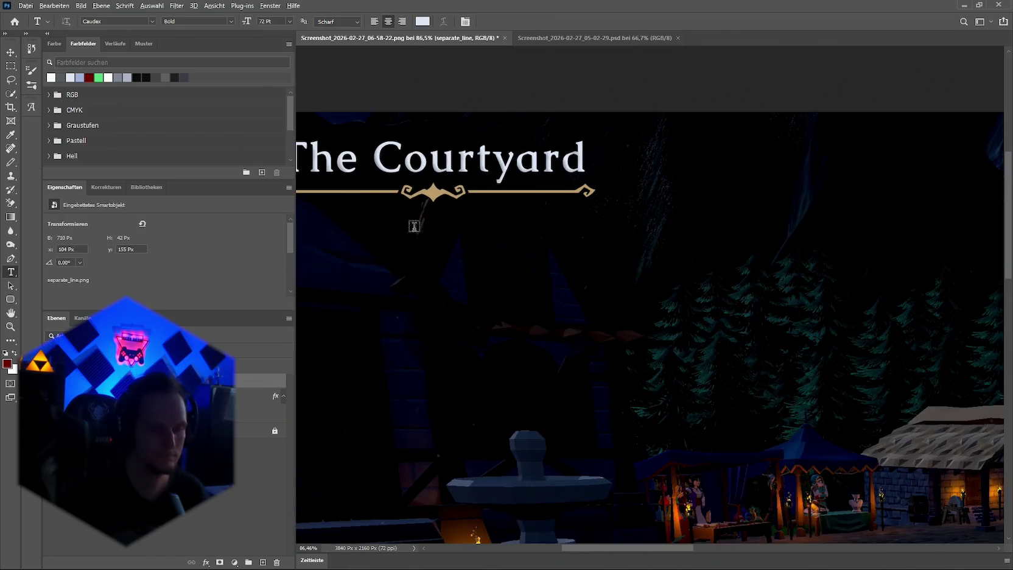
drag(573, 548, 544, 546)
key(v)
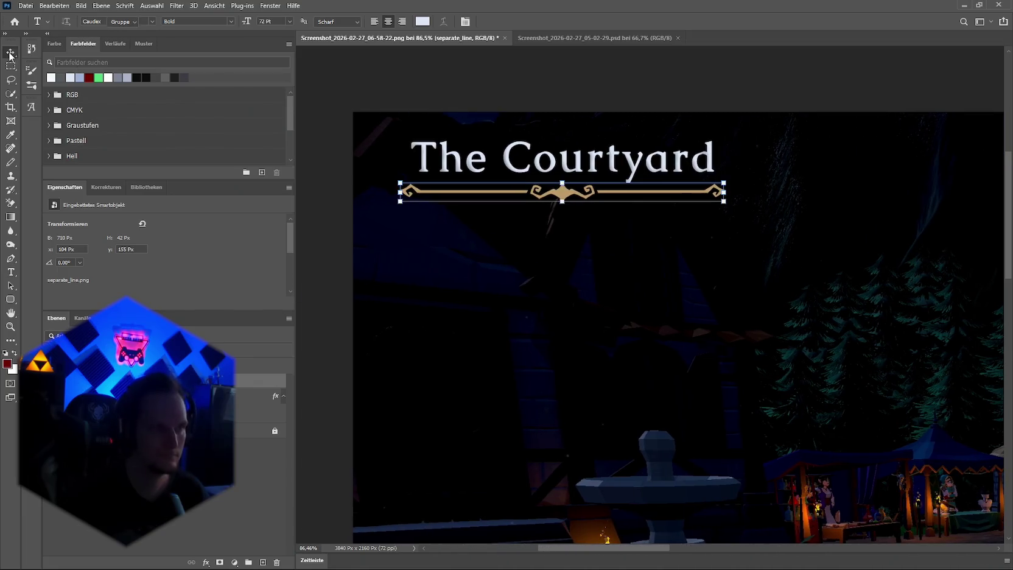
drag(724, 191, 731, 192)
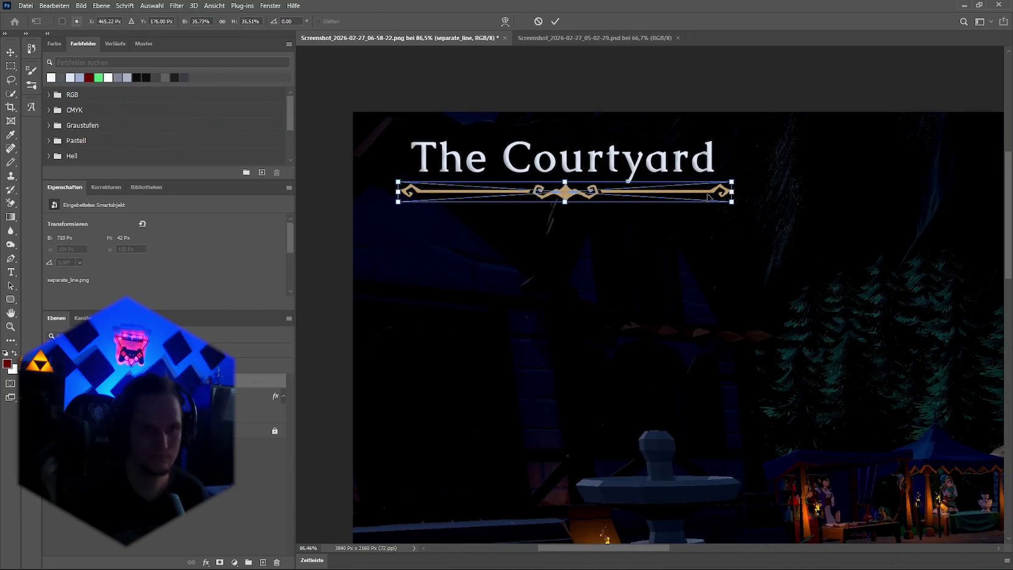
drag(398, 191, 396, 192)
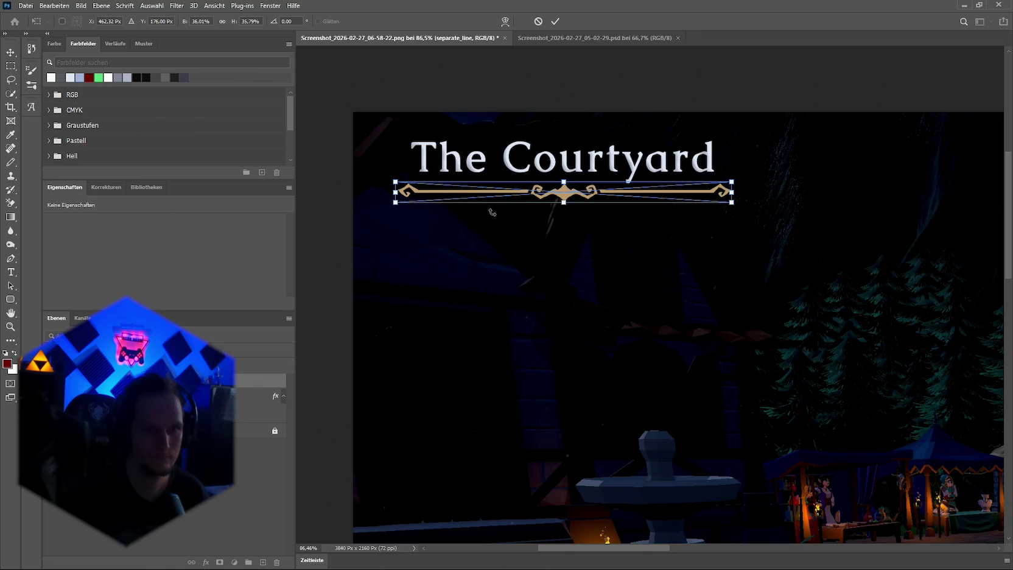
drag(569, 205, 564, 206)
key(Return)
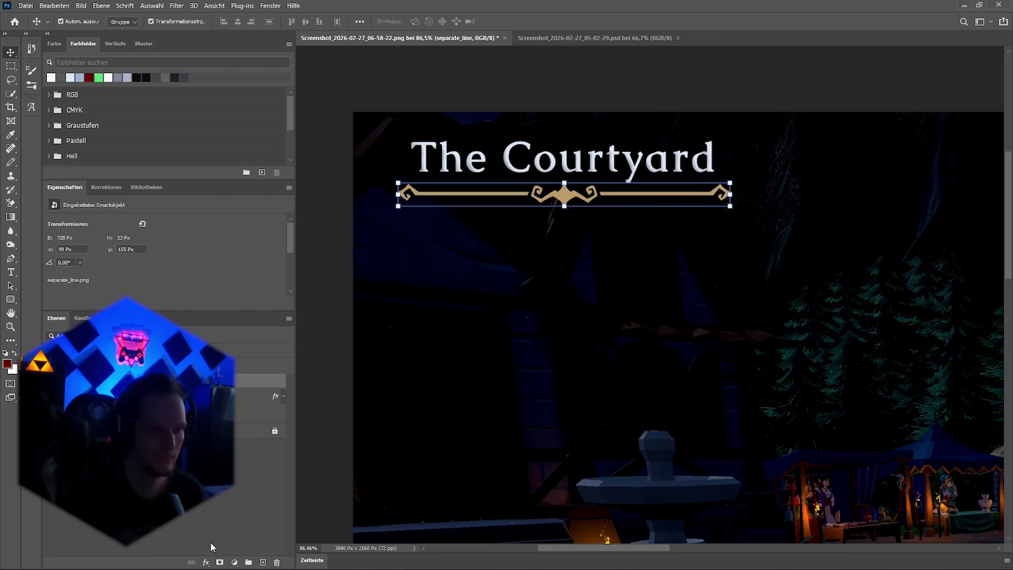
click(593, 38)
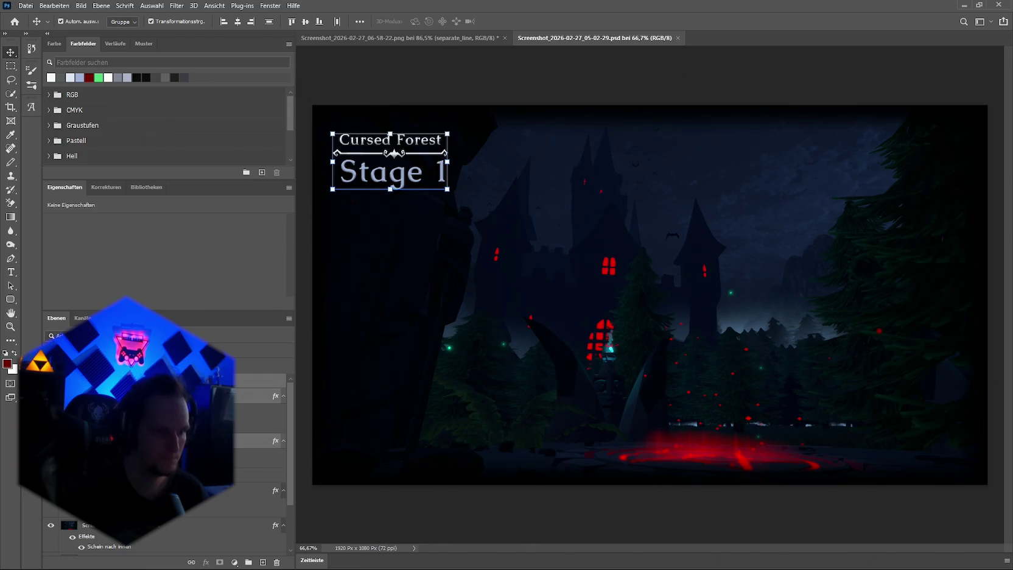
Select the Cursed Forest ornament layer Ebene 1, view its layer style, then return to The Courtyard
click(255, 440)
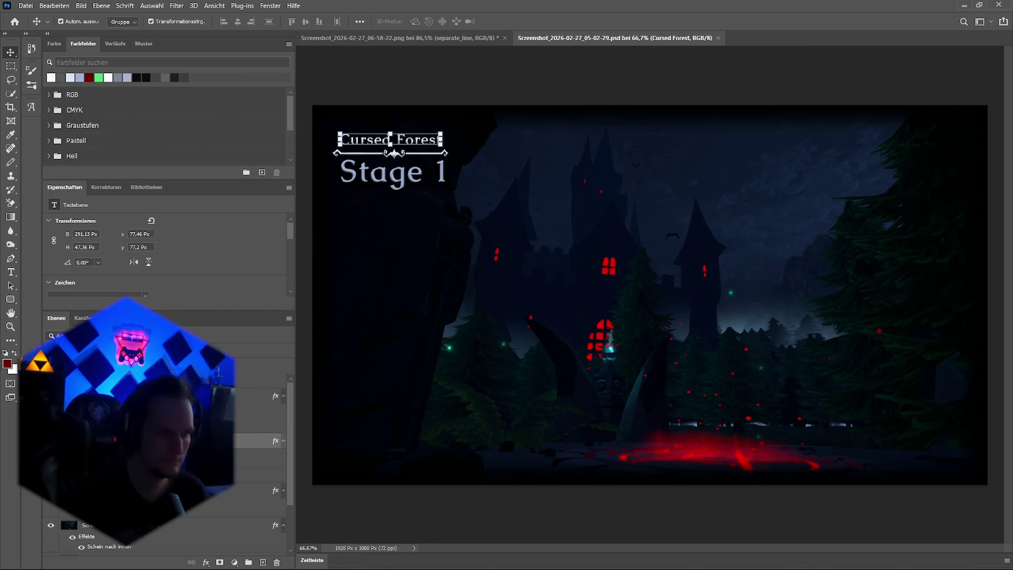
click(255, 396)
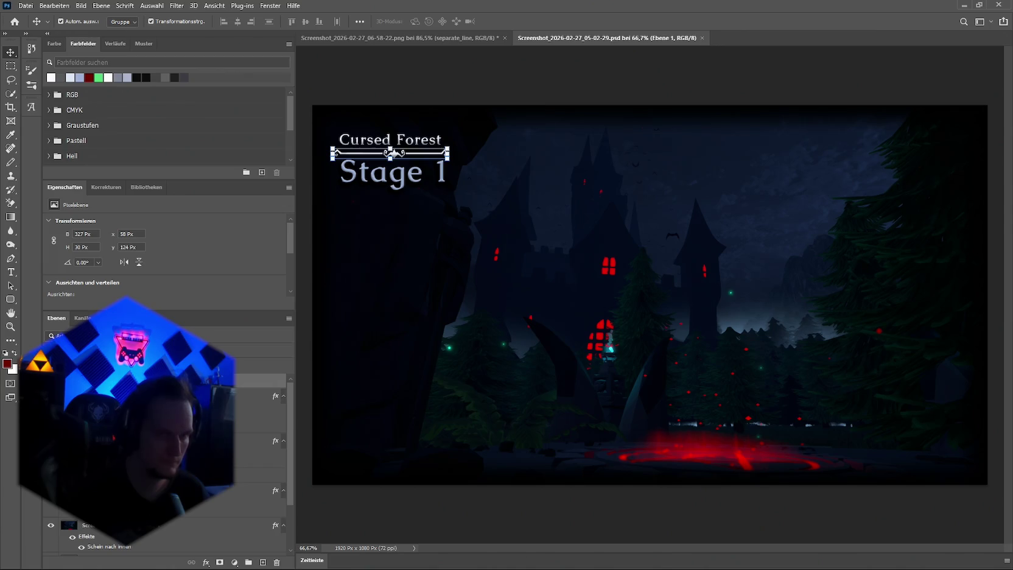
key(alt+bracketright)
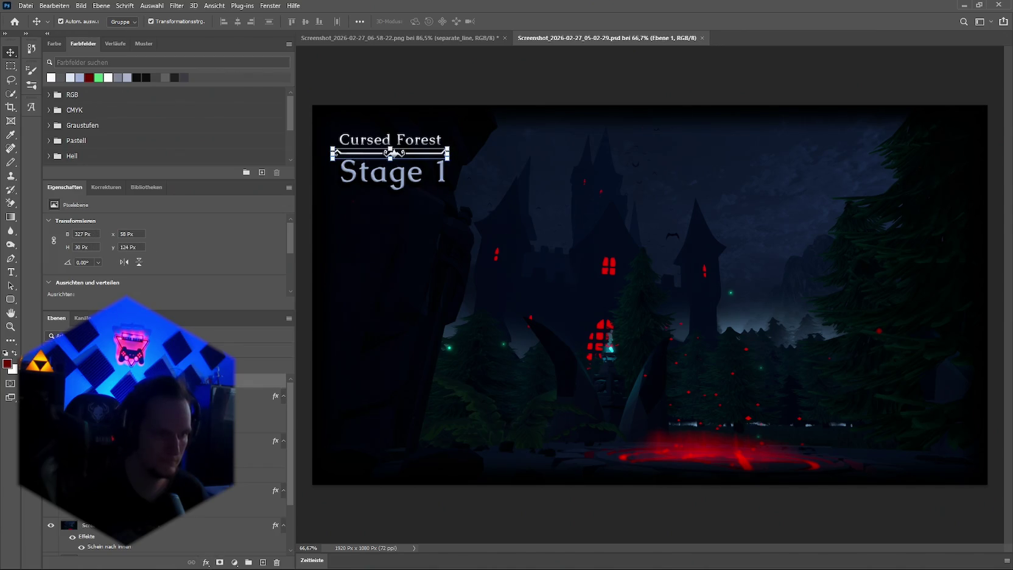
double_click(216, 347)
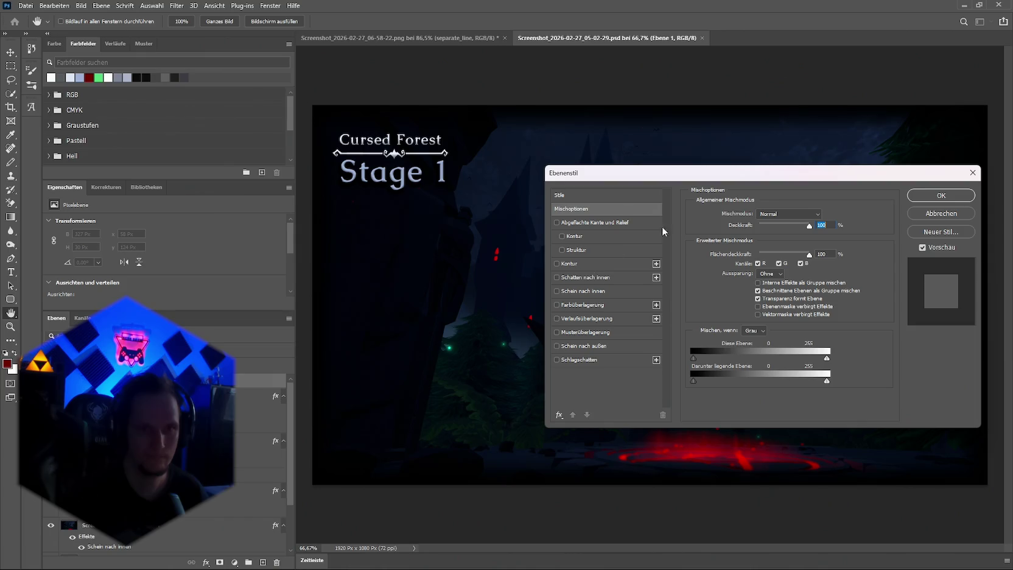
click(972, 172)
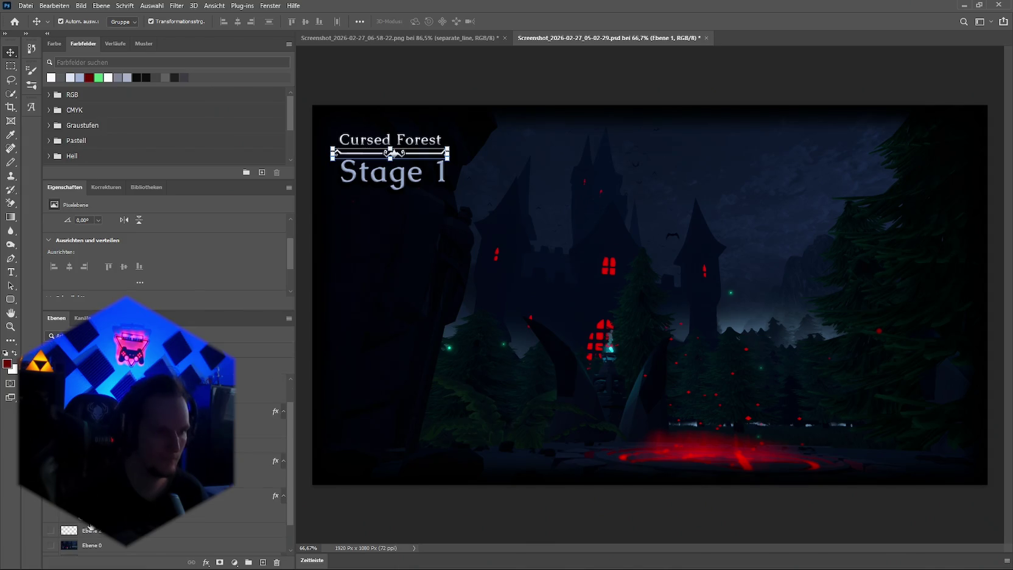
click(442, 37)
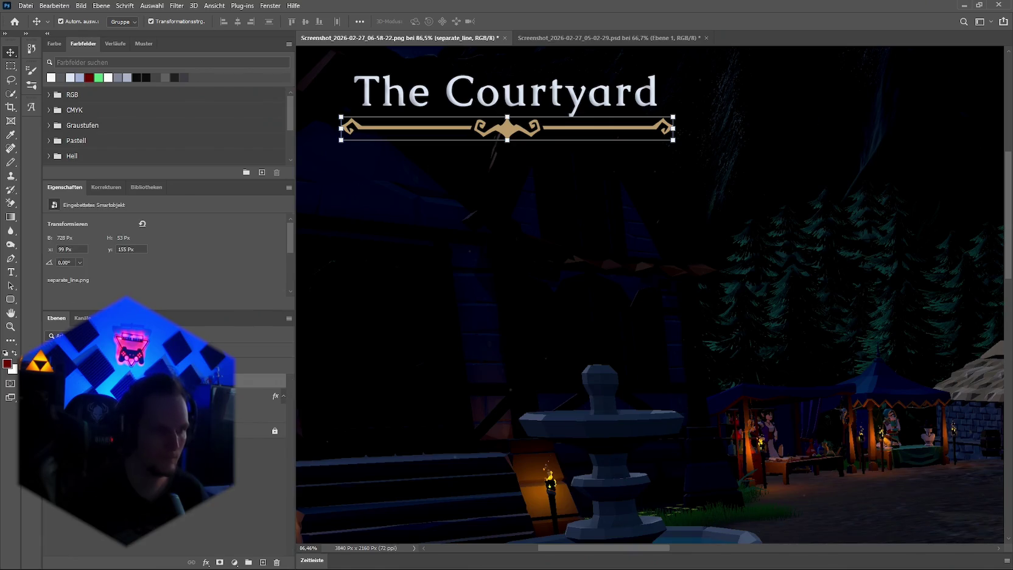
scroll(101, 287, down, 3)
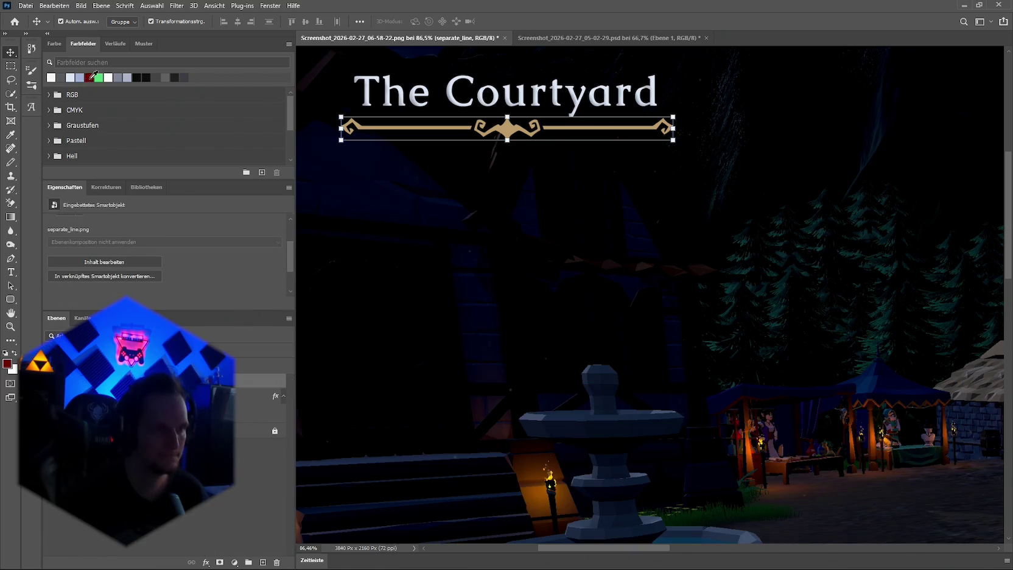
Give the ornament line a Colour Overlay sampled from the pale title colour
click(205, 562)
click(225, 458)
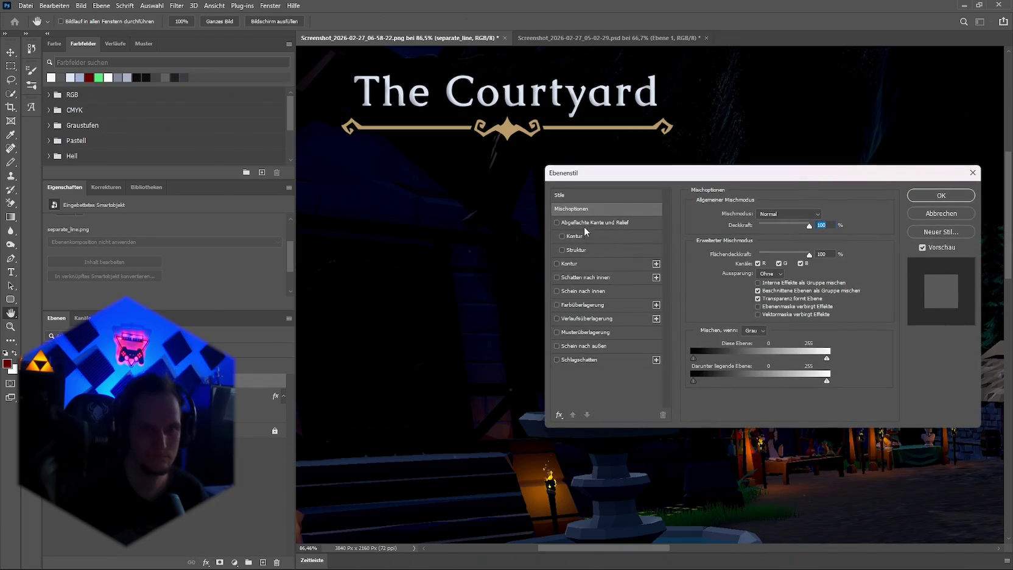
click(558, 305)
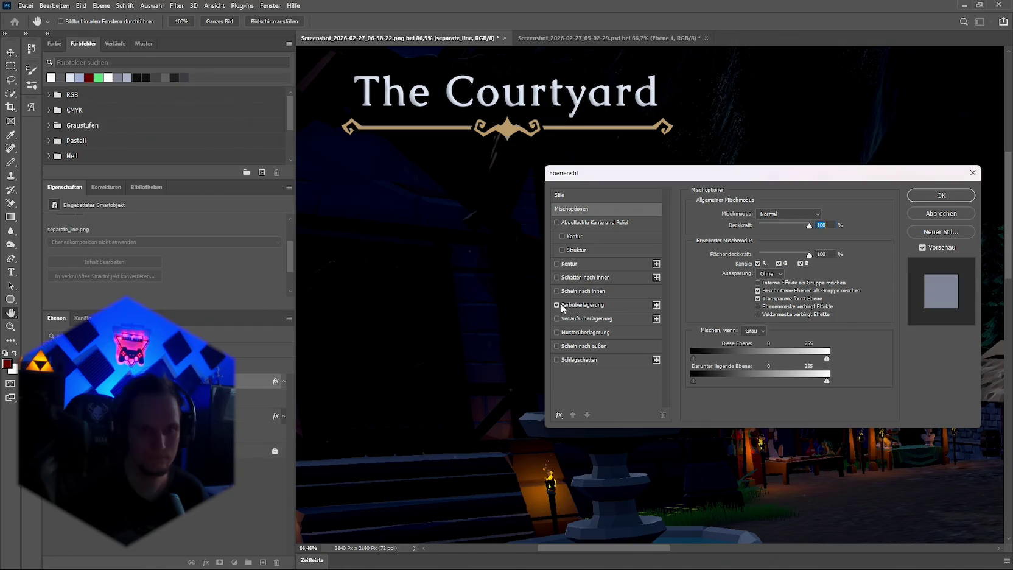
click(612, 304)
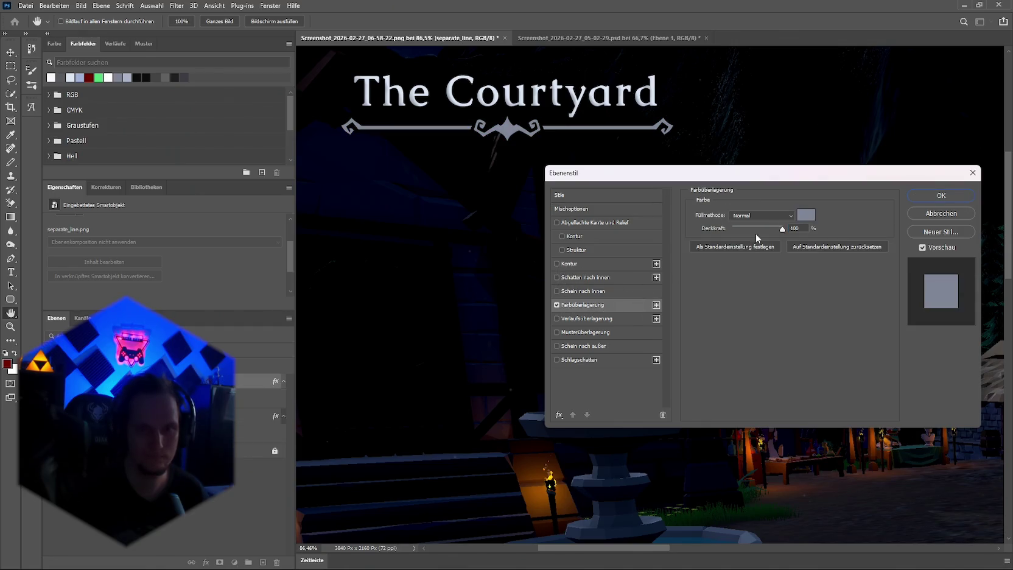
click(807, 215)
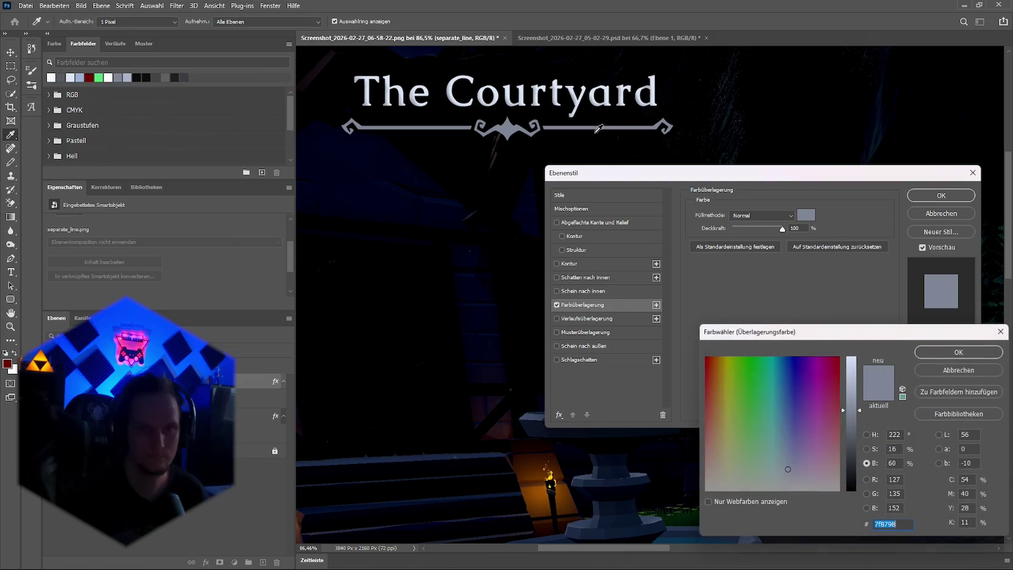
click(560, 83)
click(972, 352)
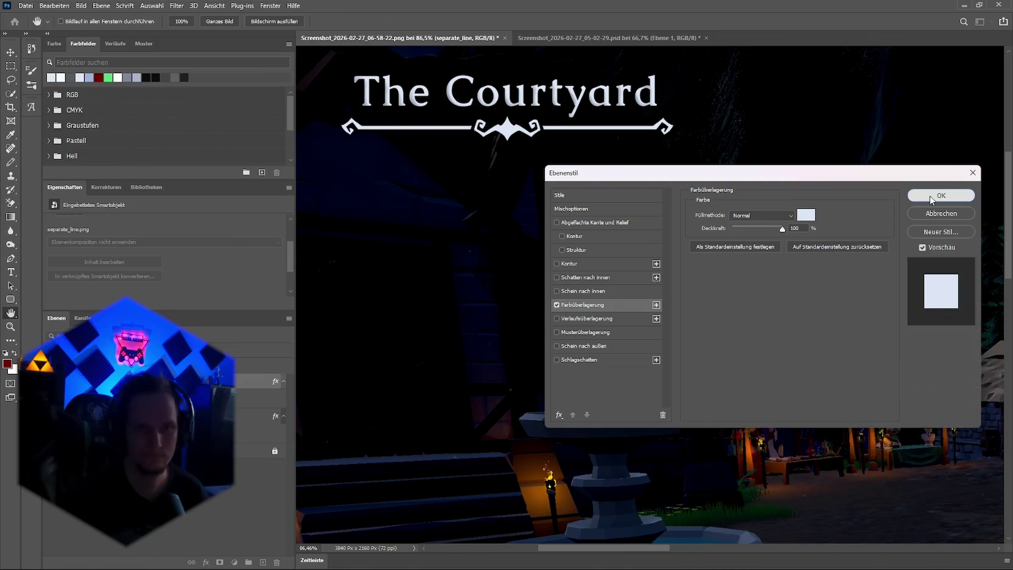
click(932, 196)
Add Bevel and Emboss to the line: size 10 px, angle 63°, soften 3 px, depth 63%
click(207, 562)
click(244, 457)
click(557, 223)
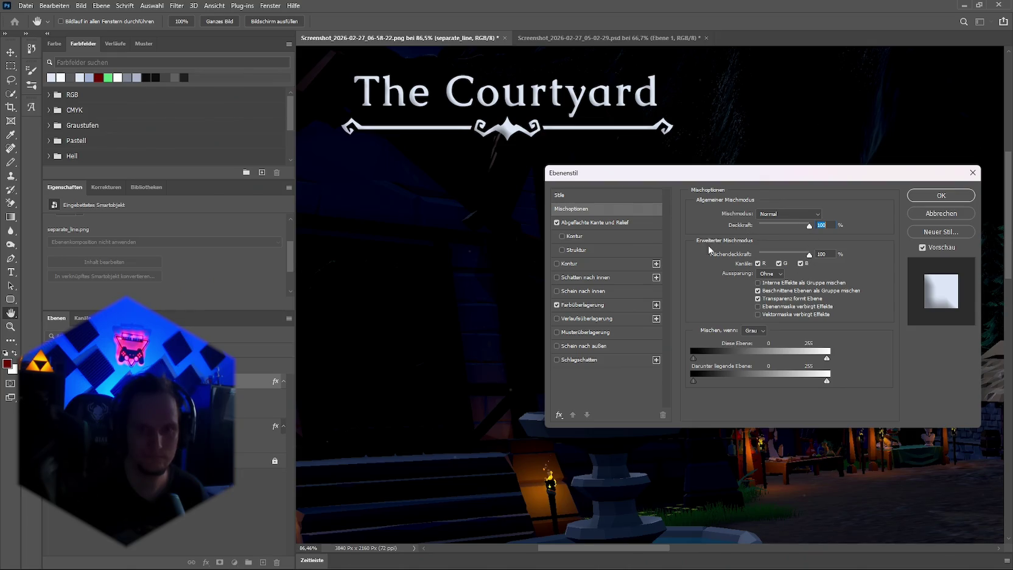
click(606, 224)
drag(743, 260, 742, 260)
mouse_move(744, 316)
mouse_down()
mouse_move(743, 327)
mouse_move(745, 304)
mouse_up()
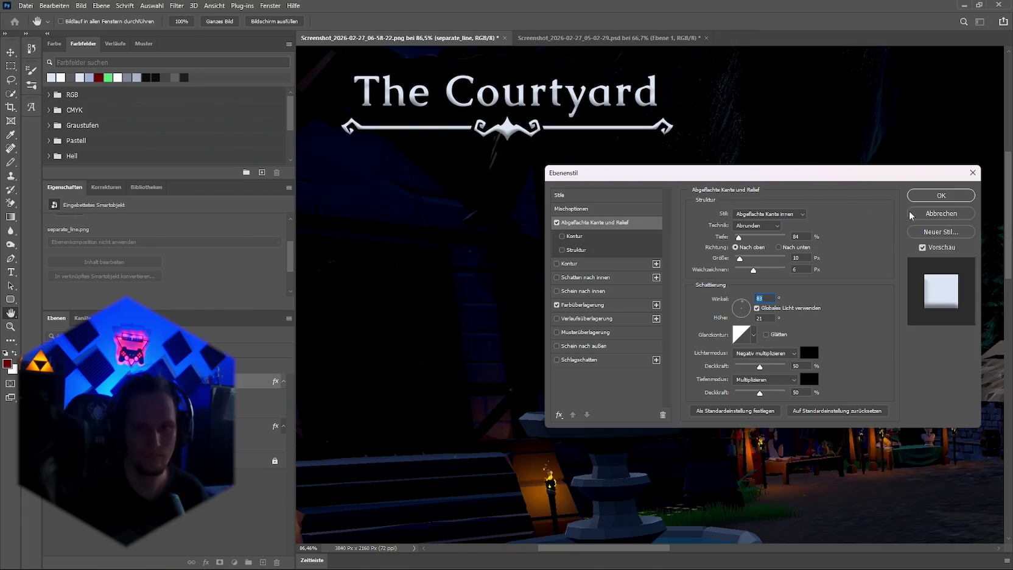
drag(751, 269, 744, 269)
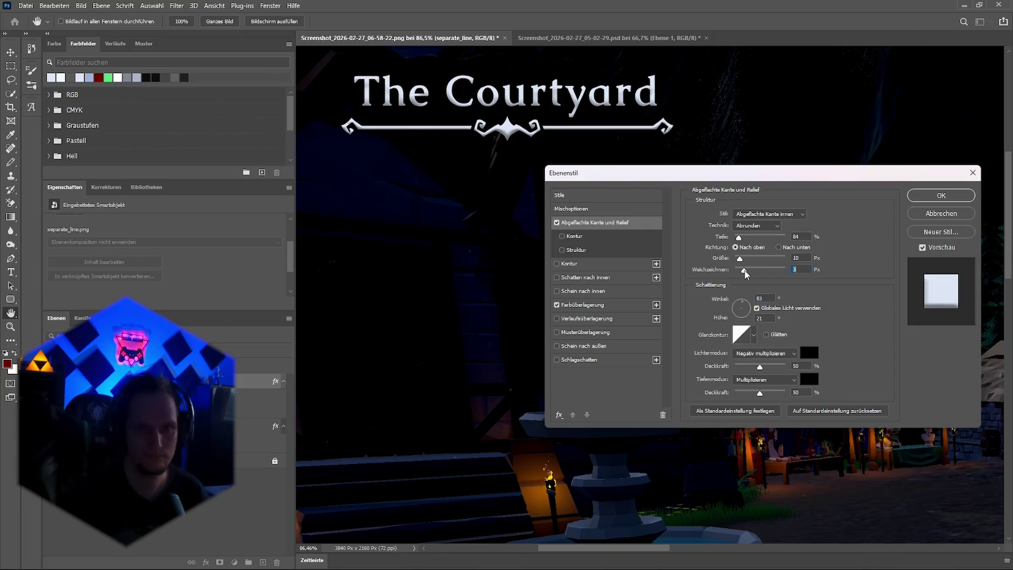
drag(740, 239, 739, 241)
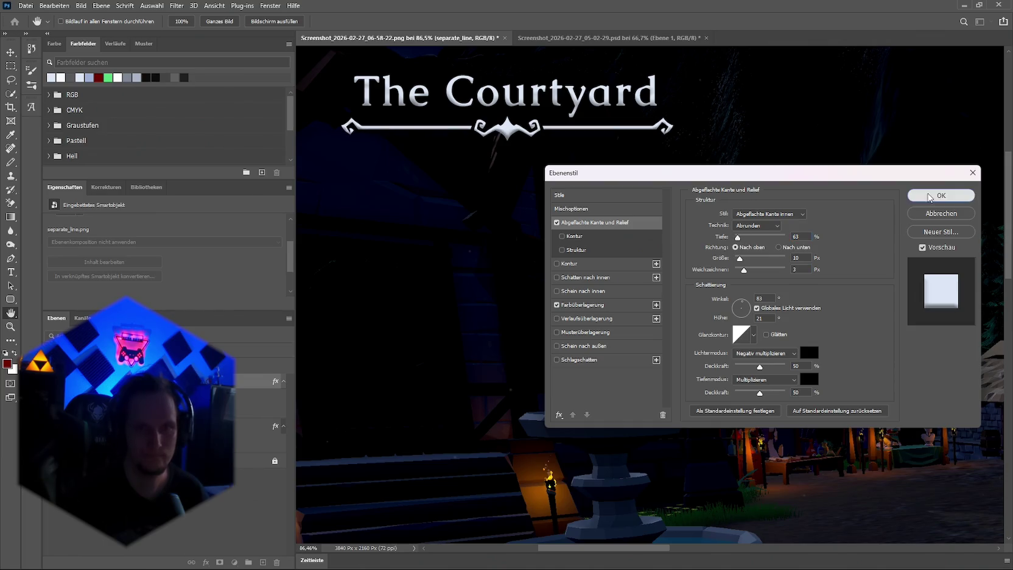
click(941, 196)
scroll(786, 199, down, 6)
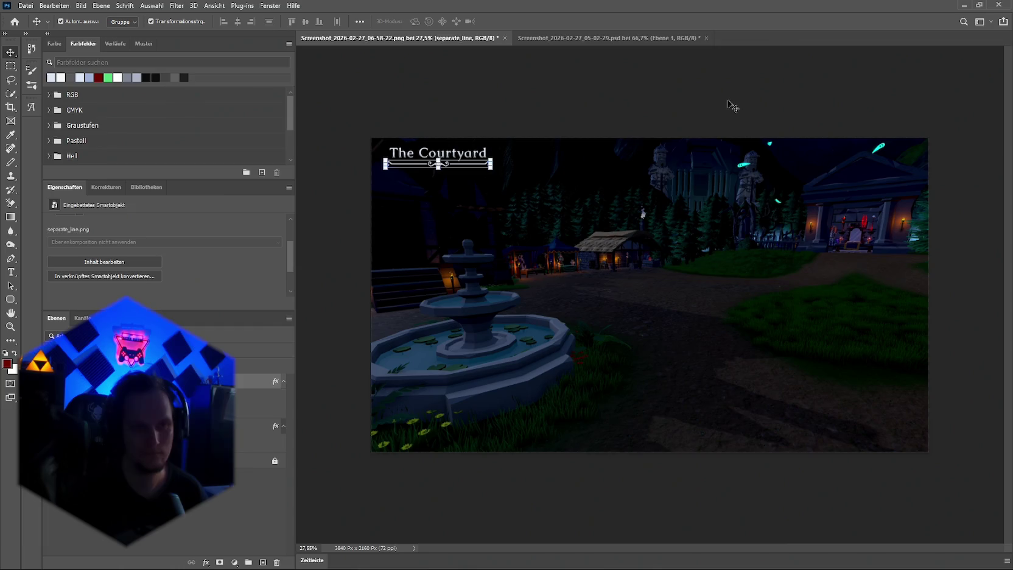
Stretch the divider slightly from its left end and lower The Courtyard text a little
click(731, 109)
scroll(395, 155, up, 7)
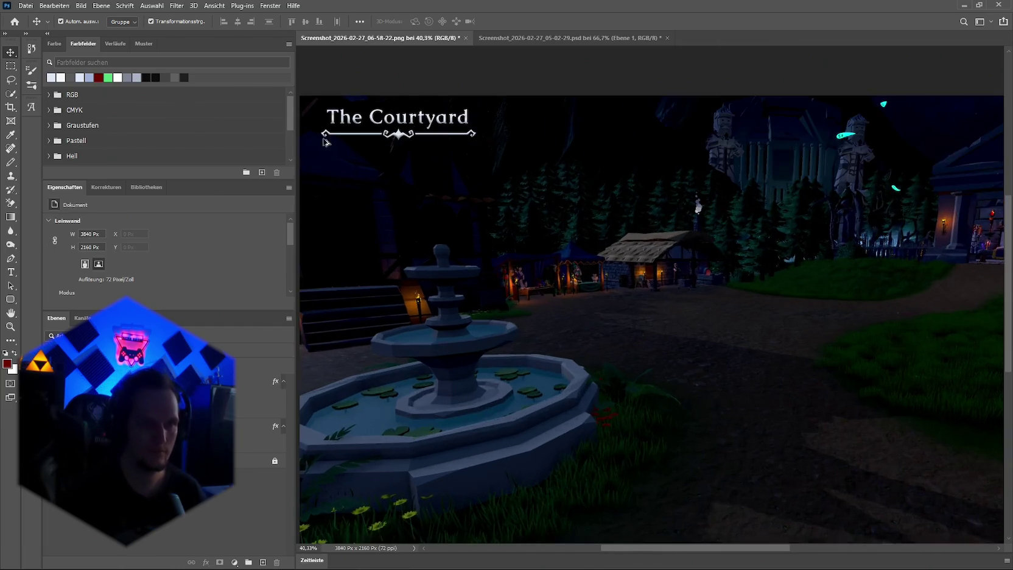
click(314, 153)
drag(306, 151, 309, 151)
key(Return)
click(512, 50)
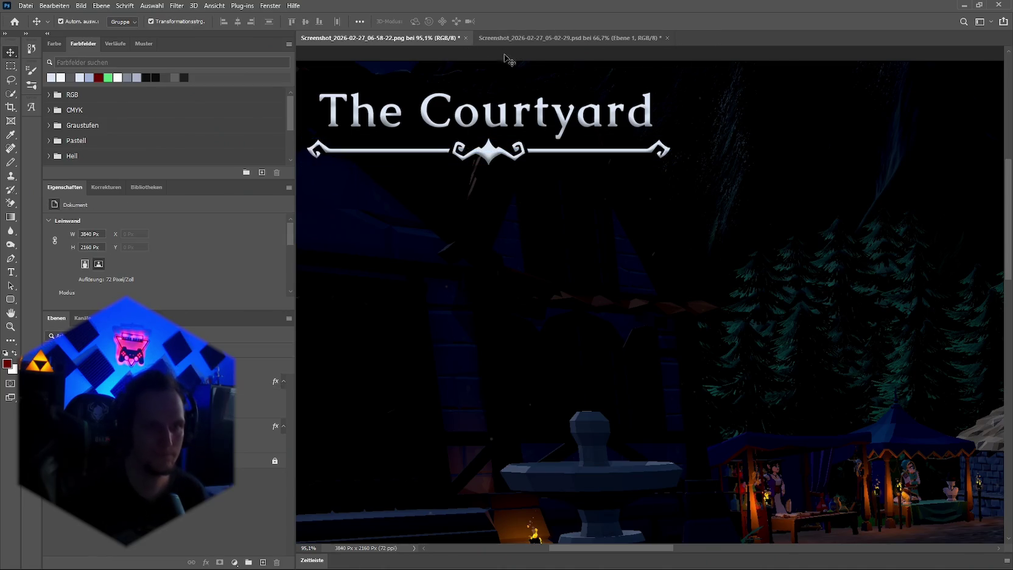
drag(490, 111, 491, 134)
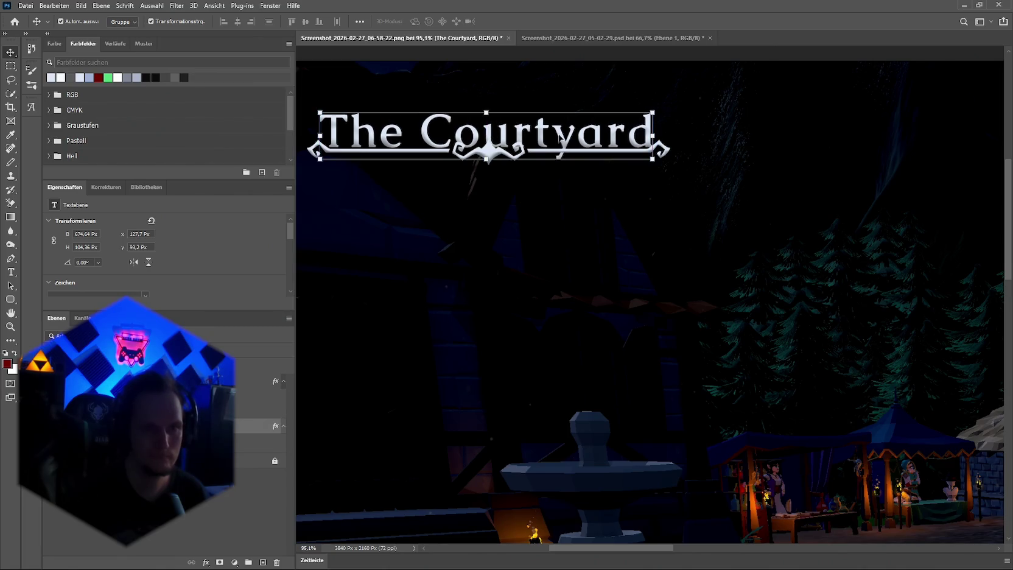
Widen the divider to about 735 px and raise The Courtyard title just above it
click(671, 151)
click(670, 151)
drag(671, 151, 678, 151)
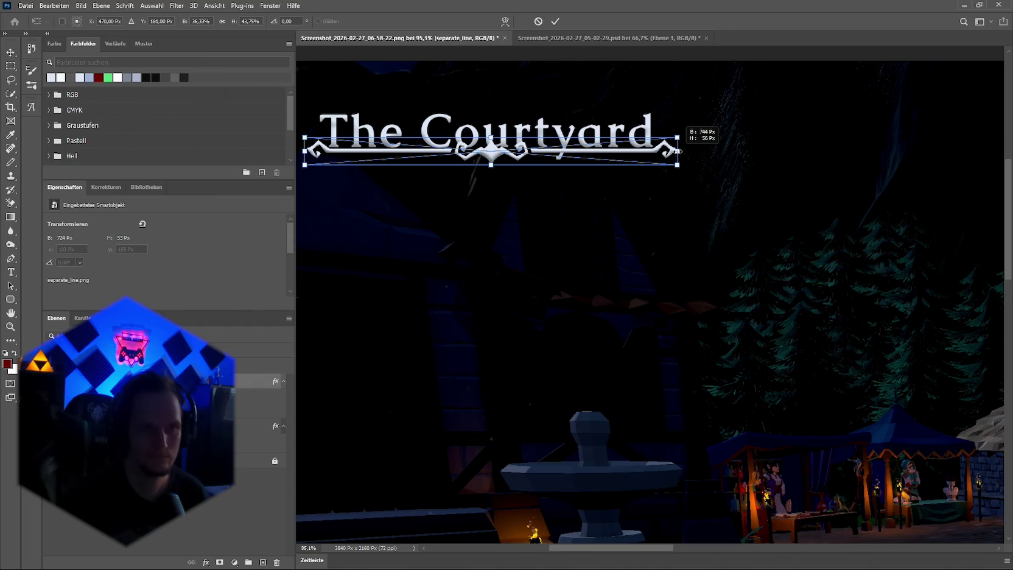
drag(679, 151, 678, 151)
key(Return)
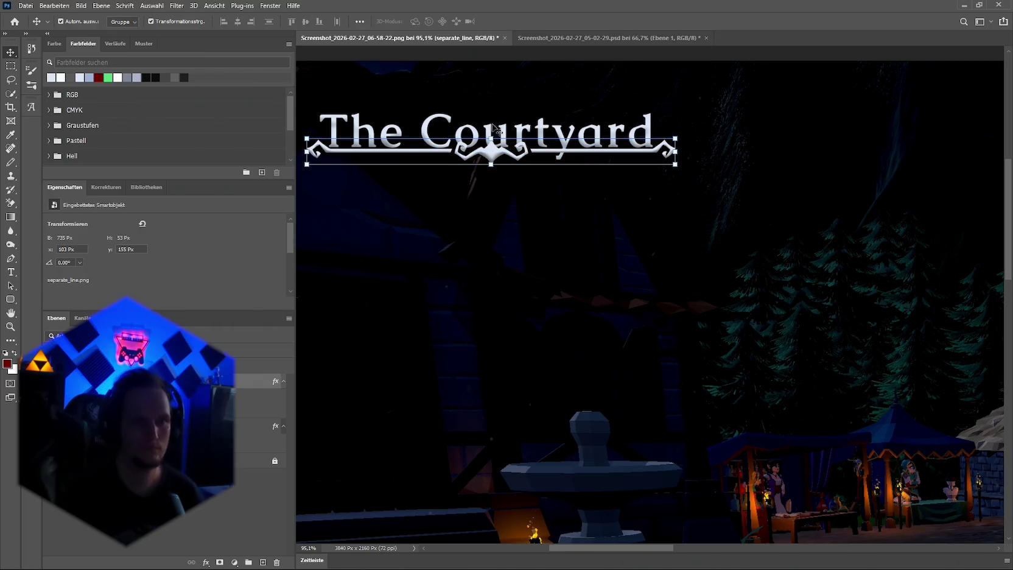
click(491, 126)
drag(490, 126, 491, 113)
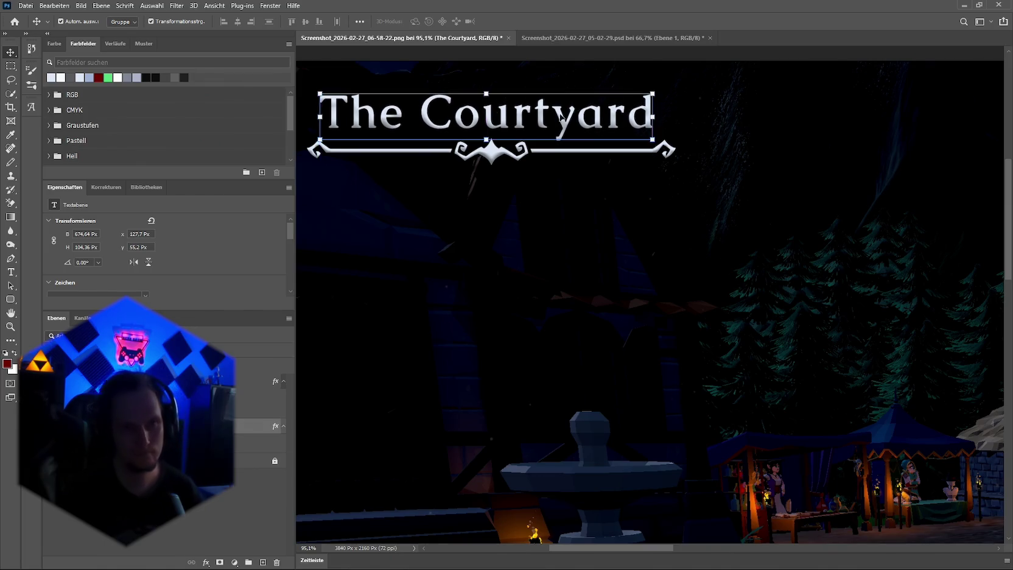
click(758, 172)
scroll(780, 201, down, 6)
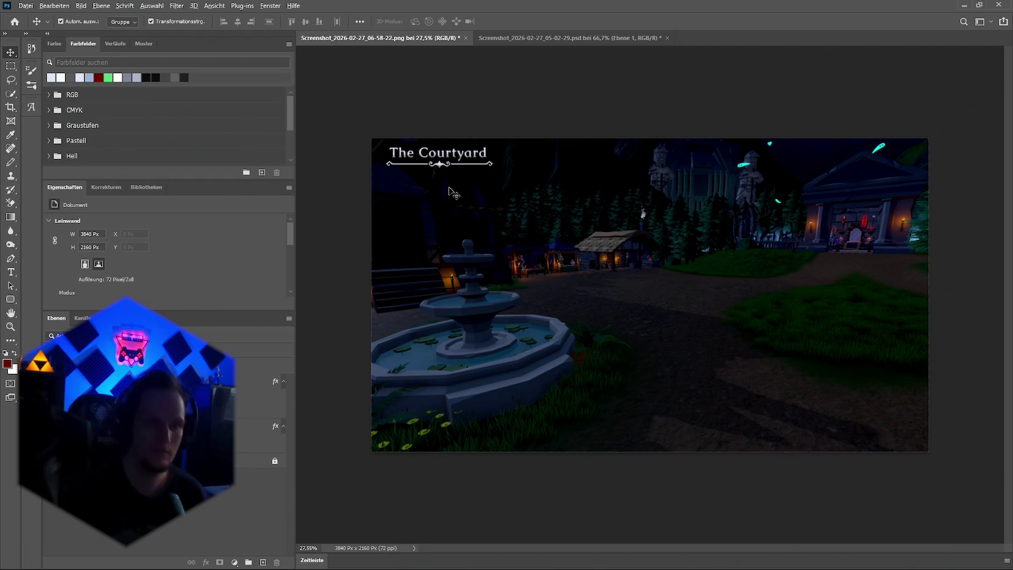
Add a black Inner Glow (95% opacity, 199 px) to the background layer Ebene 0
scroll(451, 192, up, 3)
scroll(487, 290, down, 2)
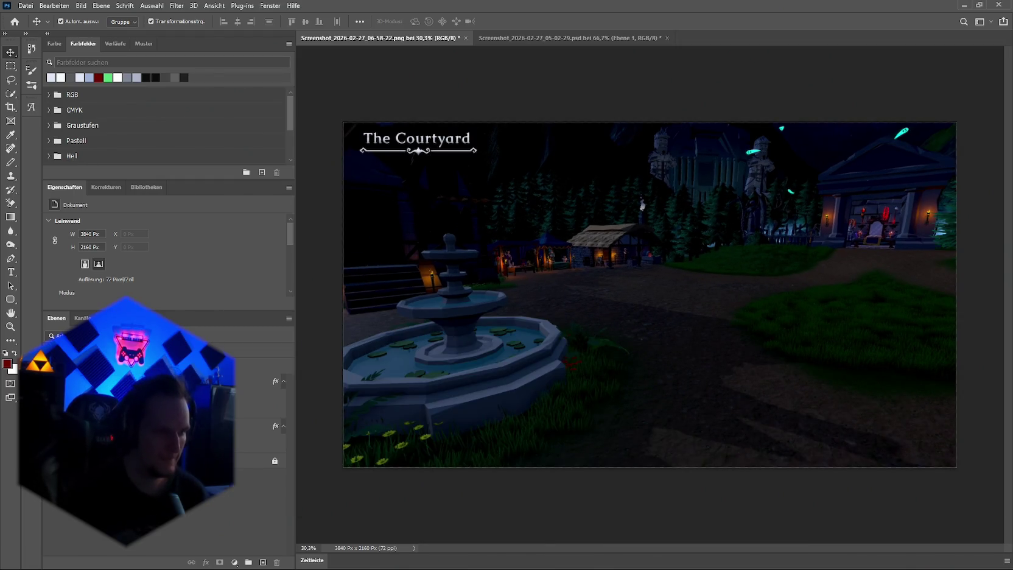
key(alt+])
key(alt+[)
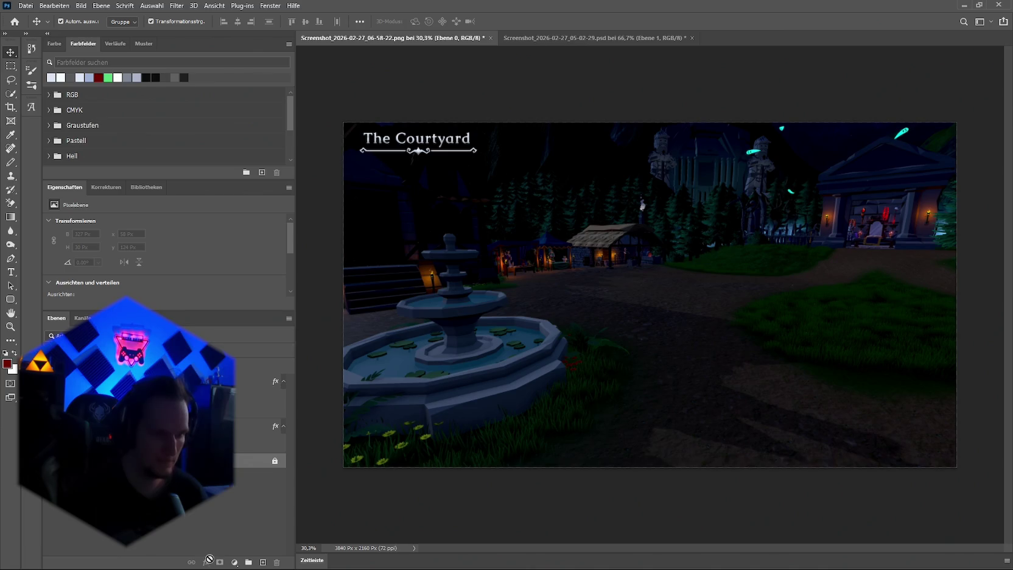
click(207, 562)
click(262, 457)
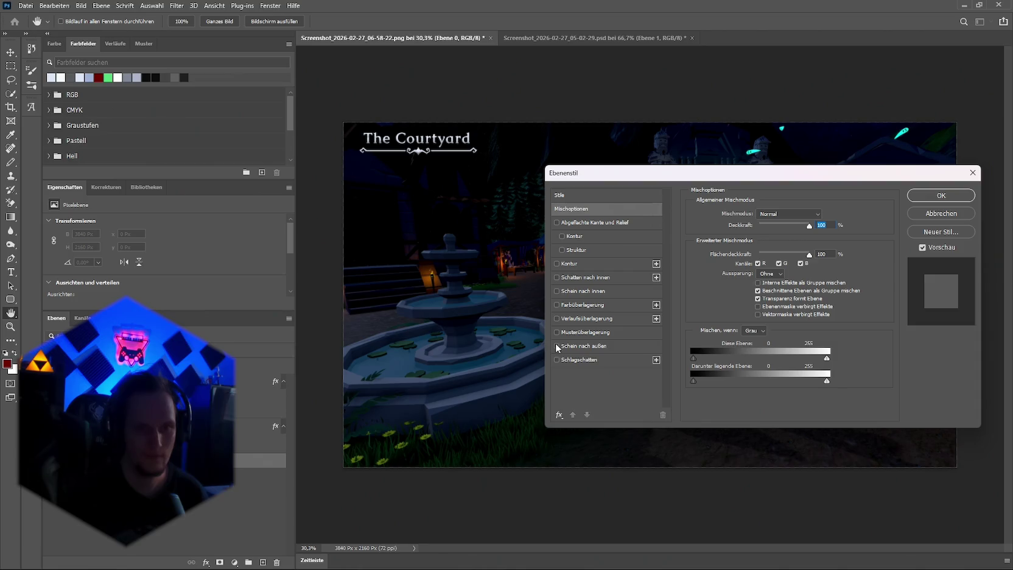
click(556, 291)
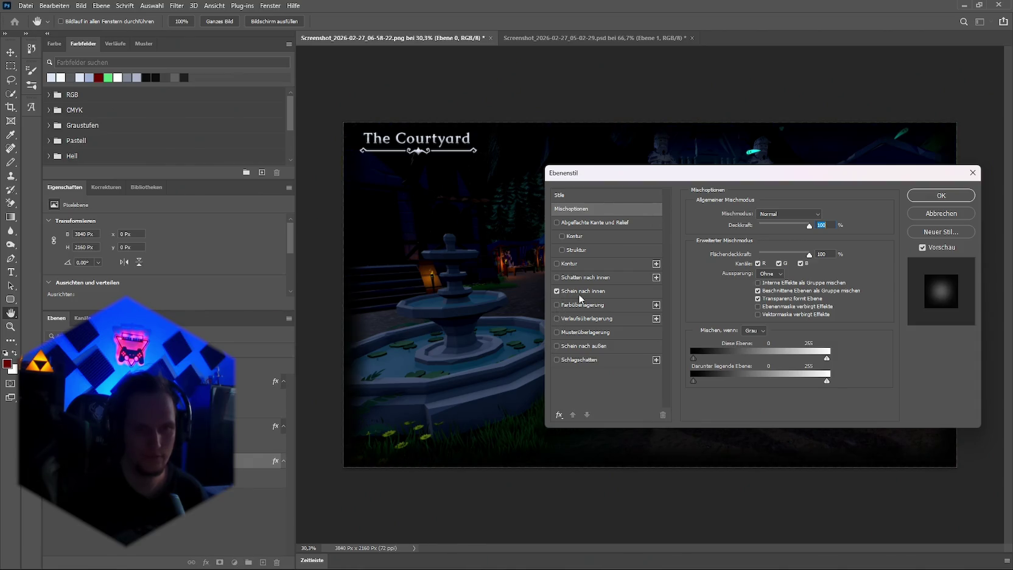
click(584, 291)
mouse_move(732, 177)
mouse_down()
mouse_move(422, 428)
mouse_move(205, 240)
mouse_move(440, 280)
mouse_move(688, 255)
mouse_move(737, 237)
mouse_move(397, 146)
mouse_move(383, 180)
mouse_up()
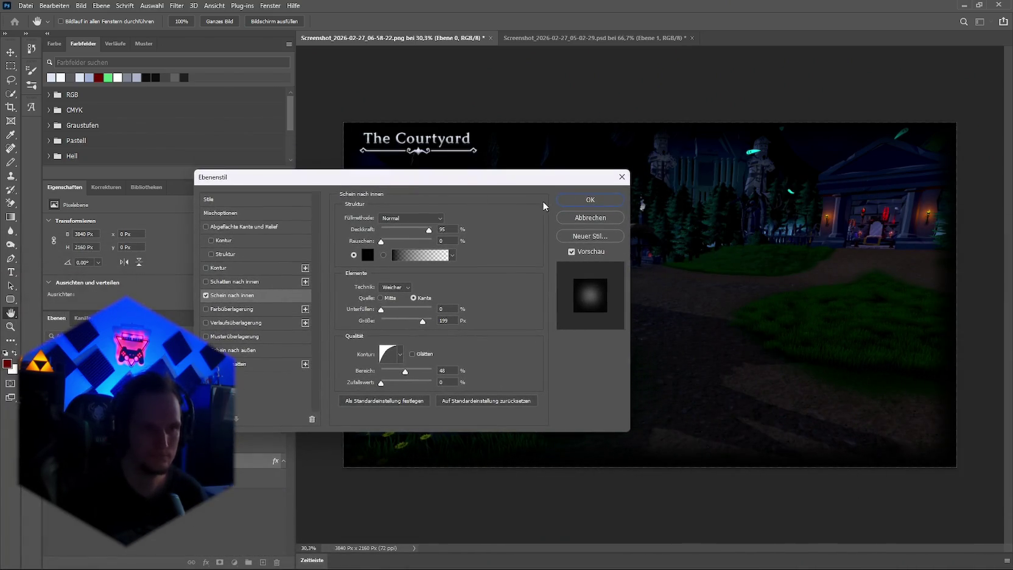
key(Return)
Duplicate the background layer with Ctrl+J and bring up its layer options
key(ctrl+j)
key(Right)
key(Right)
key(Right)
key(Down)
key(Down)
key(Down)
right_click(101, 495)
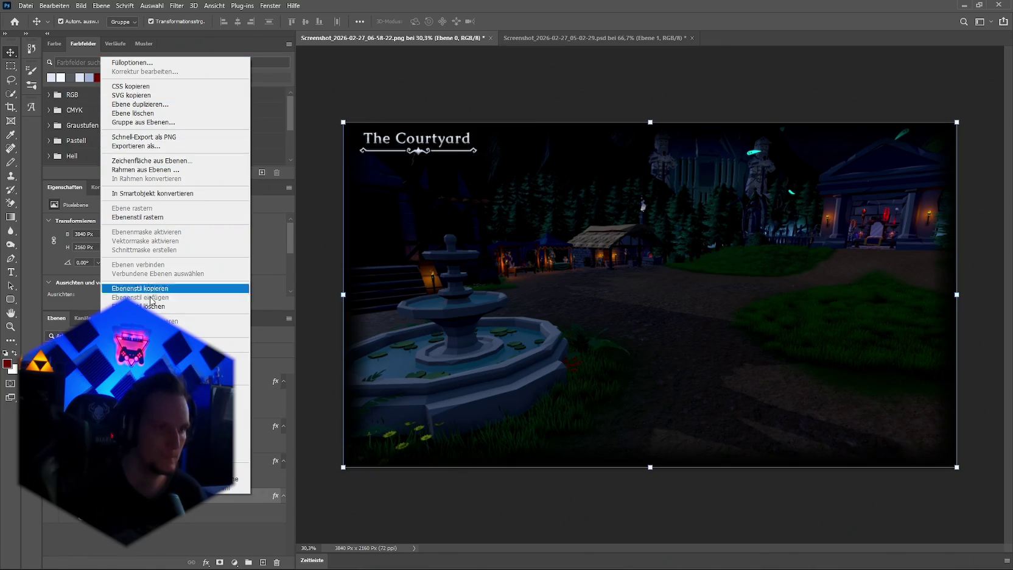
Rename the duplicated layer to Schablone and review its Inner Glow settings
key(Escape)
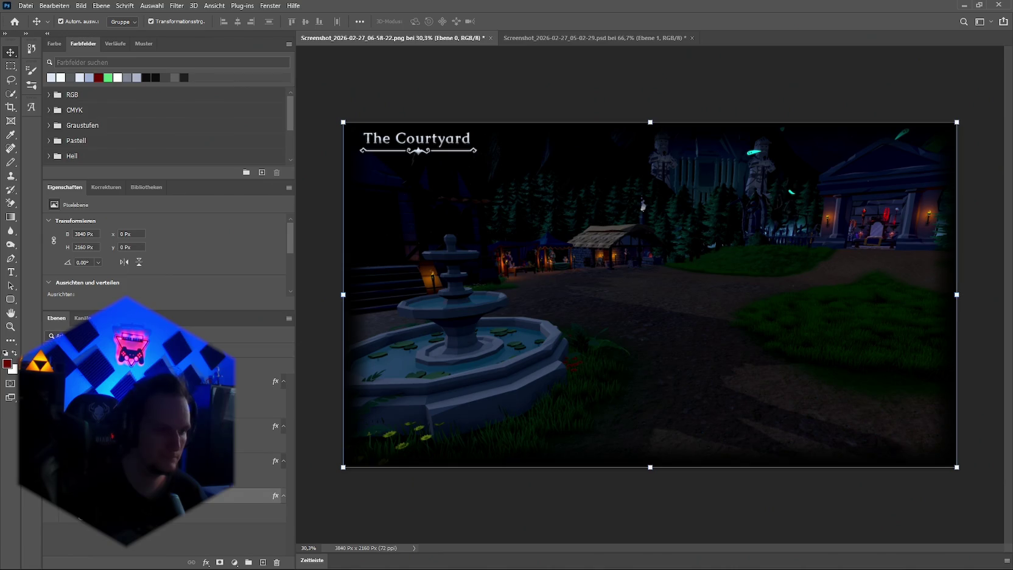
key(Return)
click(204, 564)
click(256, 461)
click(241, 295)
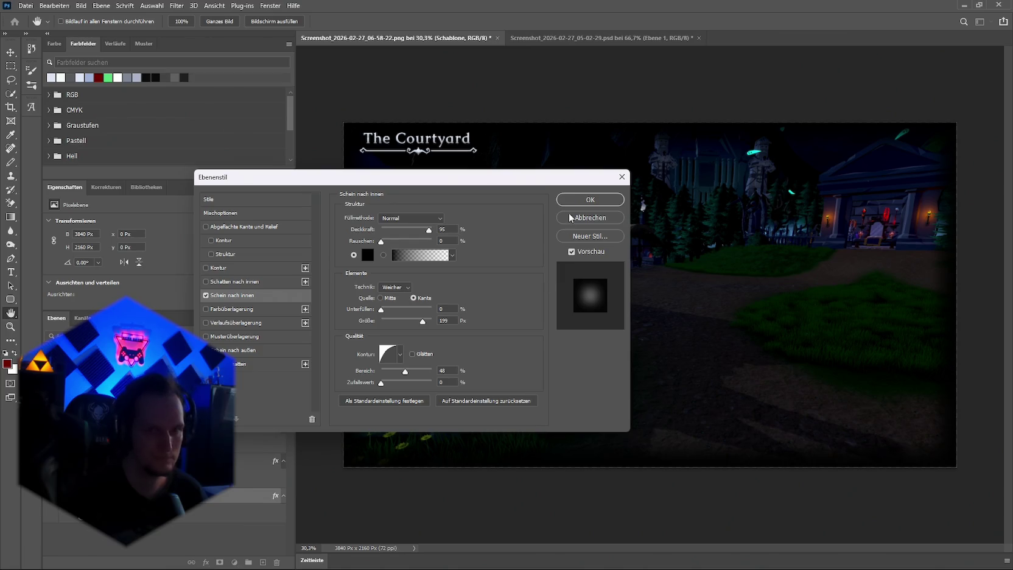
click(590, 200)
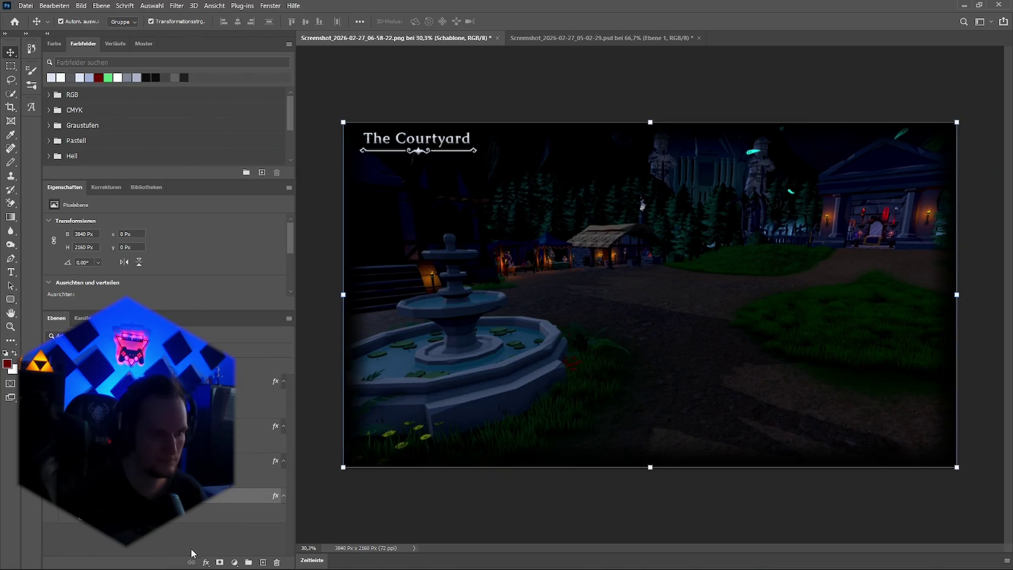
Add a layer mask to Schablone and raise the Inner Glow choke to 100% for a solid frame
click(220, 562)
click(235, 562)
click(235, 562)
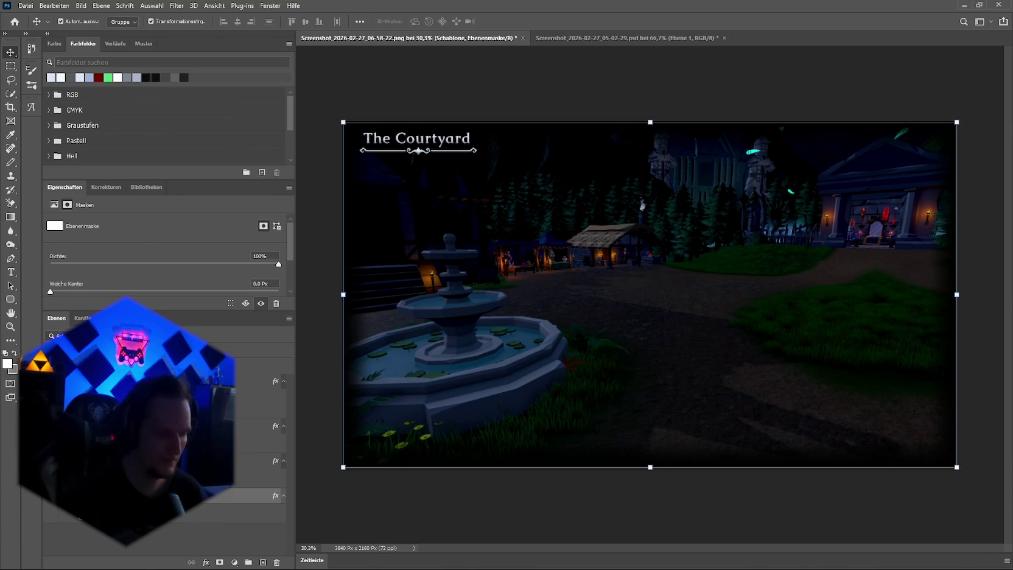
click(66, 496)
click(206, 562)
click(425, 369)
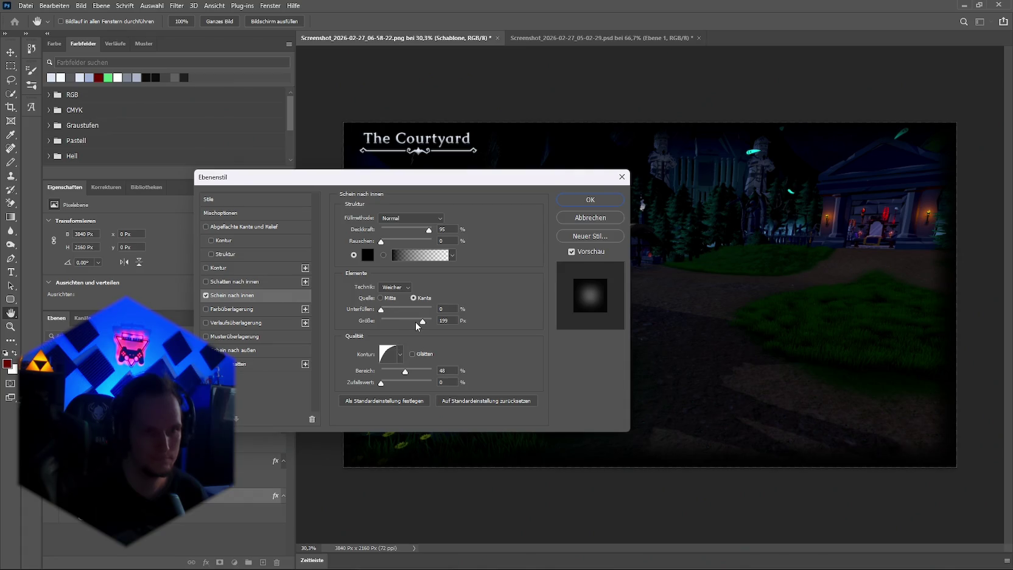
drag(388, 309, 448, 310)
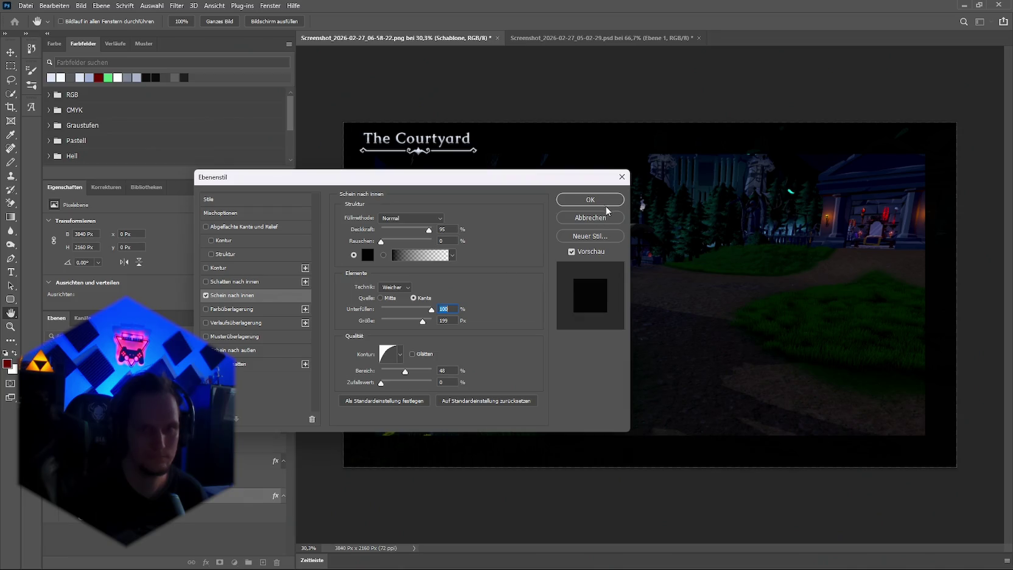
click(592, 200)
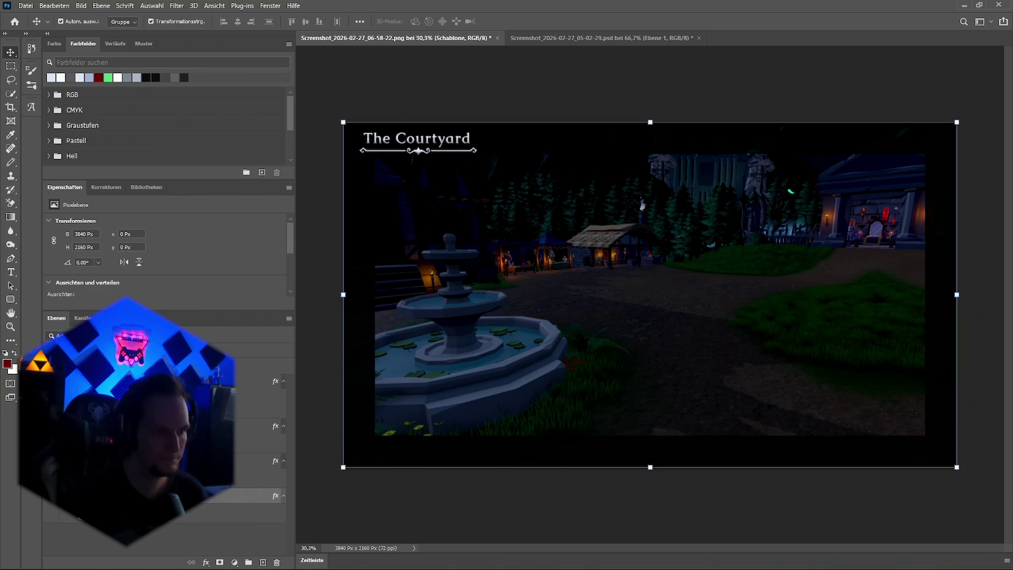
click(418, 150)
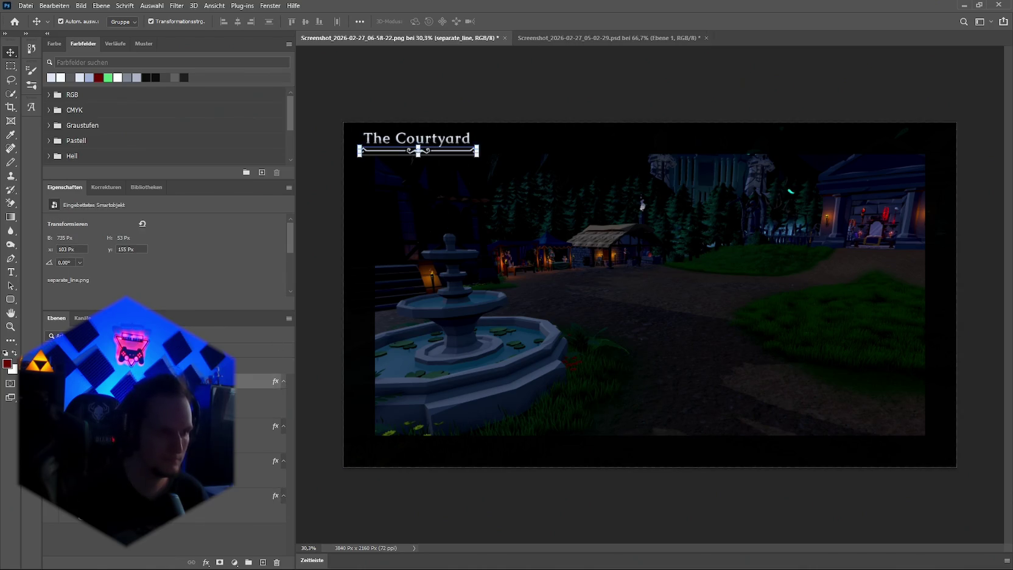
Move The Courtyard title and its divider together right and down inside the dark frame
shift+click(419, 150)
drag(422, 146, 523, 153)
drag(452, 154, 448, 158)
key(Return)
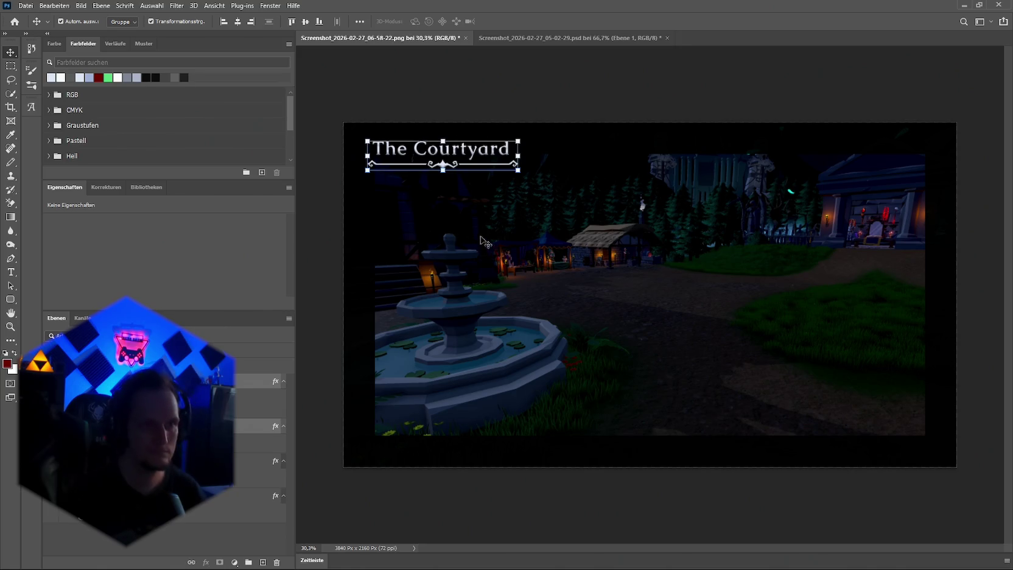
Check the Cursed Forest background's layer style and the document's image size
click(539, 42)
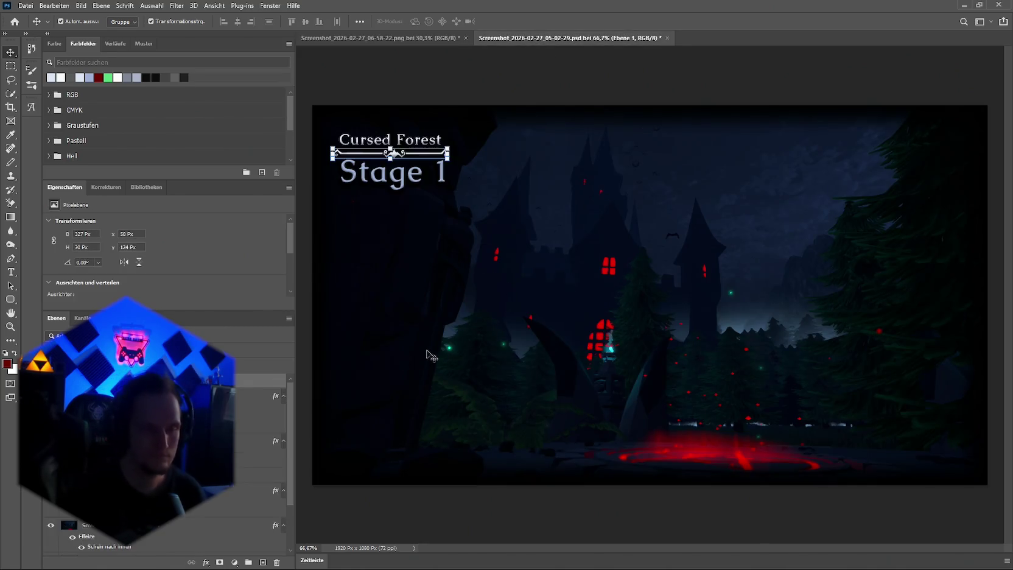
click(277, 528)
click(207, 563)
click(250, 459)
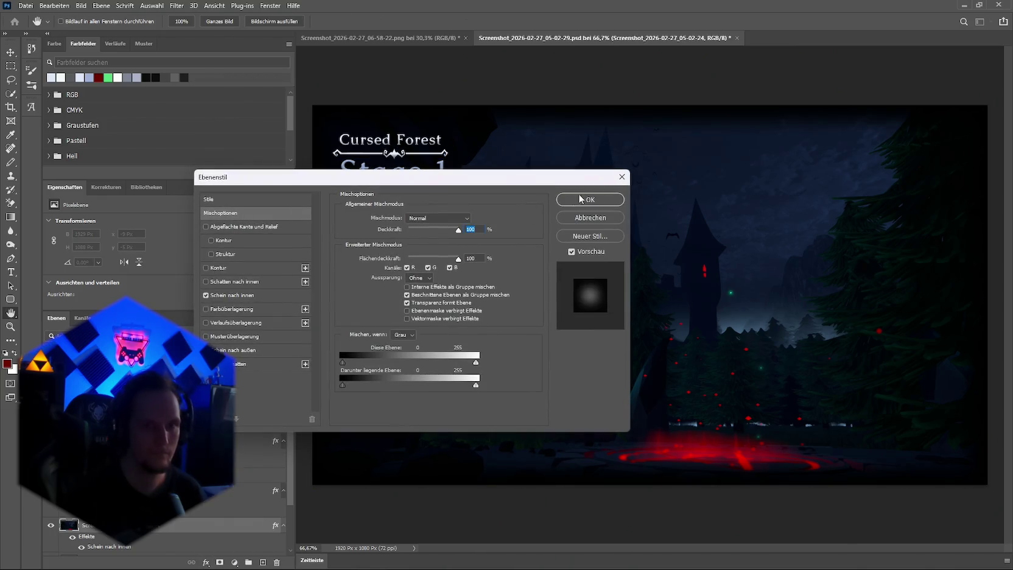
click(620, 178)
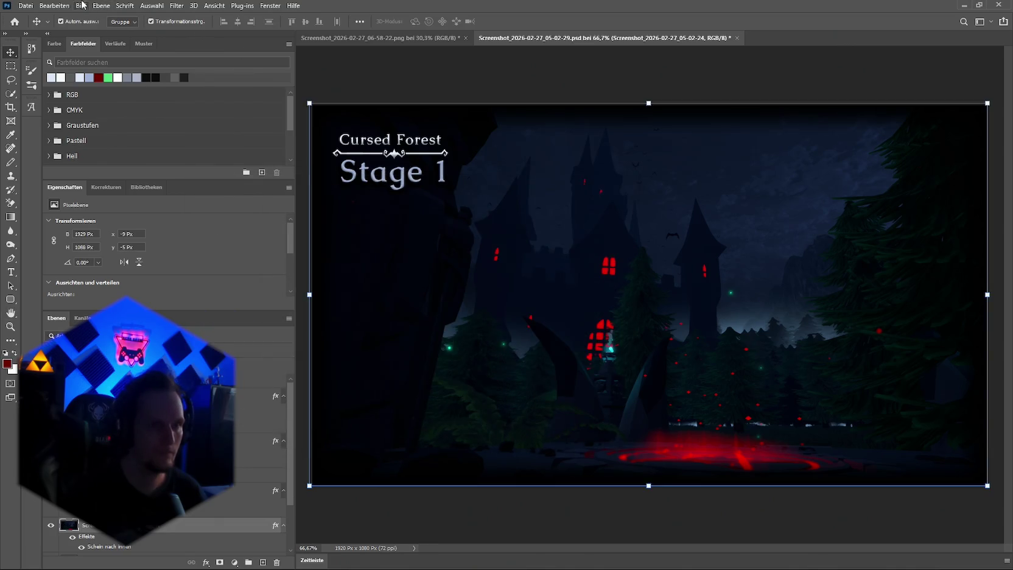
click(81, 6)
click(113, 96)
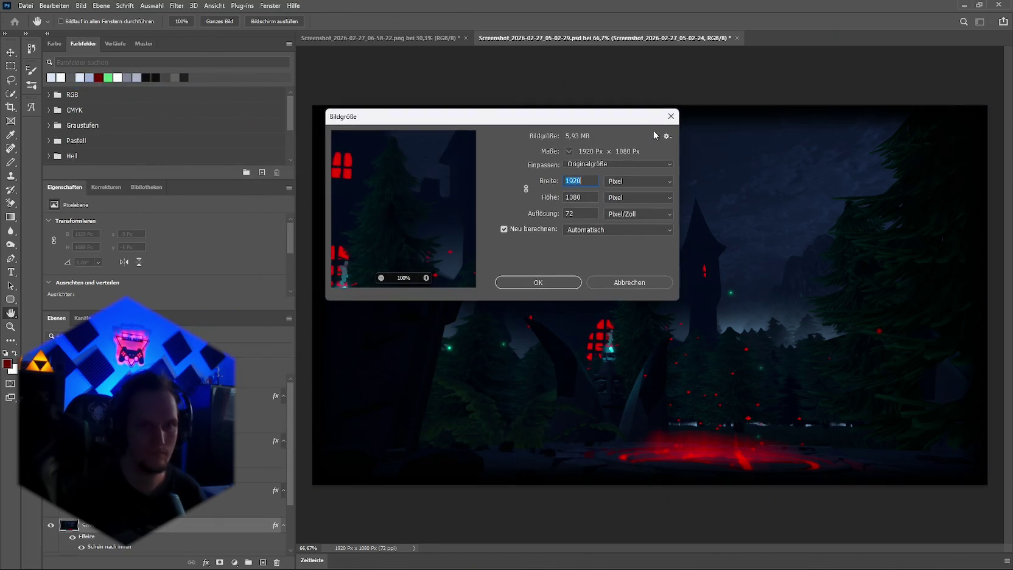
key(Escape)
Resize The Courtyard image to 1920 × 1080 px, fit it in view, and return to Cursed Forest
click(358, 37)
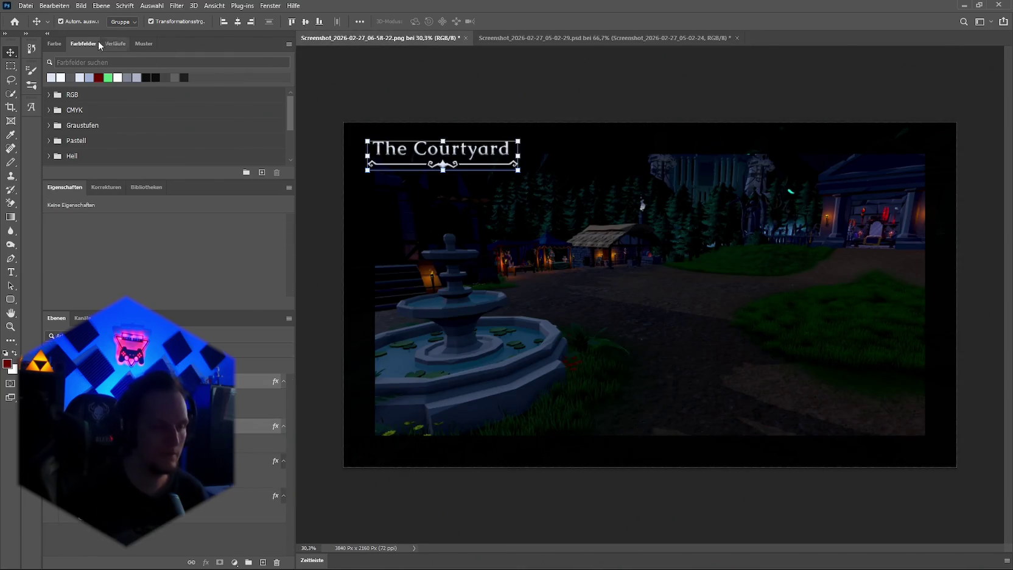
click(54, 5)
mouse_move(96, 5)
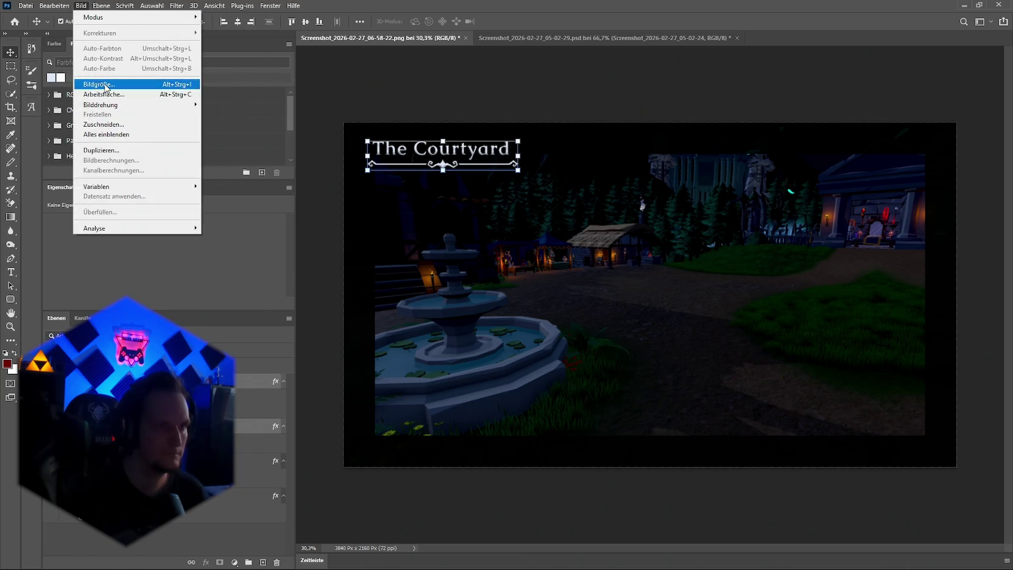
click(111, 86)
text(1920)
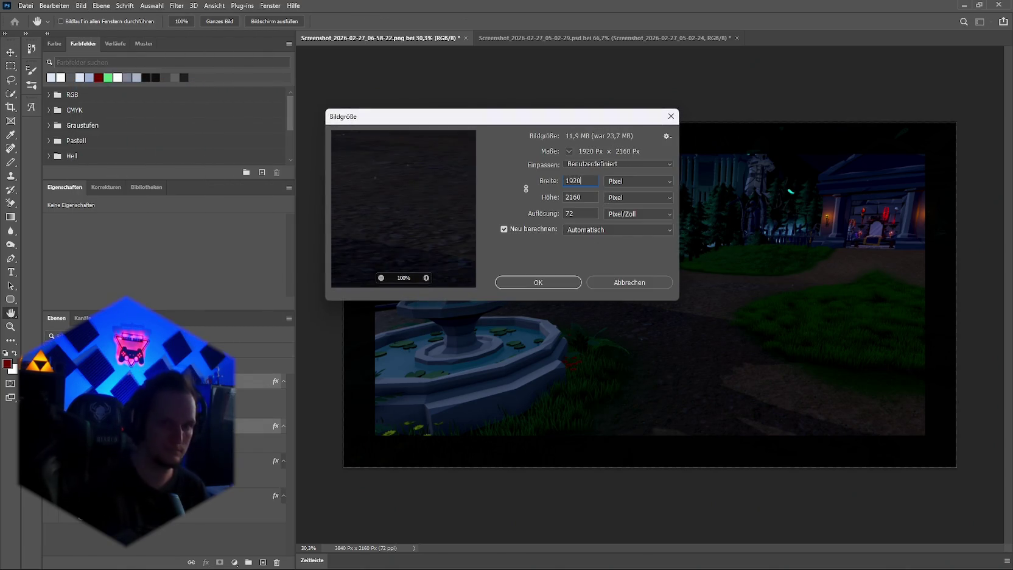
click(587, 196)
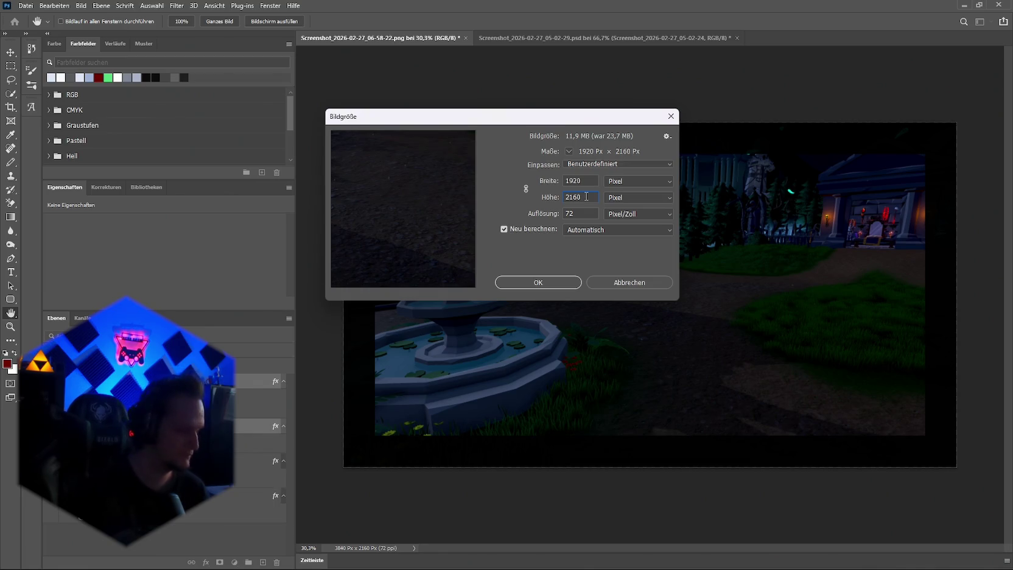
key(BackSpace)
key(BackSpace)
key(BackSpace)
text(108)
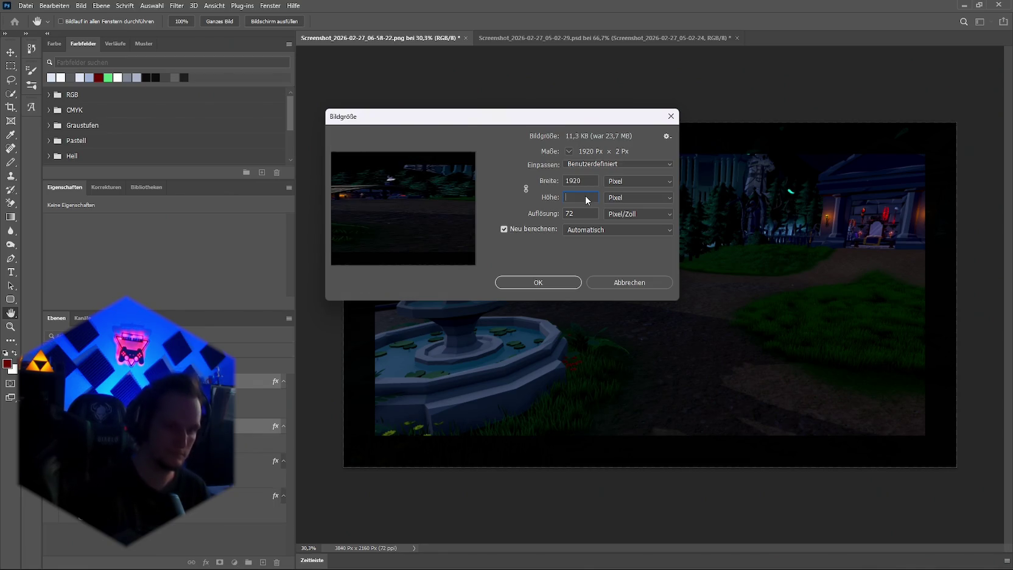
text(0)
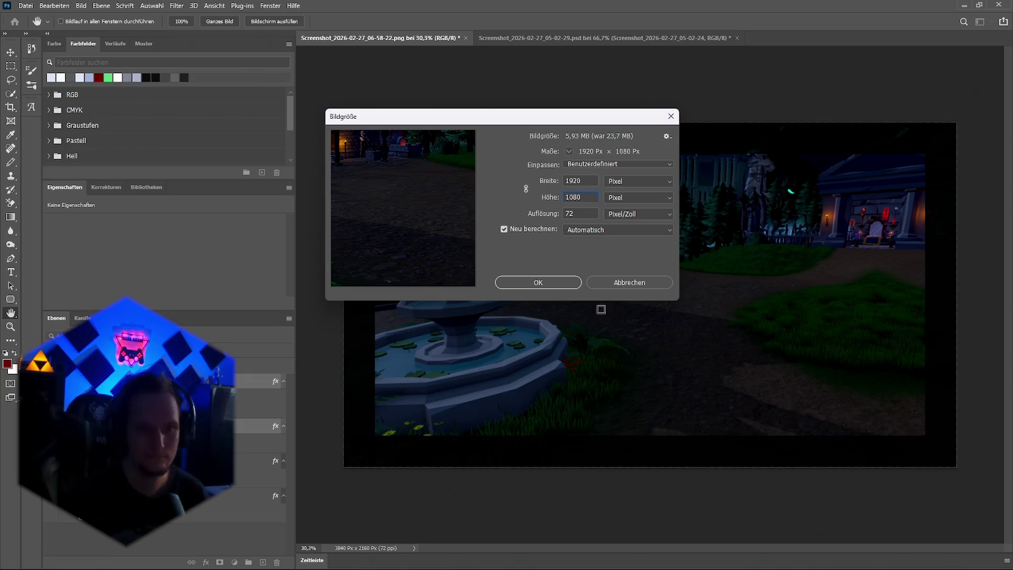
click(538, 282)
key(v)
key(ctrl+0)
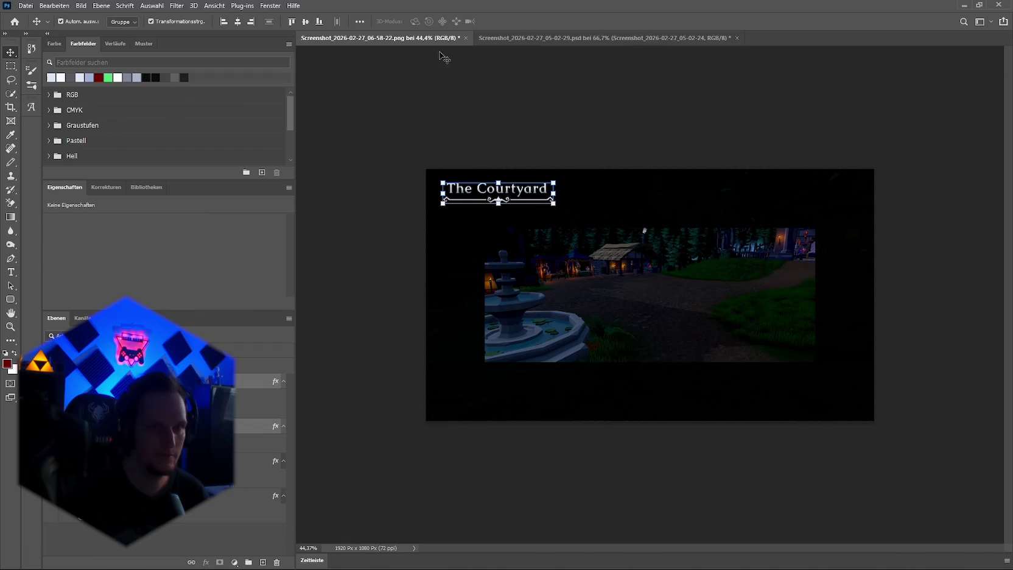
click(488, 37)
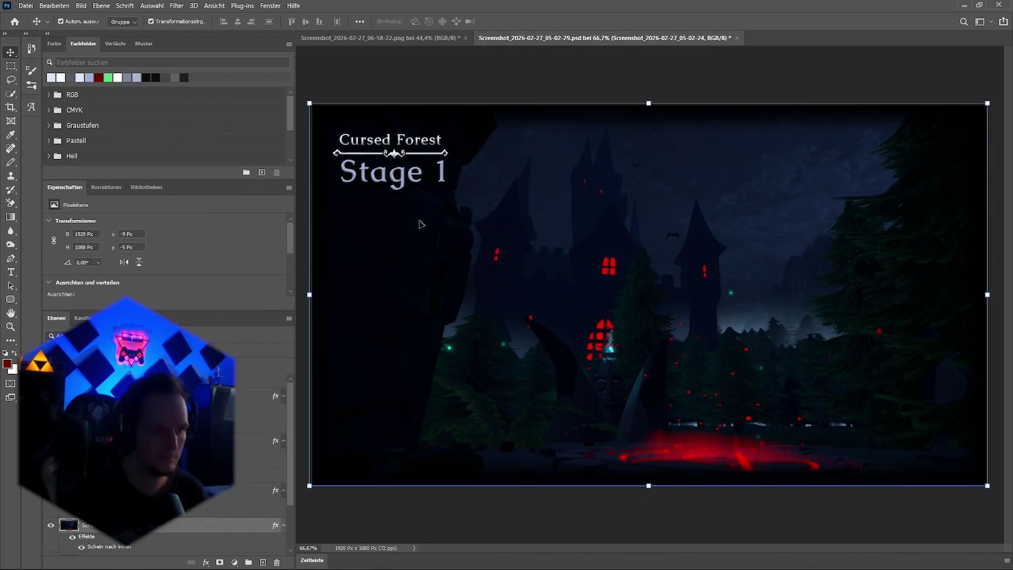
Save the first Cursed Forest layer's effects as the new style preset Stil 35
click(206, 562)
click(250, 462)
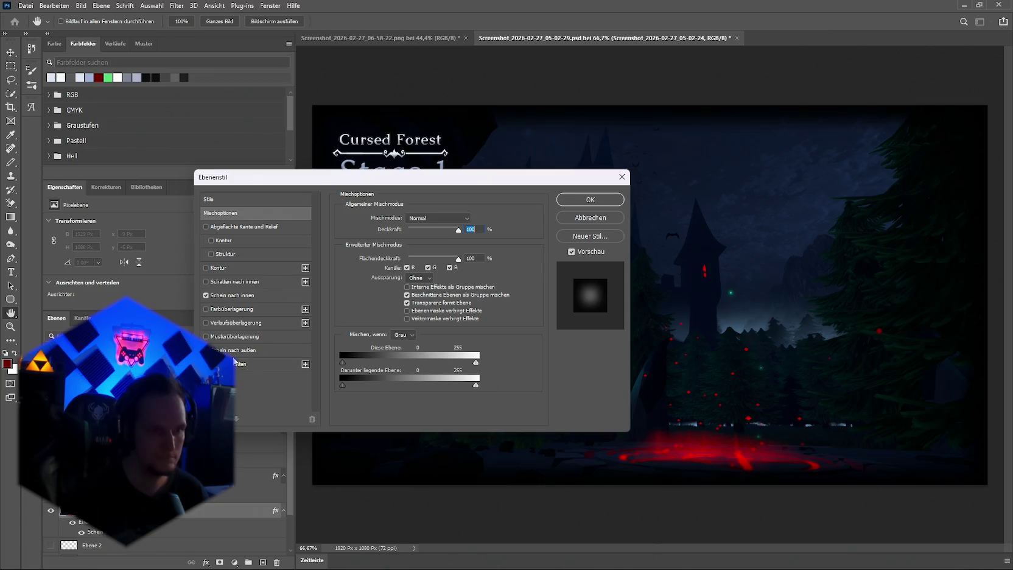
click(234, 297)
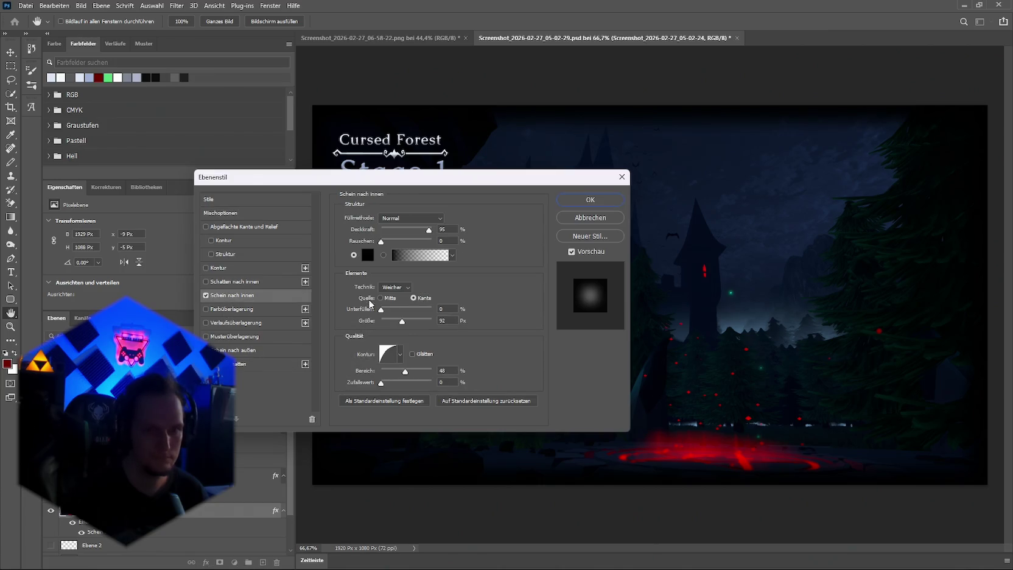
click(222, 202)
click(582, 237)
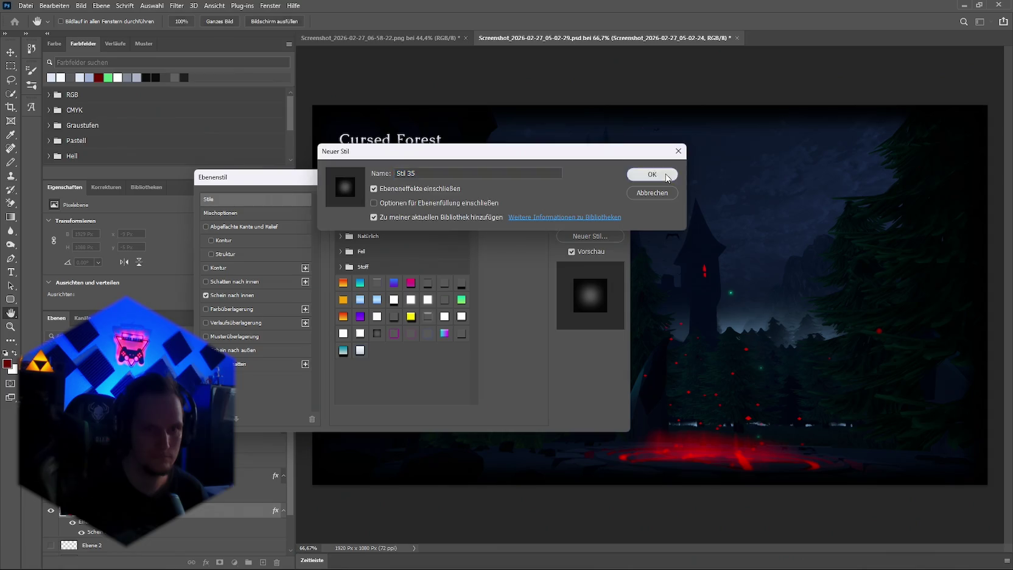
click(647, 181)
click(603, 205)
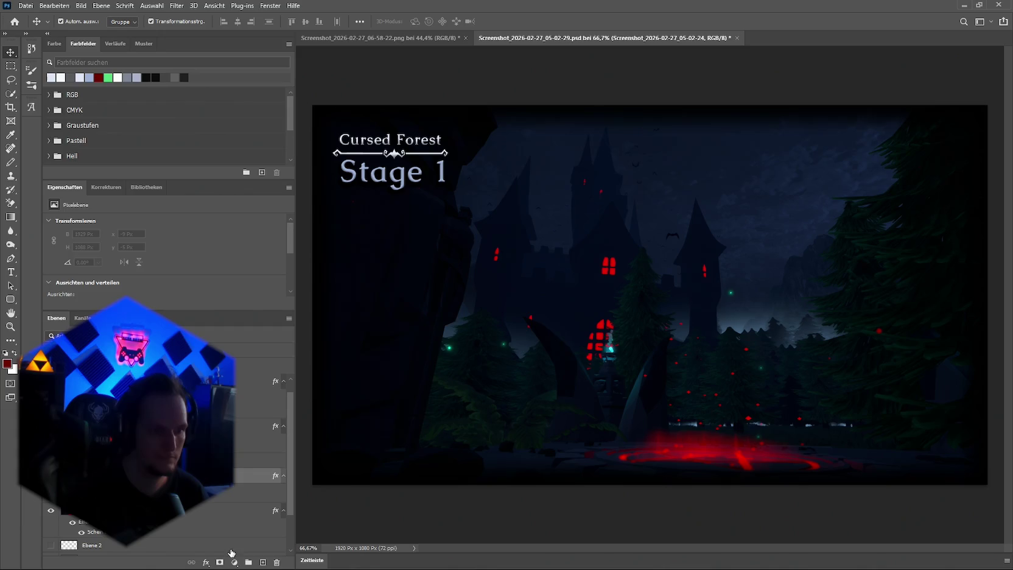
Save the next layer's effects as Stil 36, then show The Courtyard image fitted to view
click(206, 562)
click(256, 461)
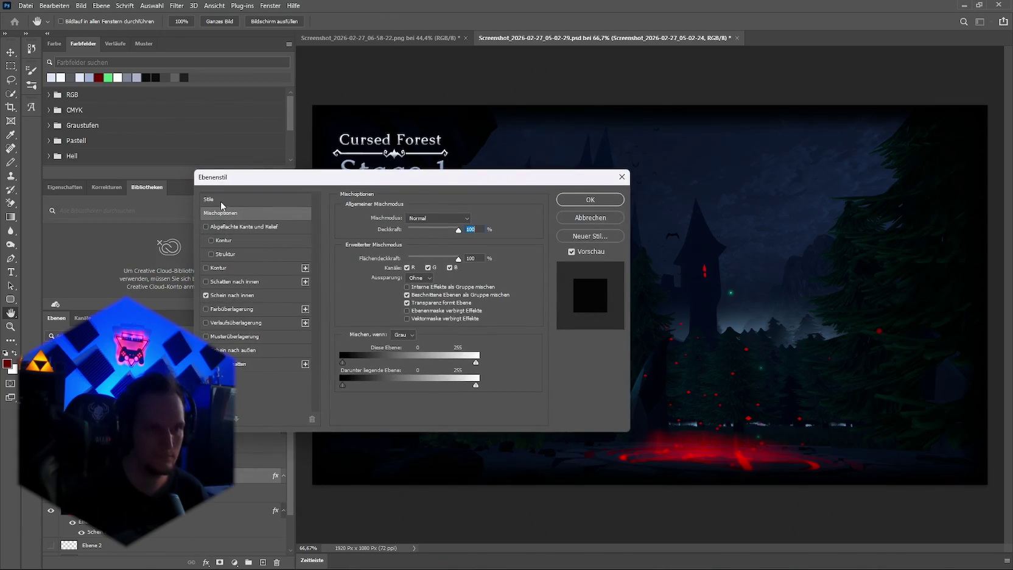
click(222, 201)
click(588, 237)
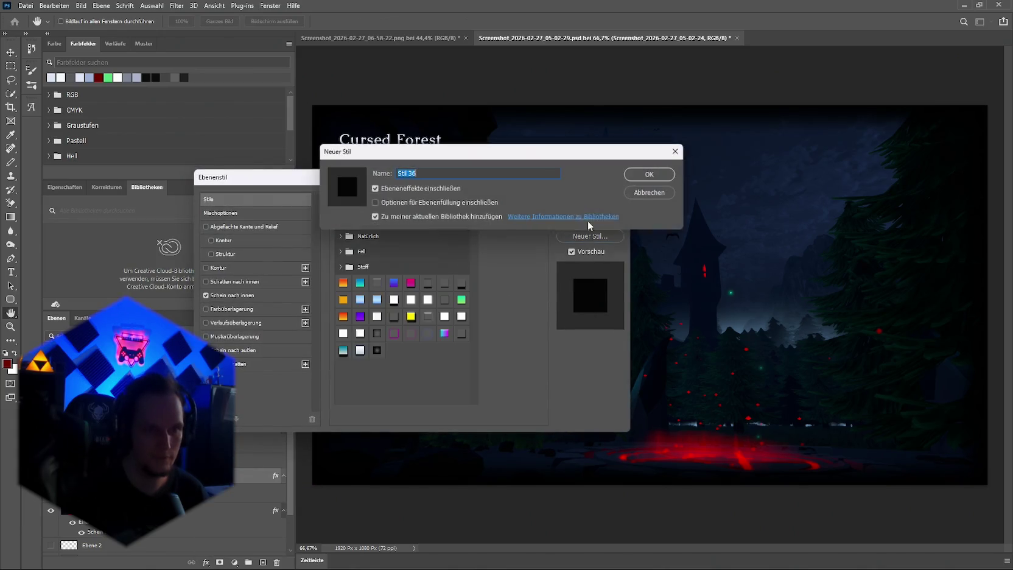
click(649, 173)
click(616, 202)
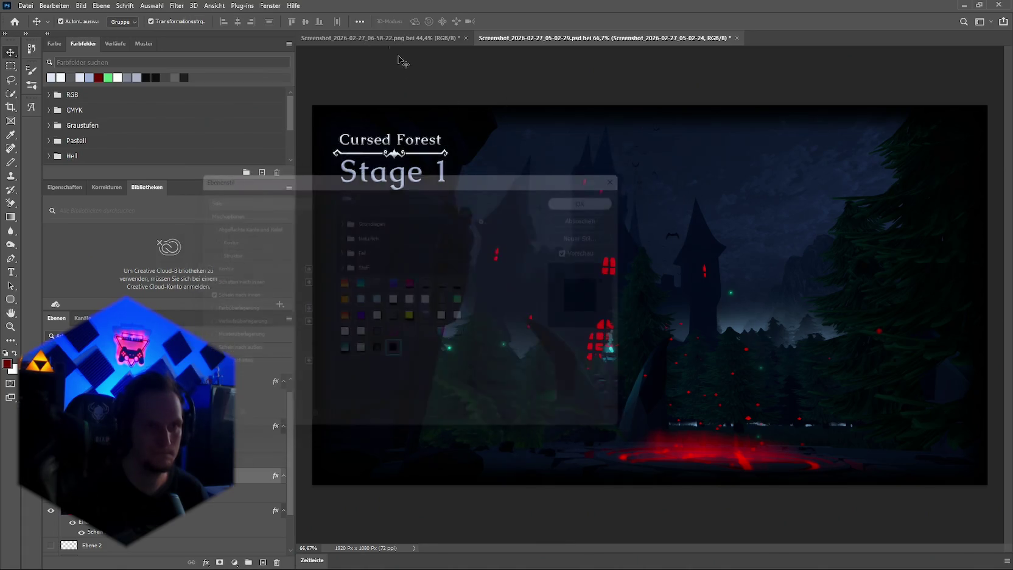
click(366, 38)
key(ctrl+0)
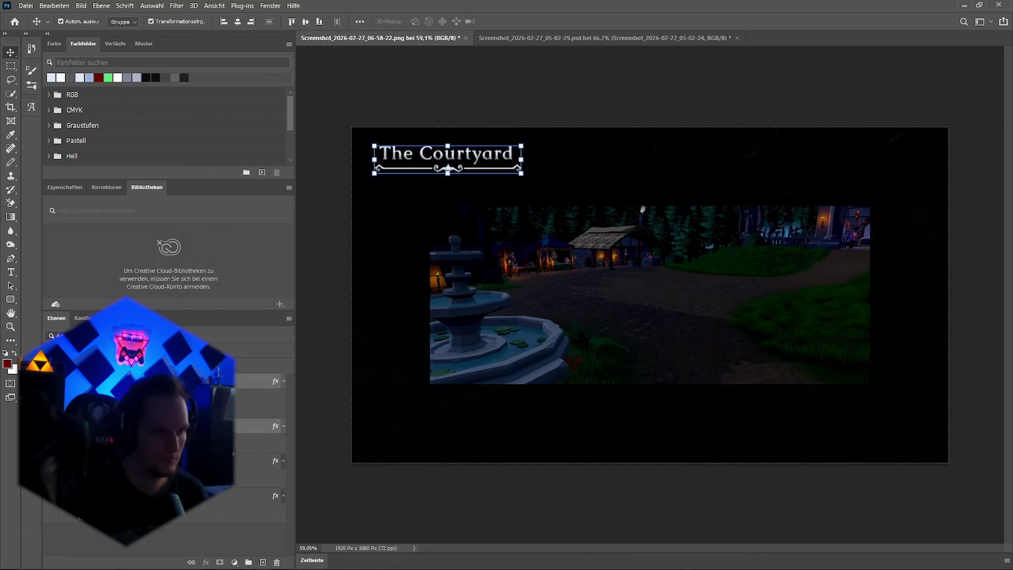
Apply the saved inner-glow style preset to the Schablone layer
click(256, 461)
click(244, 496)
click(206, 562)
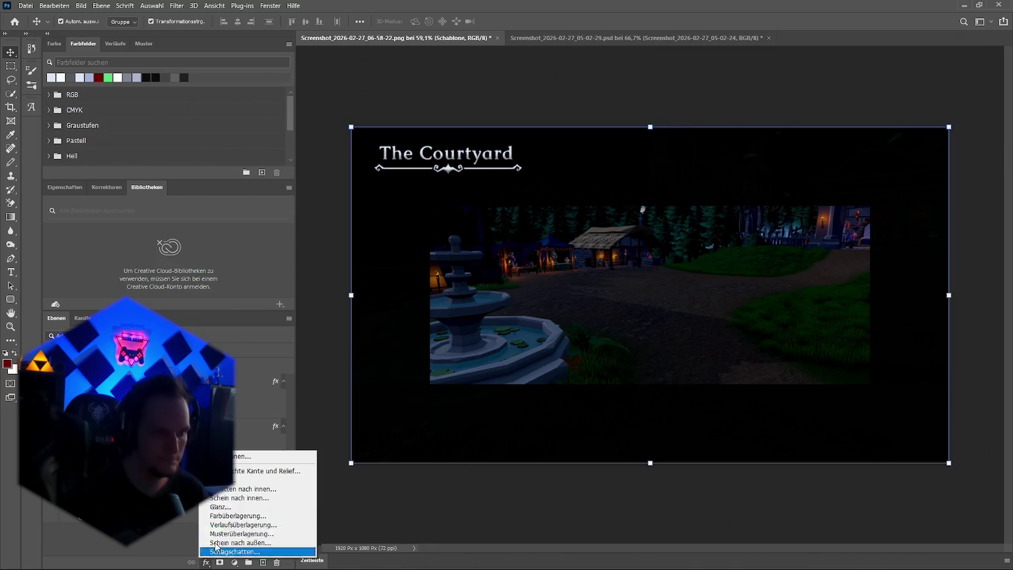
click(244, 458)
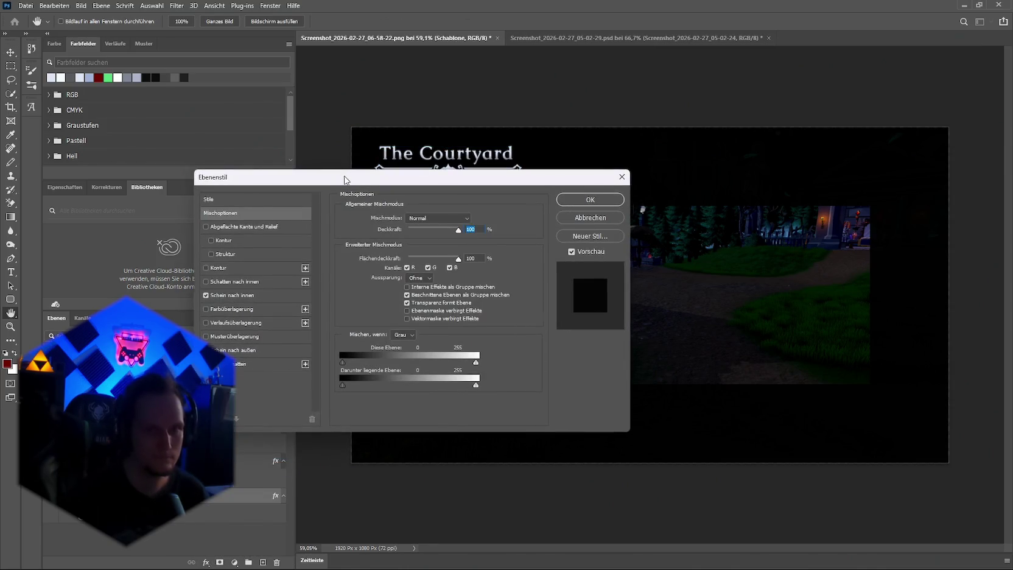
drag(345, 180, 457, 176)
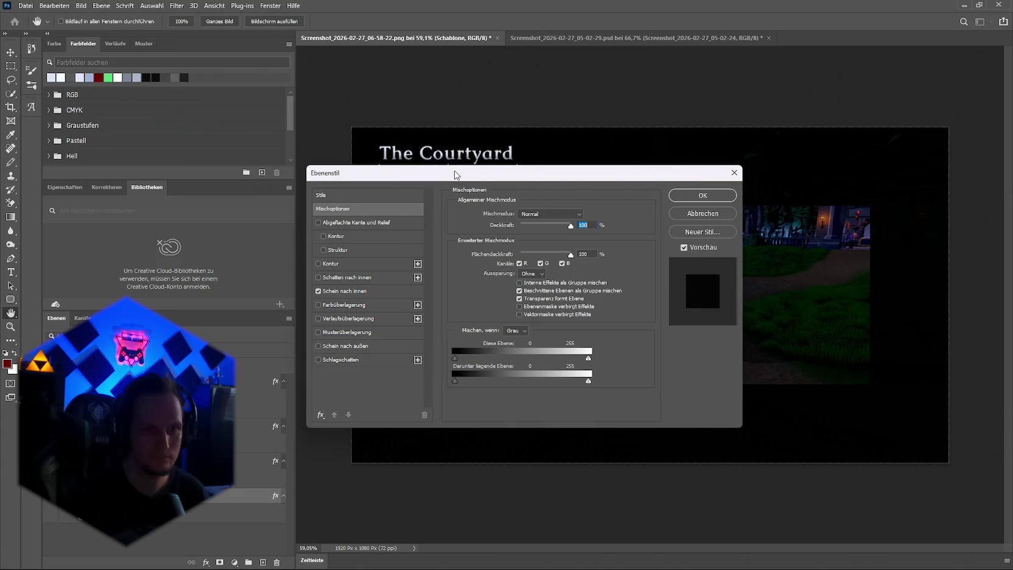
click(338, 196)
click(490, 346)
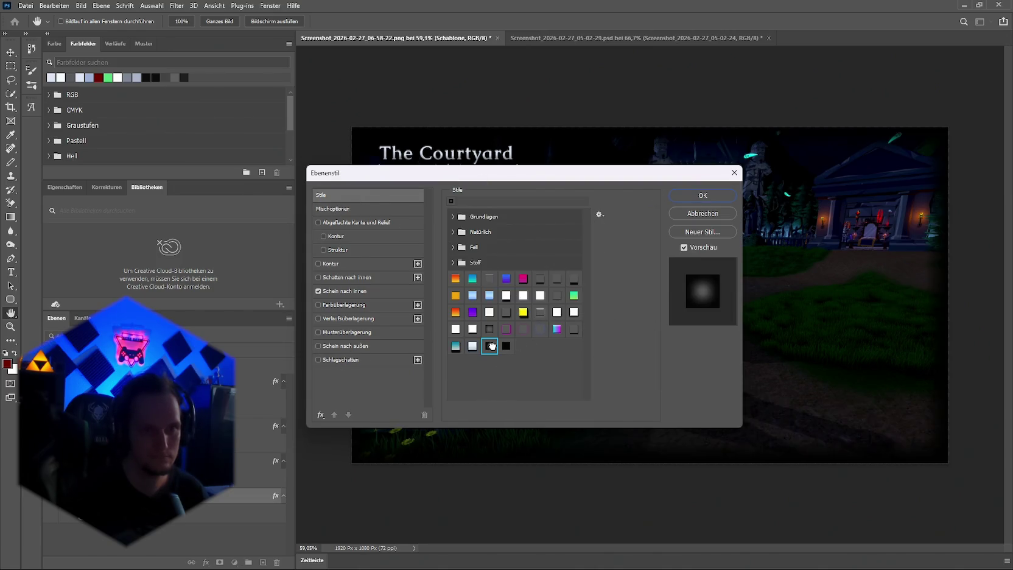
click(703, 195)
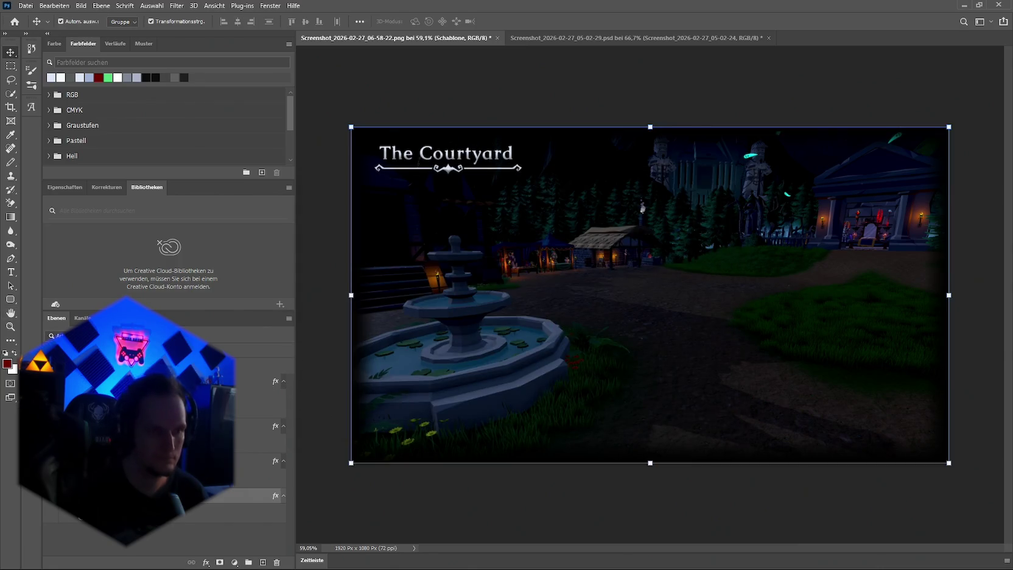
Give the Ebene 1 layer a dark inner-glow frame style from the Stile presets
click(207, 461)
click(206, 562)
click(236, 564)
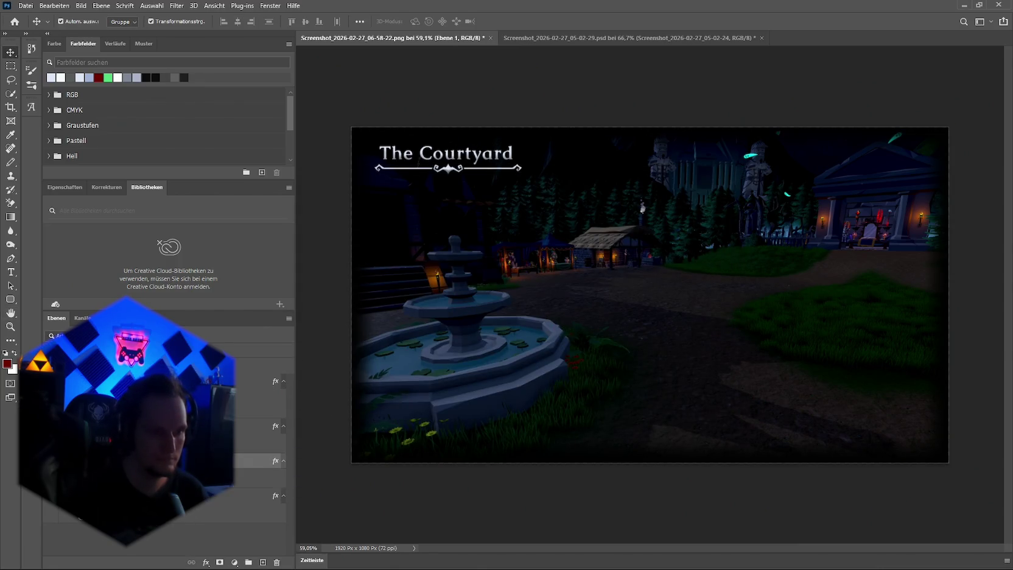
click(210, 563)
click(256, 463)
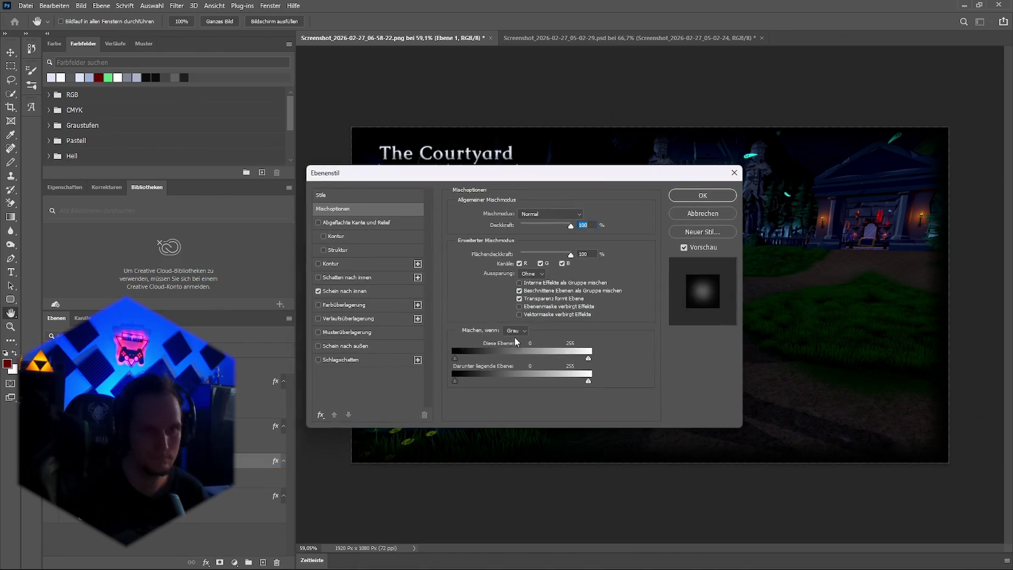
click(345, 291)
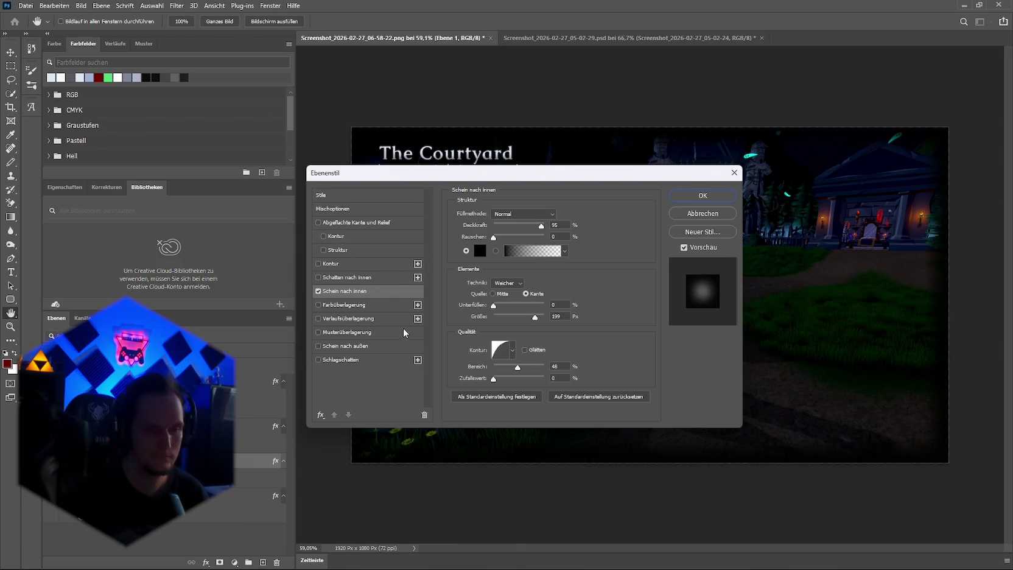
click(336, 196)
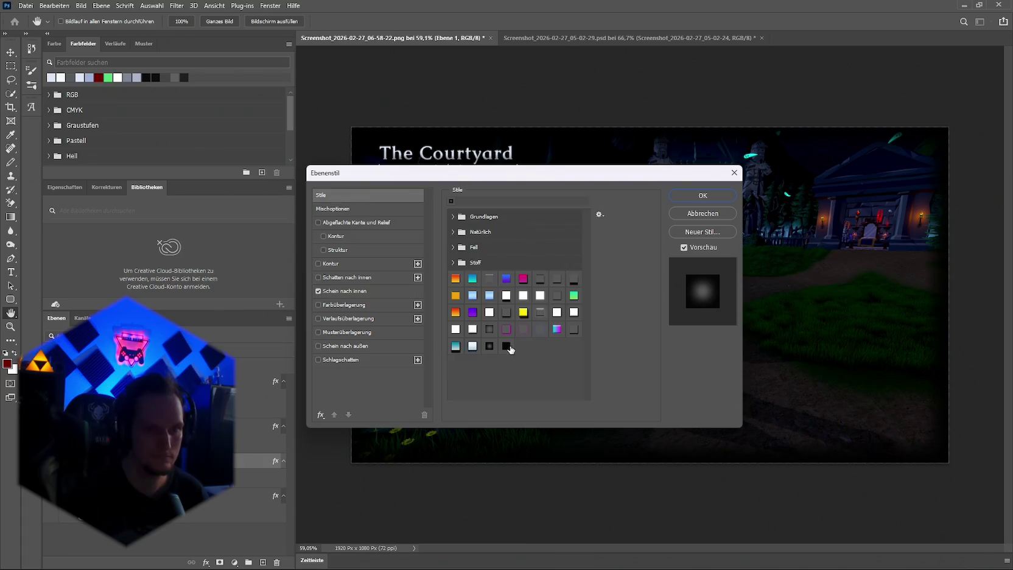
click(508, 347)
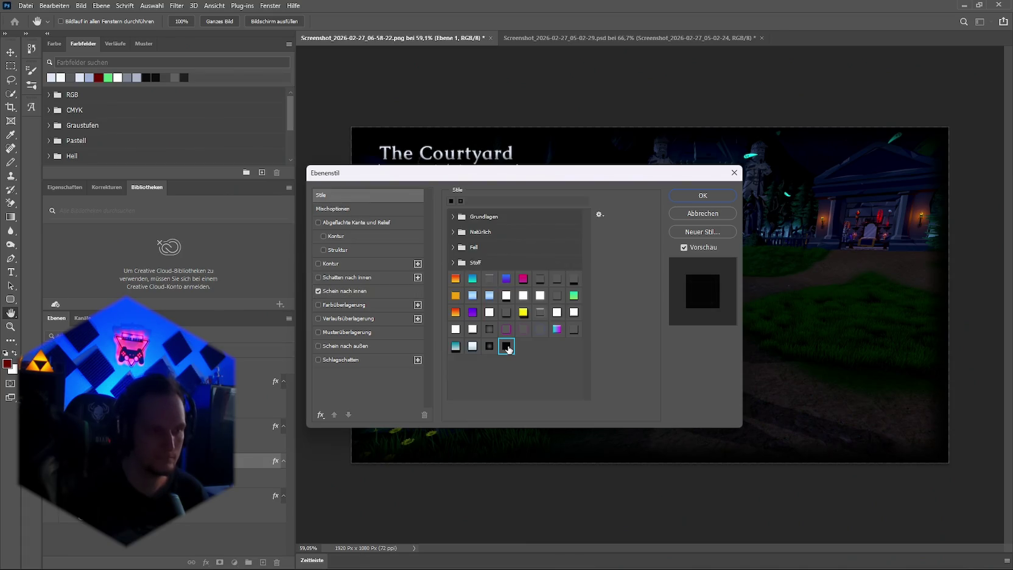
click(490, 347)
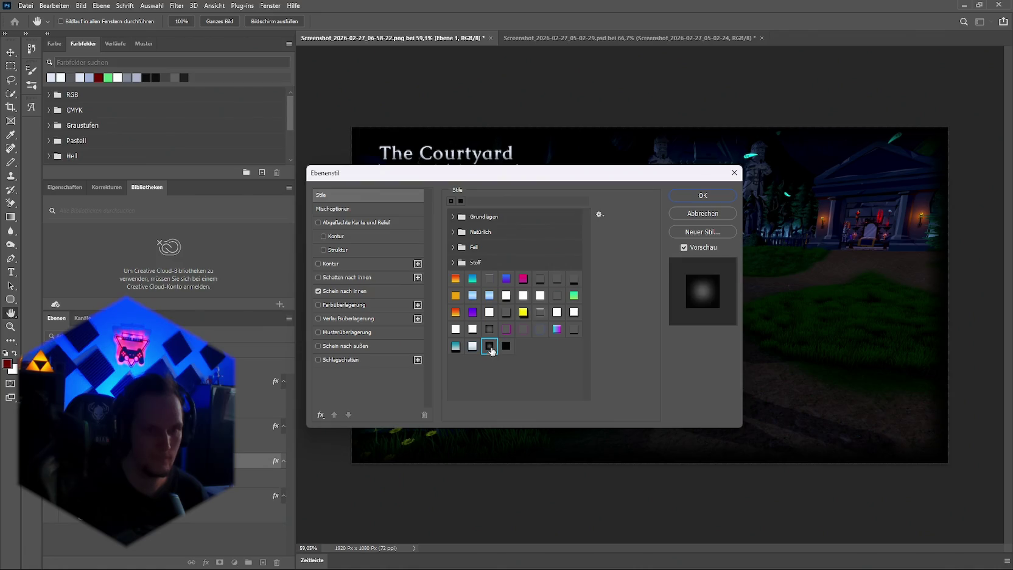
click(694, 196)
click(205, 562)
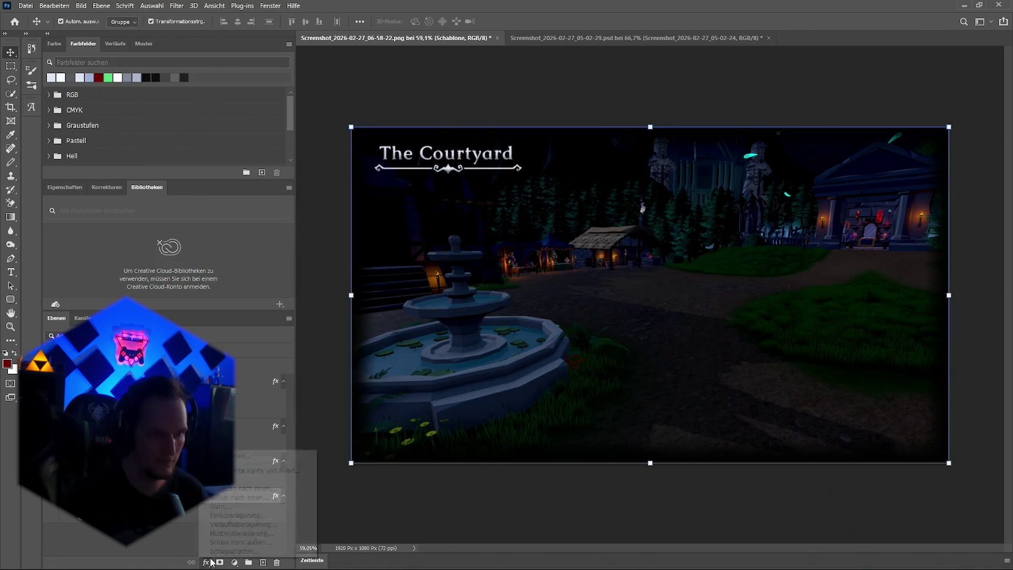
click(233, 456)
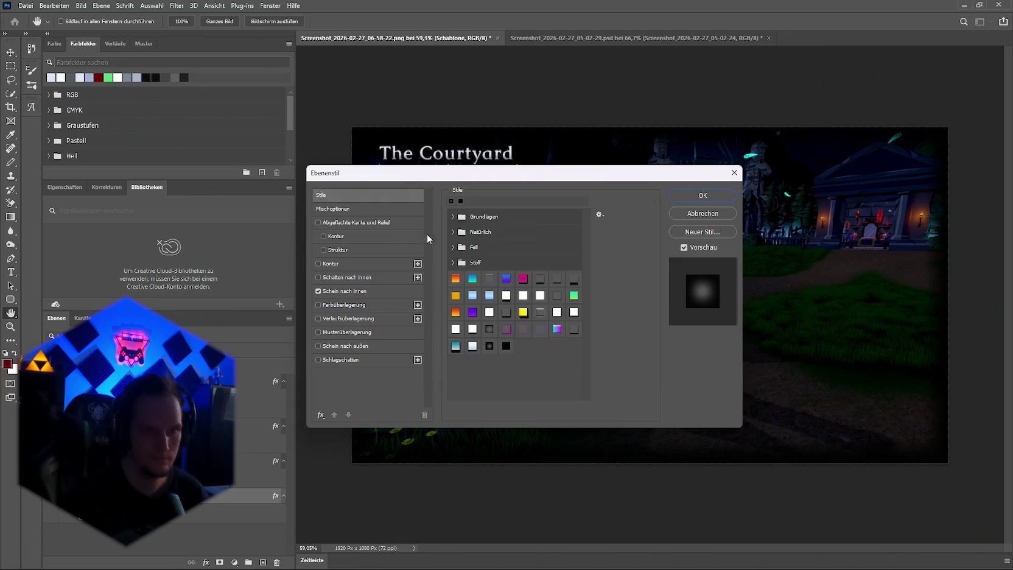
click(702, 196)
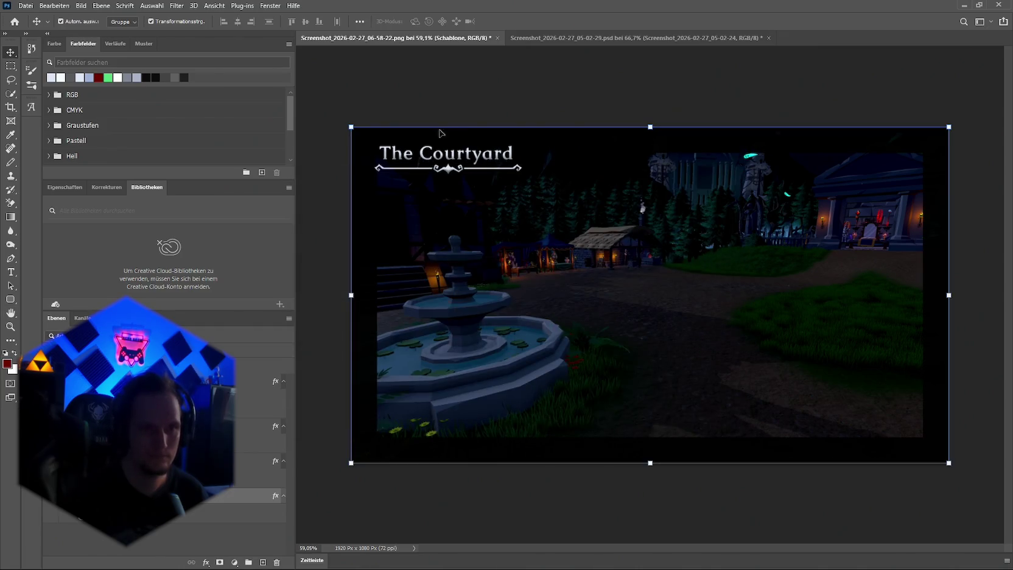
click(414, 154)
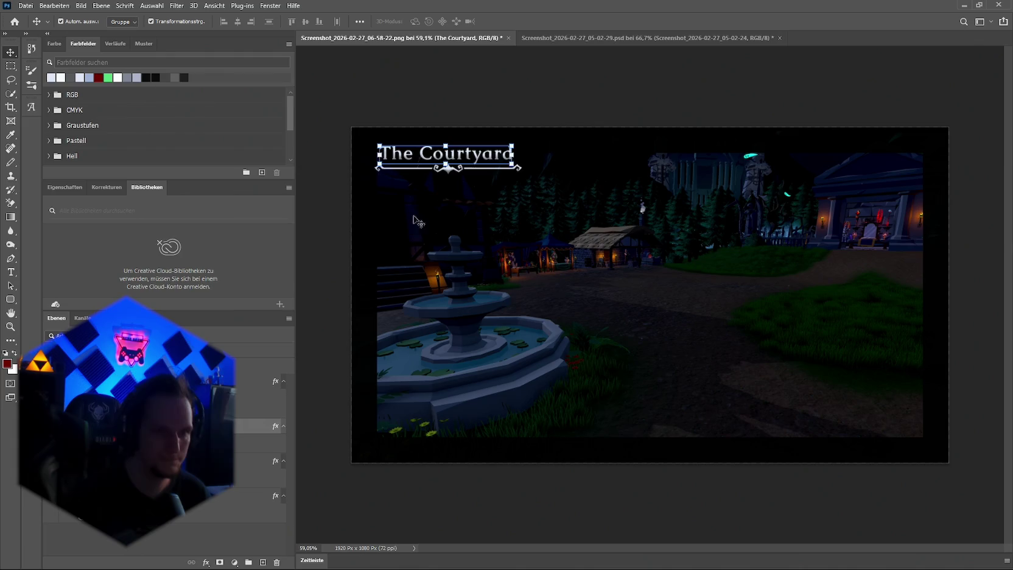
Nudge The Courtyard title and its ornament slightly left and down into place
shift+click(434, 160)
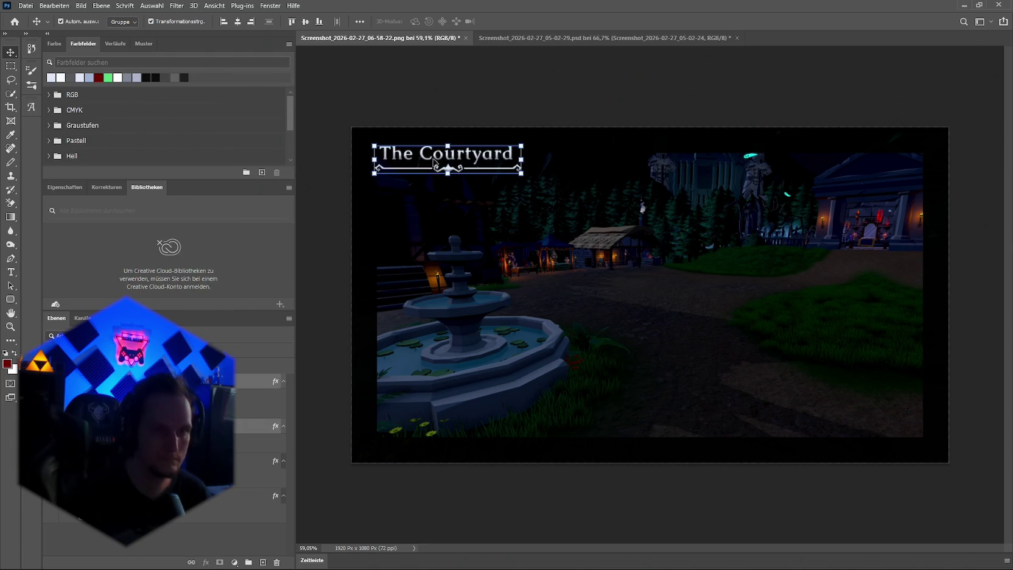
drag(428, 163, 420, 168)
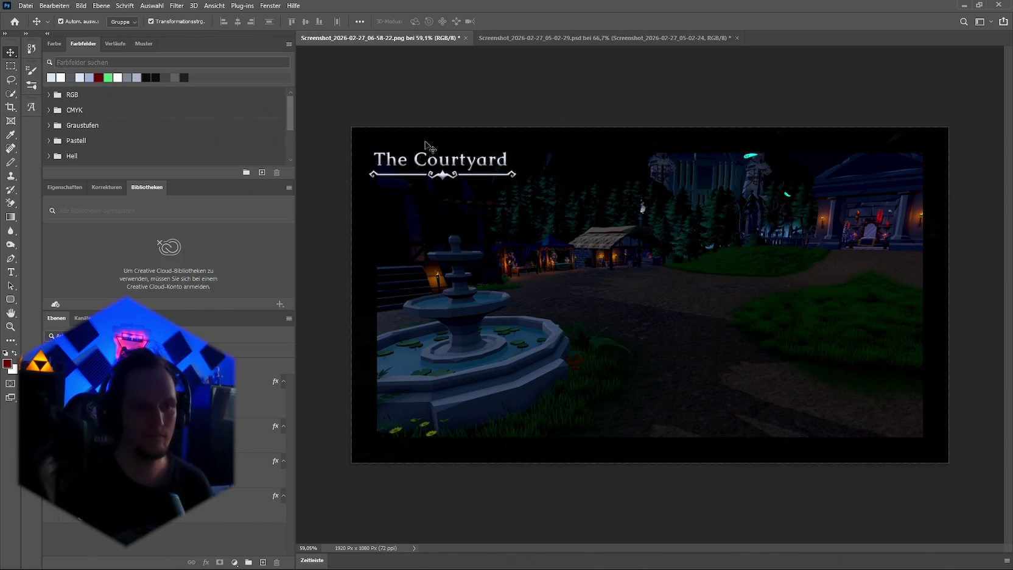
scroll(477, 159, up, 6)
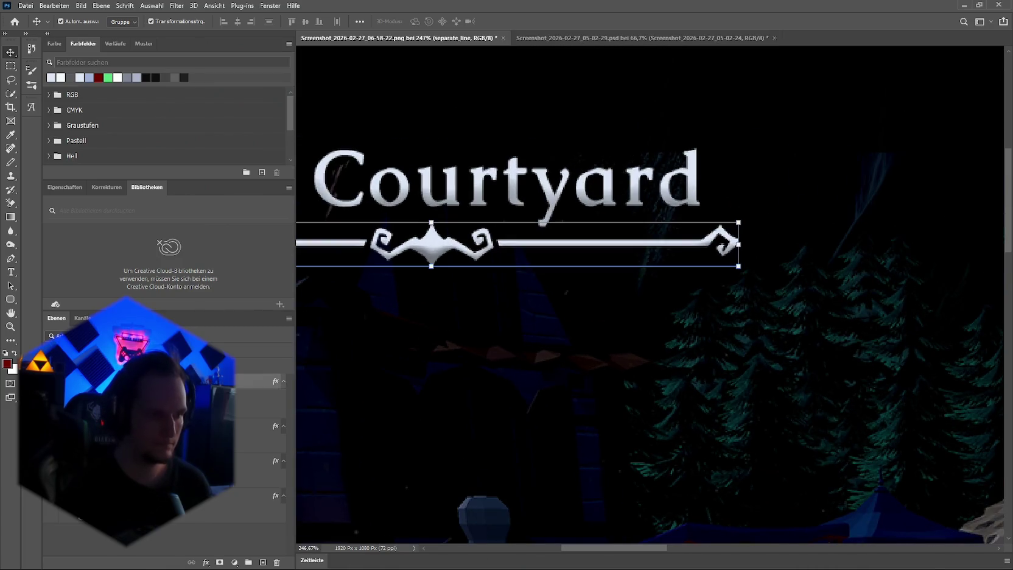
click(548, 189)
mouse_move(548, 194)
mouse_down()
mouse_move(570, 181)
mouse_move(547, 196)
mouse_up()
scroll(529, 223, down, 5)
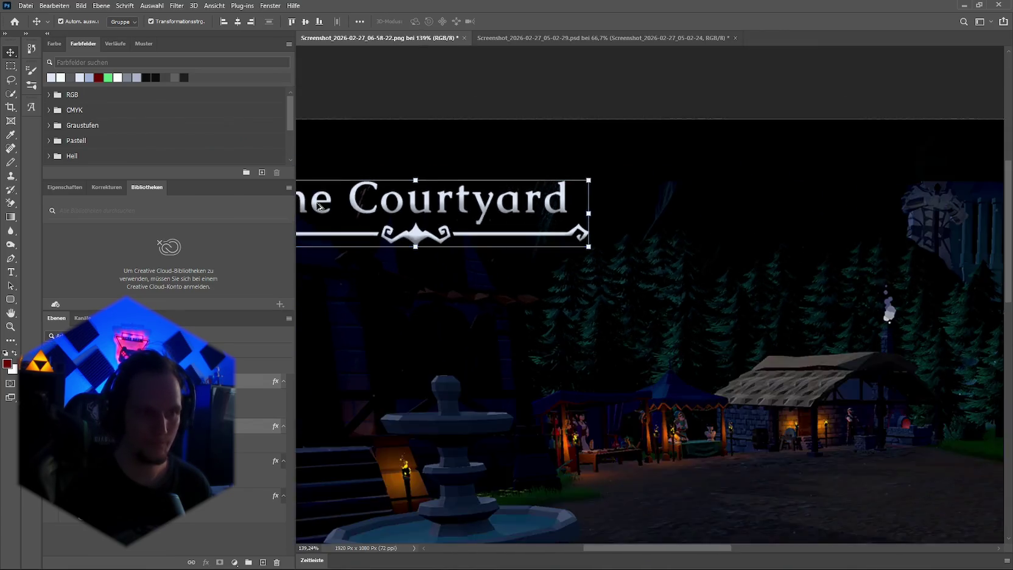
scroll(365, 153, up, 4)
scroll(395, 154, up, 1)
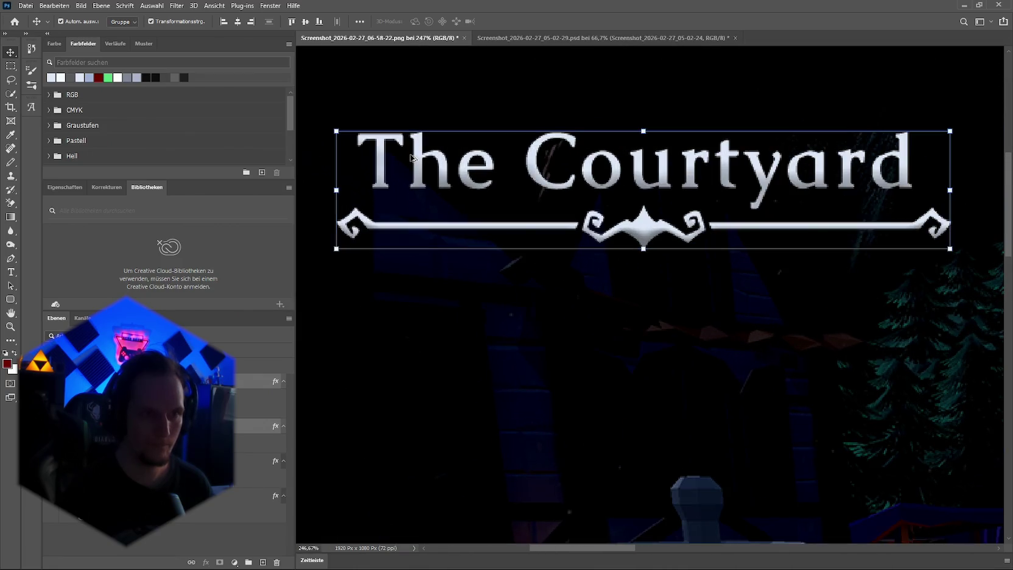
drag(422, 165, 425, 165)
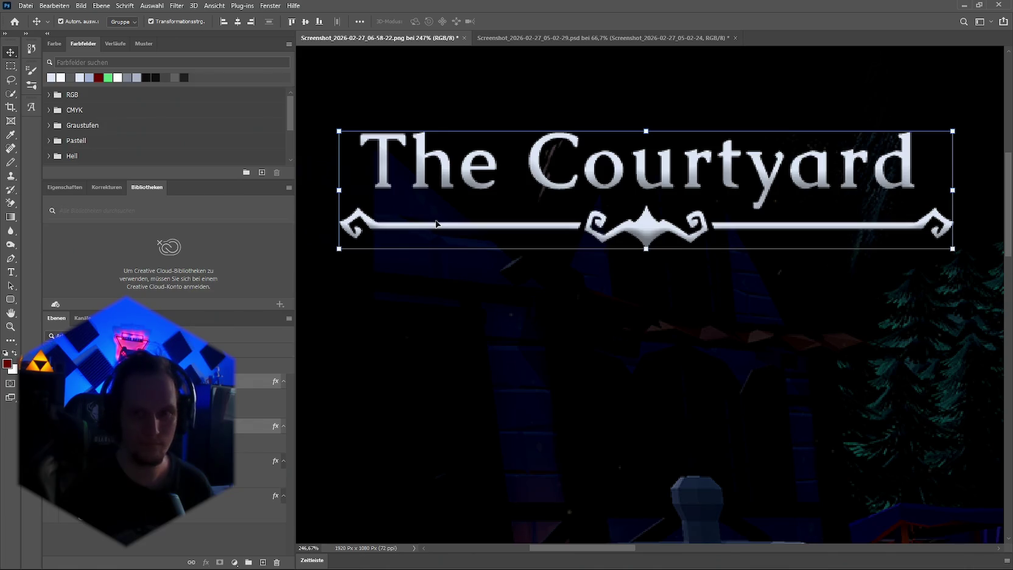
scroll(436, 224, down, 7)
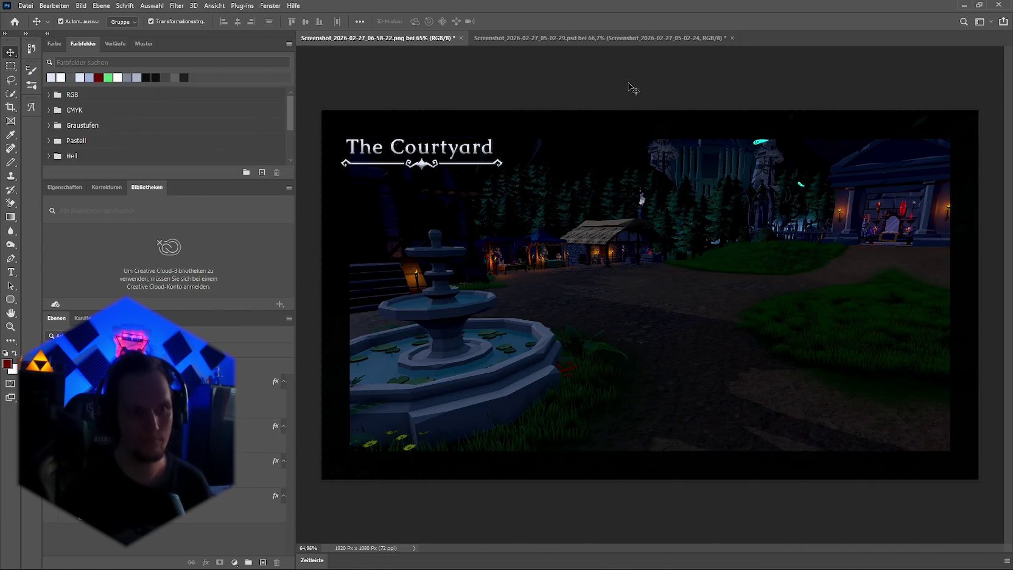
scroll(392, 141, up, 6)
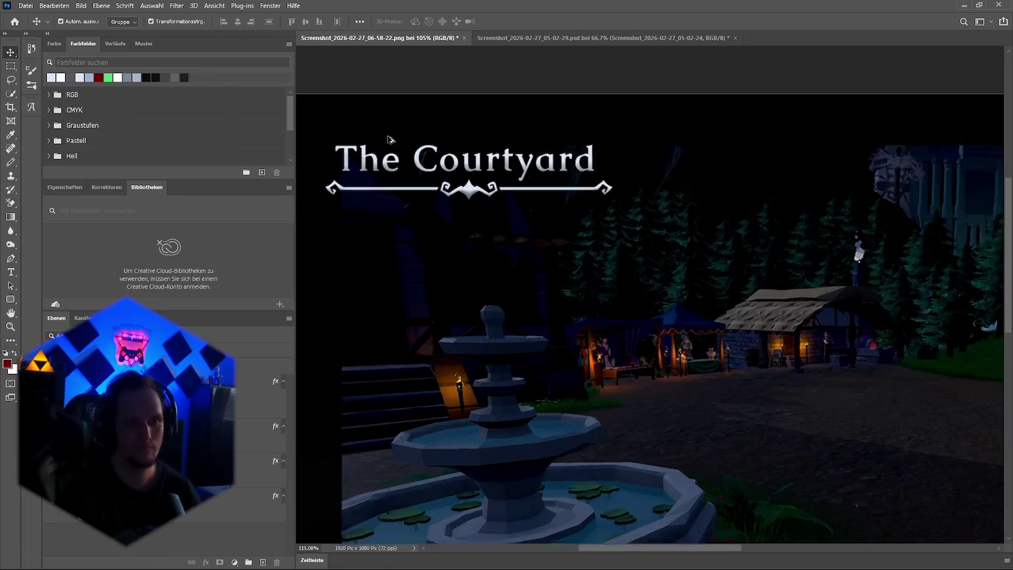
Narrow the decorative line under the title to about 468 px and commit
click(682, 211)
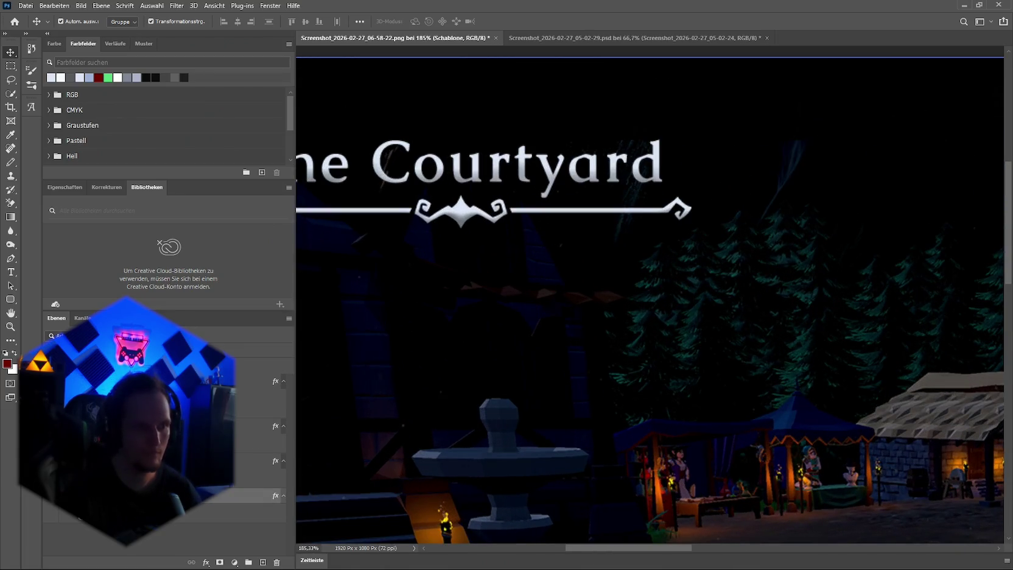
click(676, 211)
drag(690, 212, 683, 213)
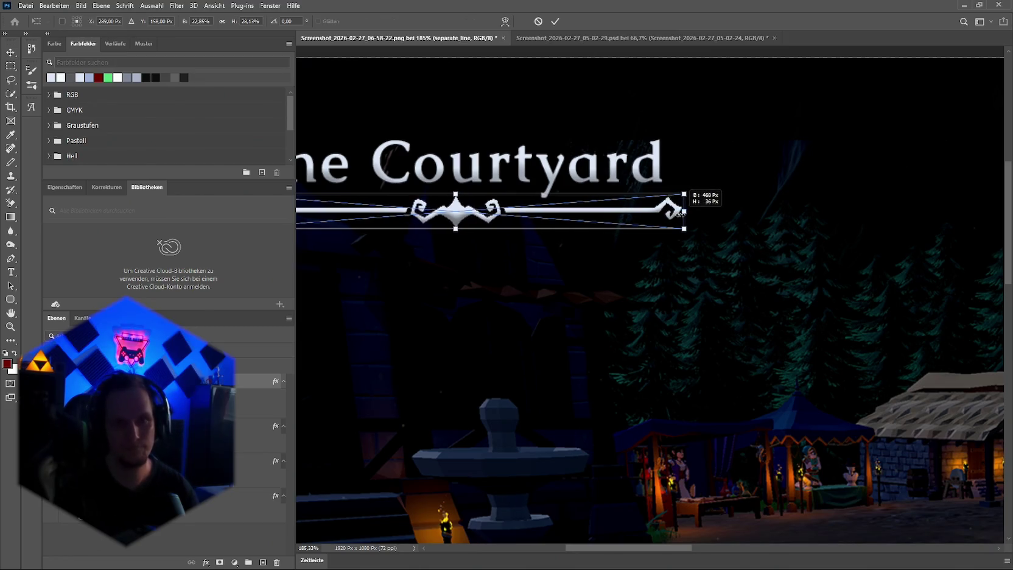
click(656, 81)
scroll(622, 193, down, 5)
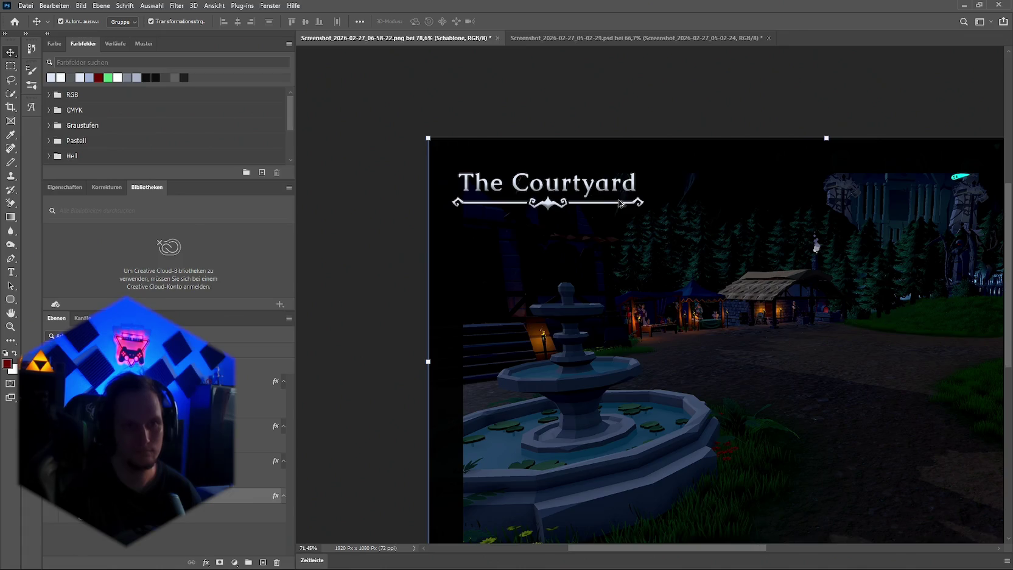
scroll(620, 204, down, 2)
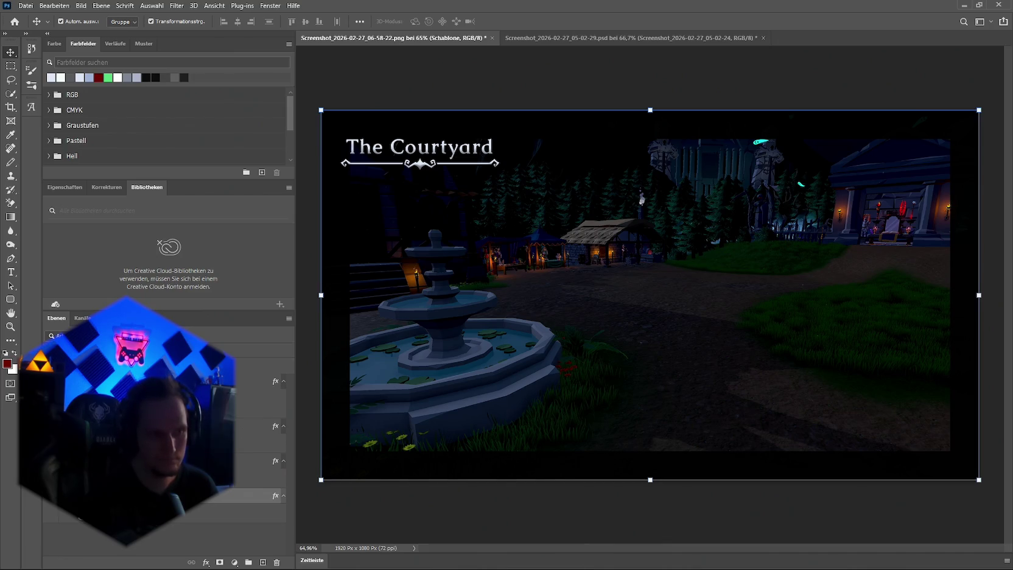
Reselect the Ebene 1 courtyard screenshot layer in the Layers panel
click(256, 461)
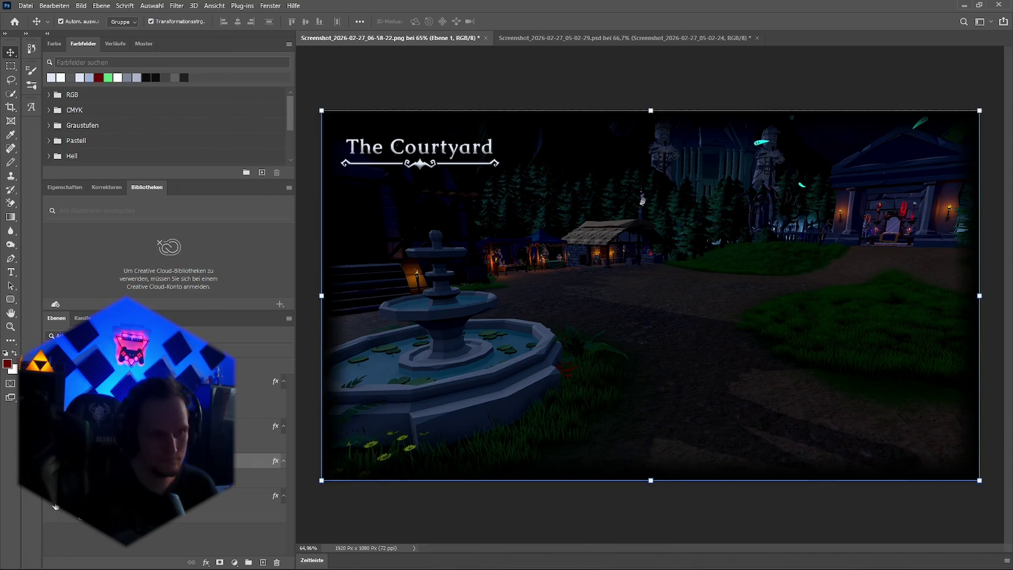
click(805, 80)
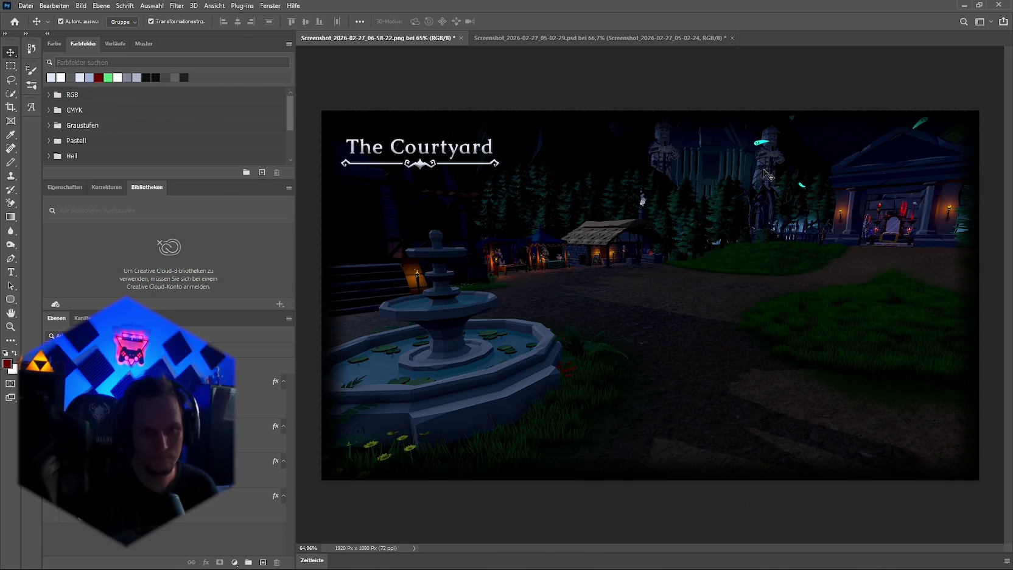
click(176, 463)
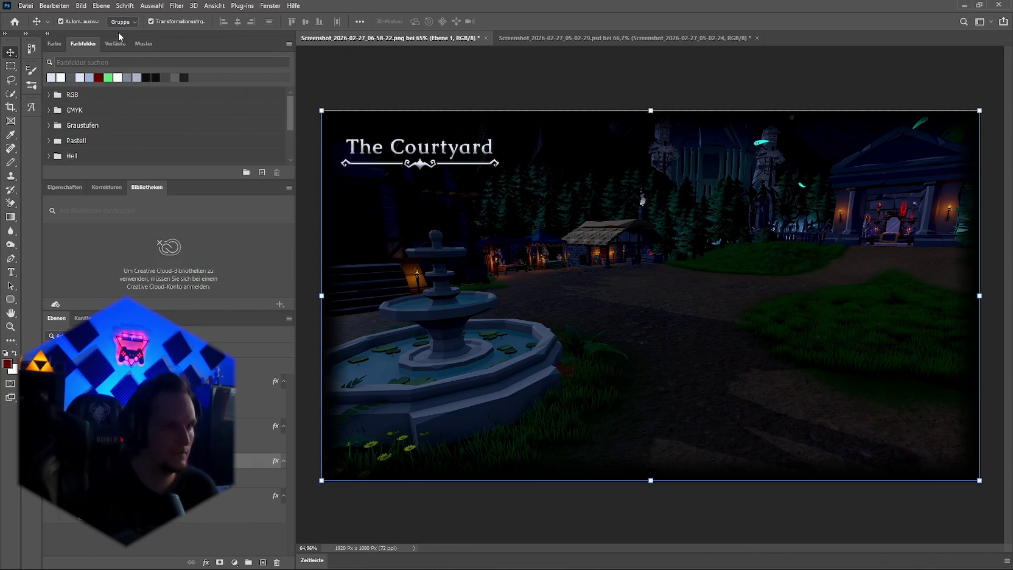
Apply an Ölfarbe (Oil Paint) filter to the courtyard screenshot with adjusted stylization
click(176, 6)
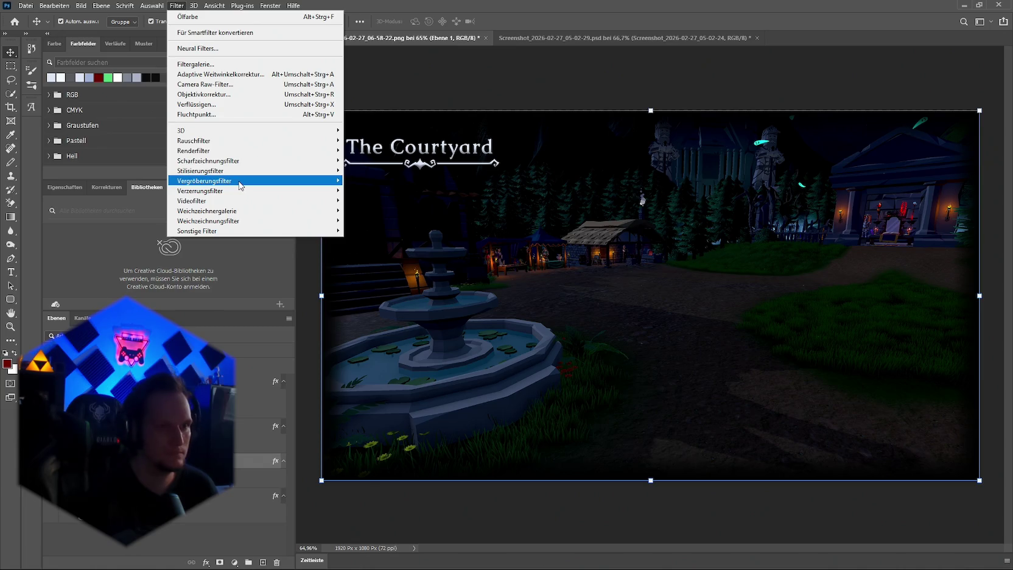
mouse_move(240, 221)
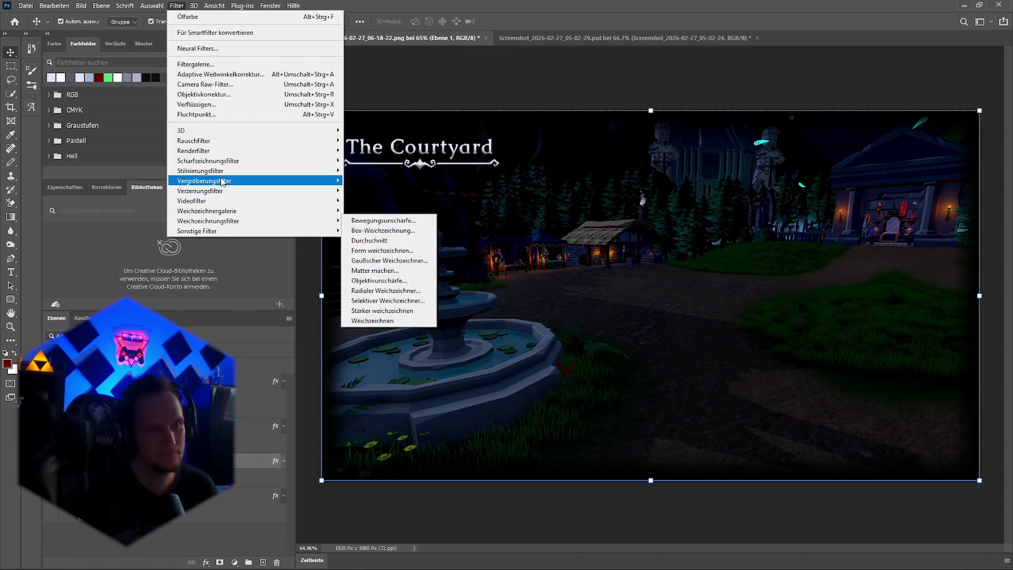
mouse_move(219, 172)
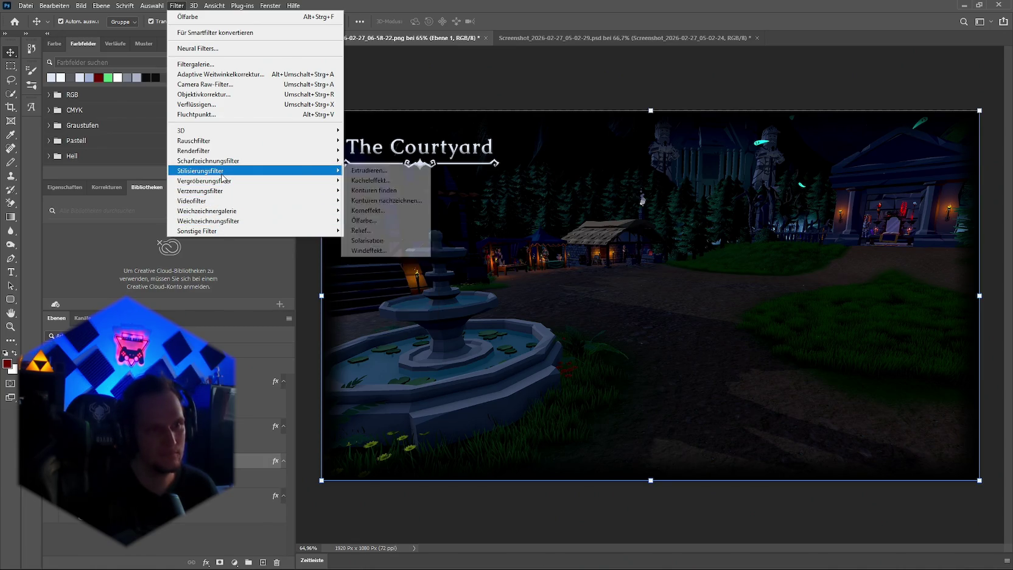
click(364, 221)
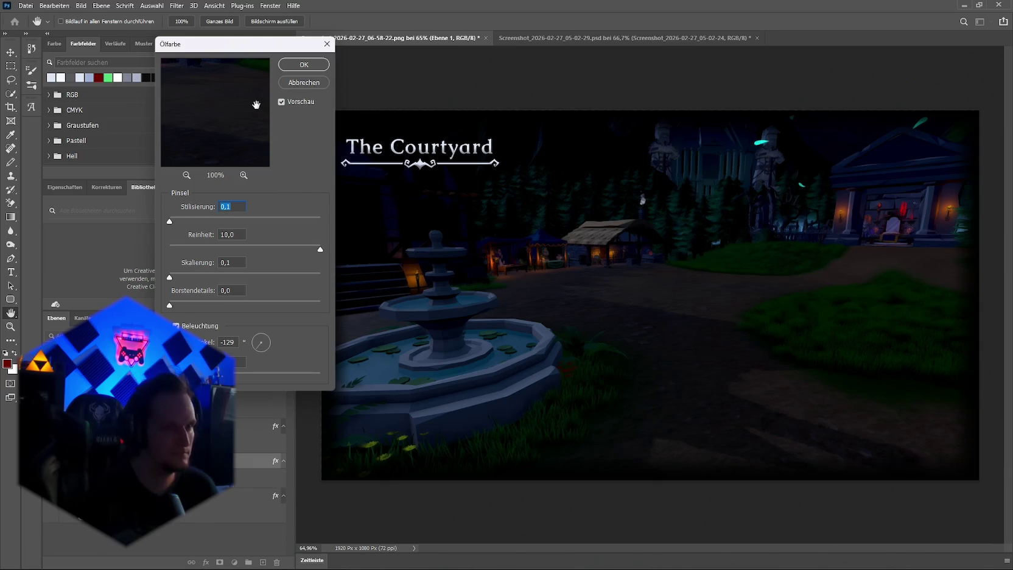
drag(169, 221, 180, 221)
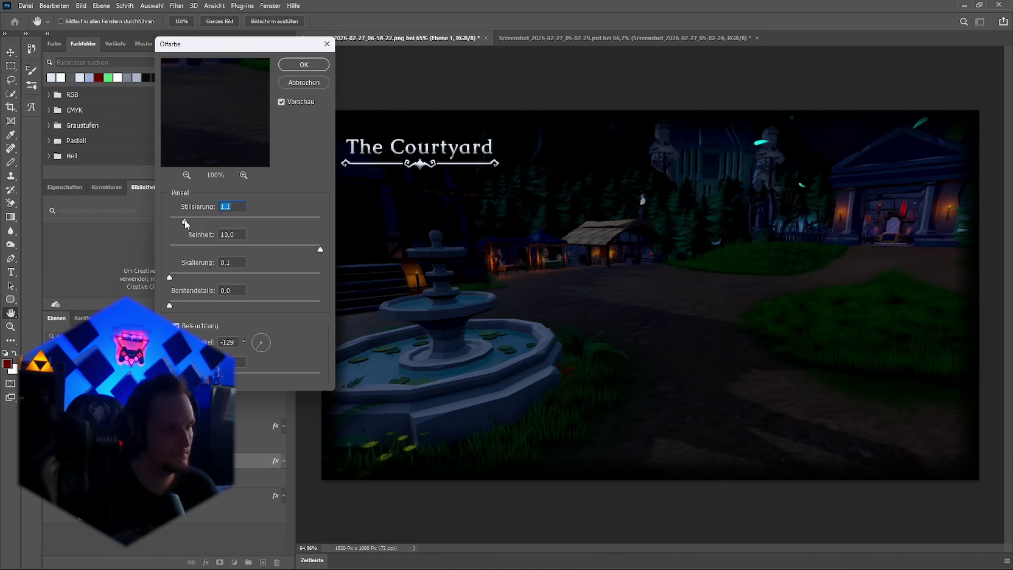
drag(201, 223, 226, 221)
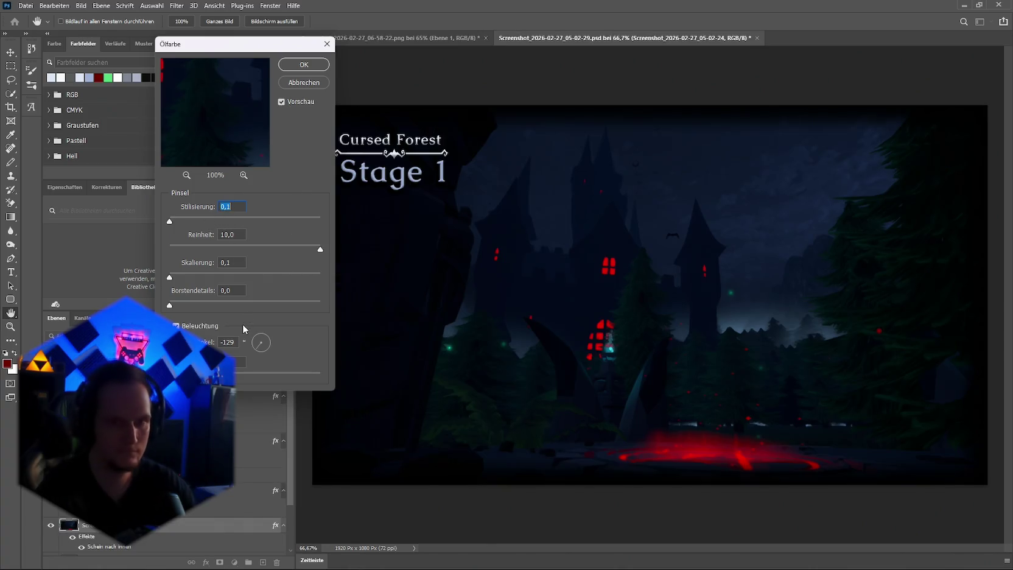
click(295, 71)
Bring up the Cursed Forest document and select its Stage 1 title text
click(55, 6)
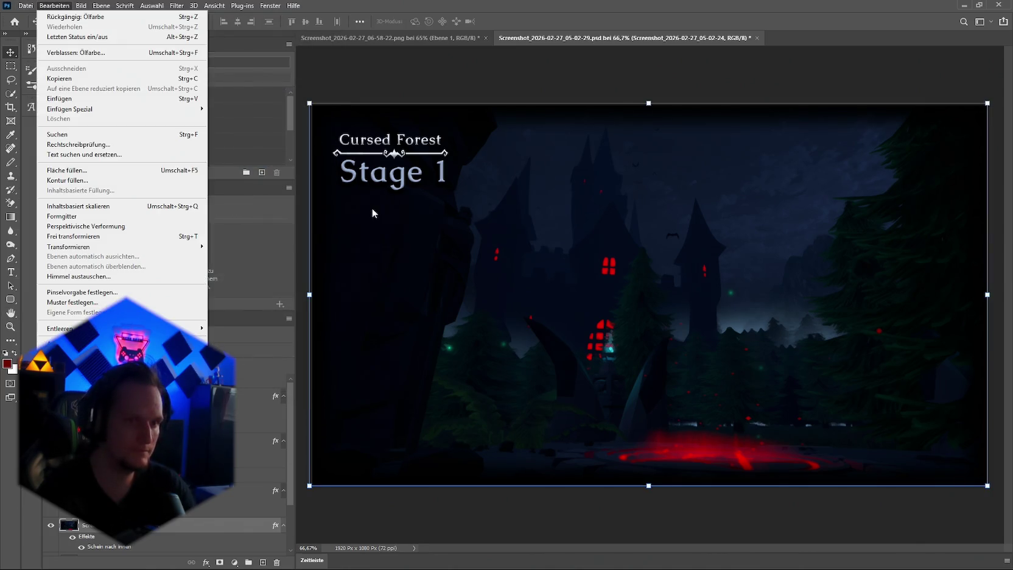
click(404, 179)
click(404, 179)
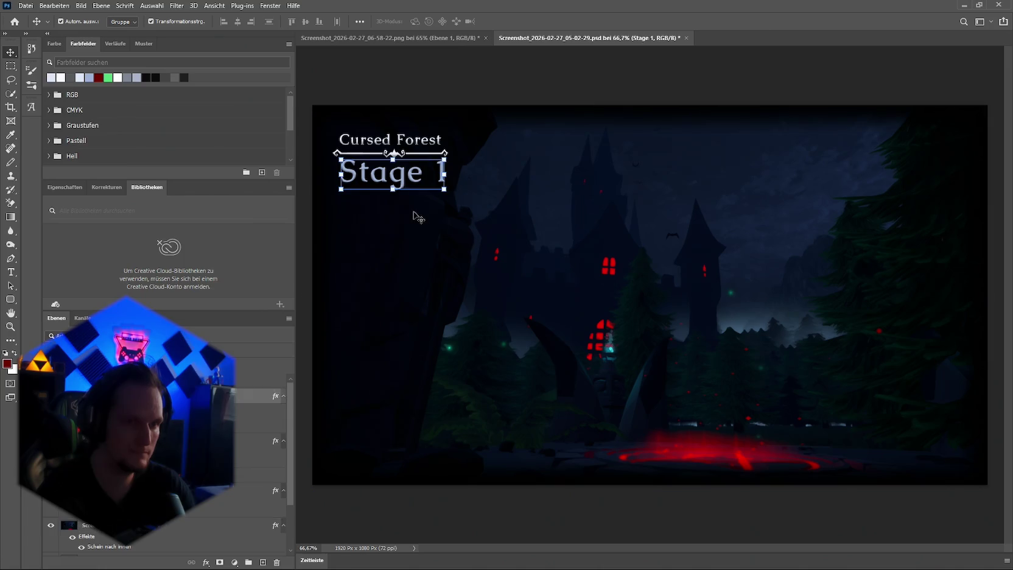
Change the subtitle from 'Stage 1' to 'Stage1' by deleting the space
click(207, 562)
click(292, 462)
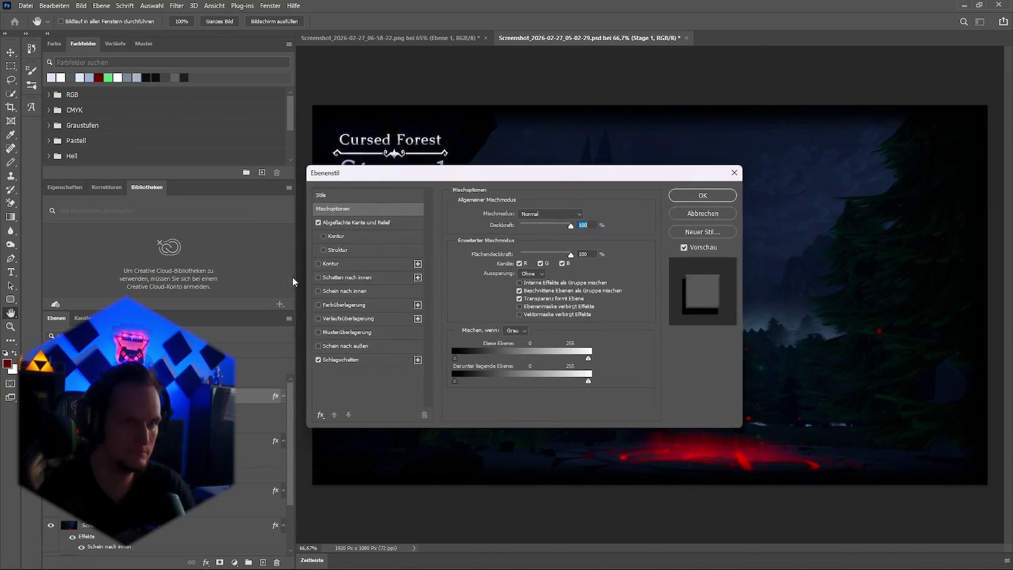
click(702, 194)
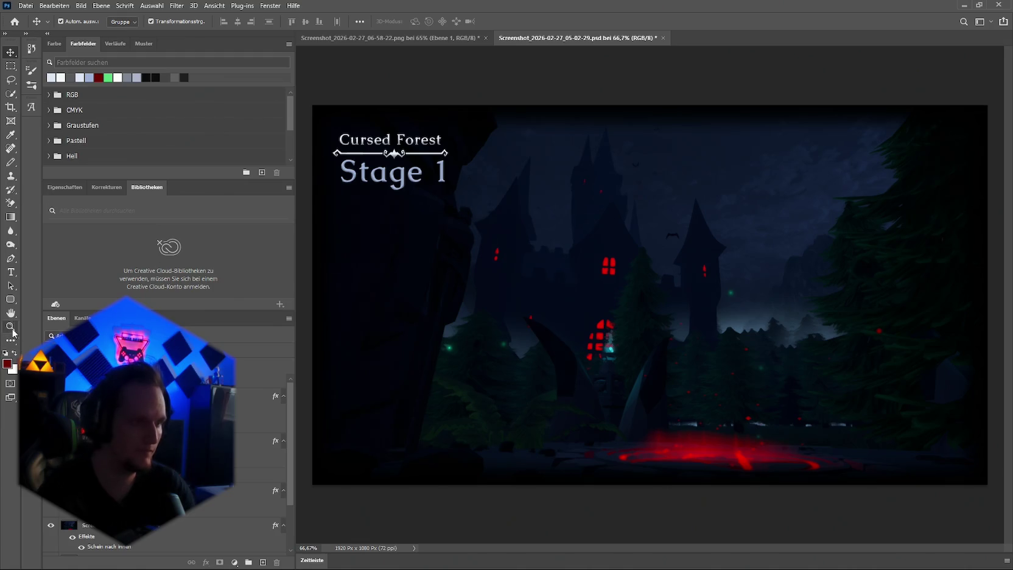
click(11, 272)
click(430, 180)
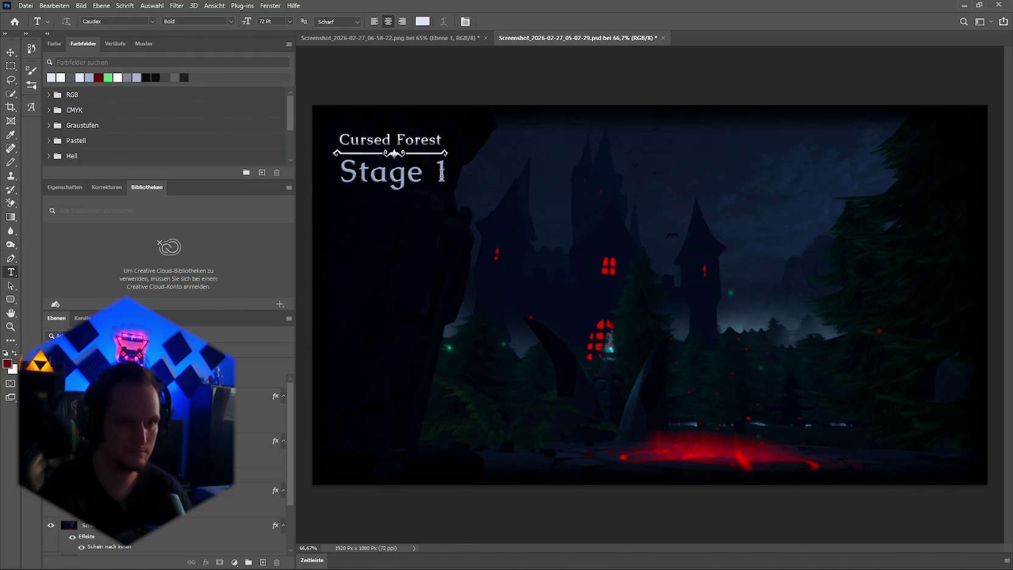
key(BackSpace)
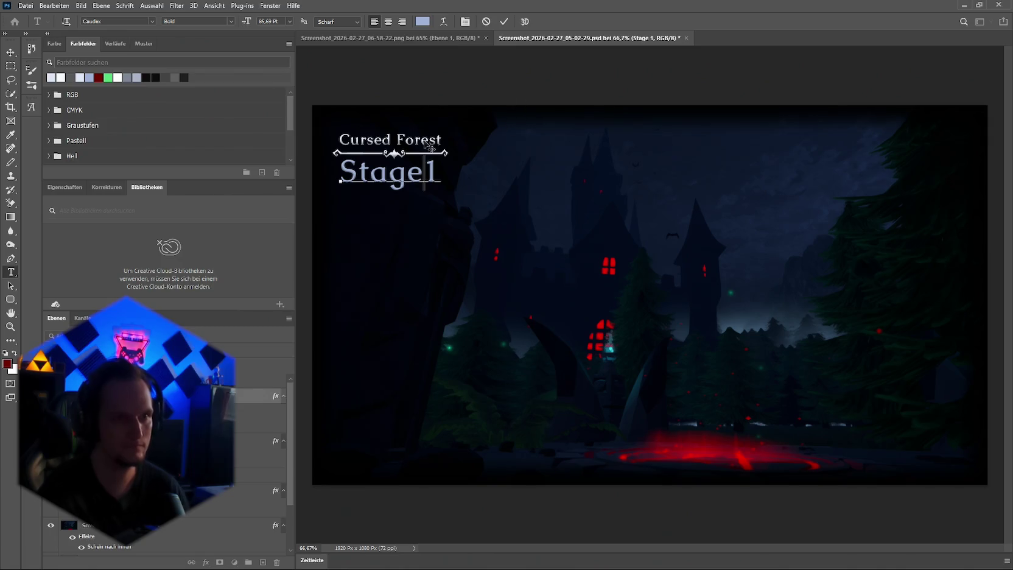
click(11, 52)
click(450, 79)
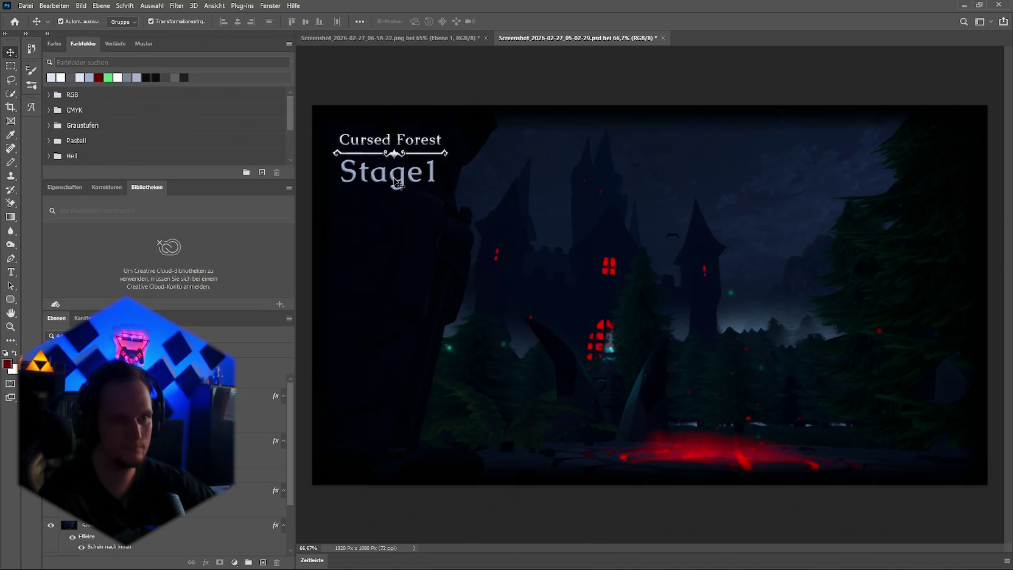
Nudge the Stage1 title slightly right, then back left under Cursed Forest
drag(394, 178, 398, 179)
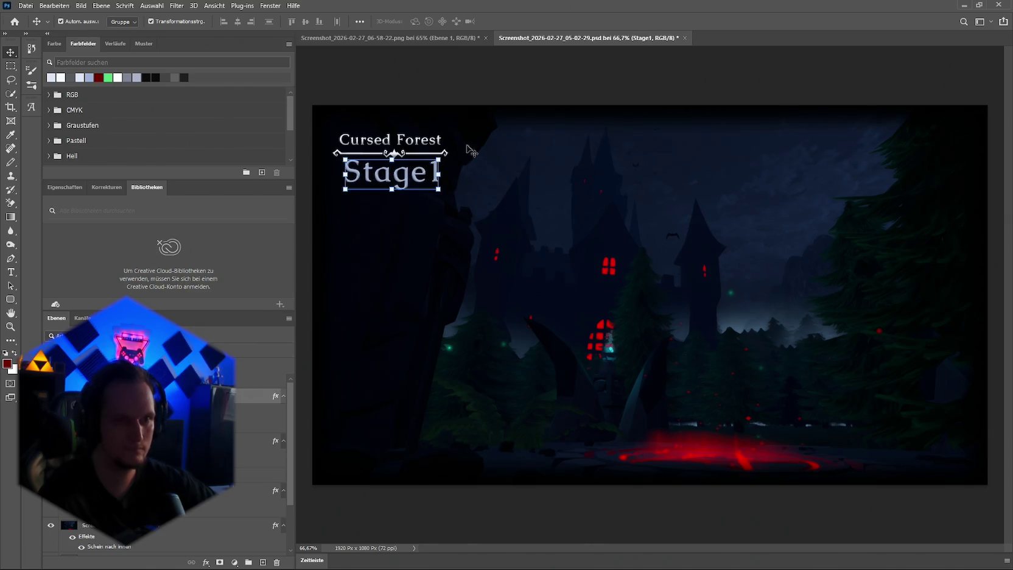
click(572, 67)
click(408, 182)
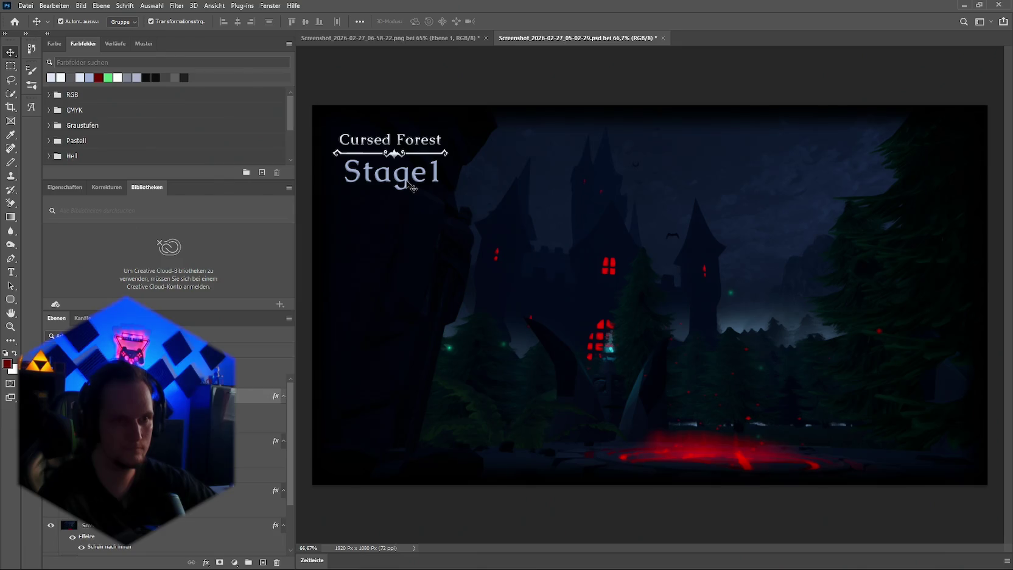
drag(405, 181, 404, 181)
click(530, 72)
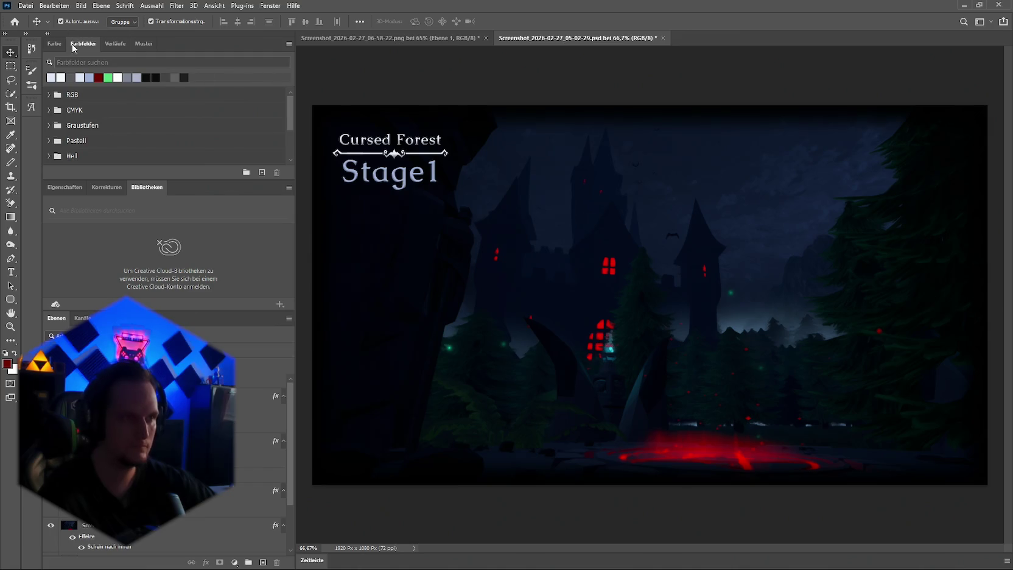
click(27, 6)
Quick-export the forest image as PNG over Stage Forest.png, then switch to the Courtyard document
mouse_move(93, 161)
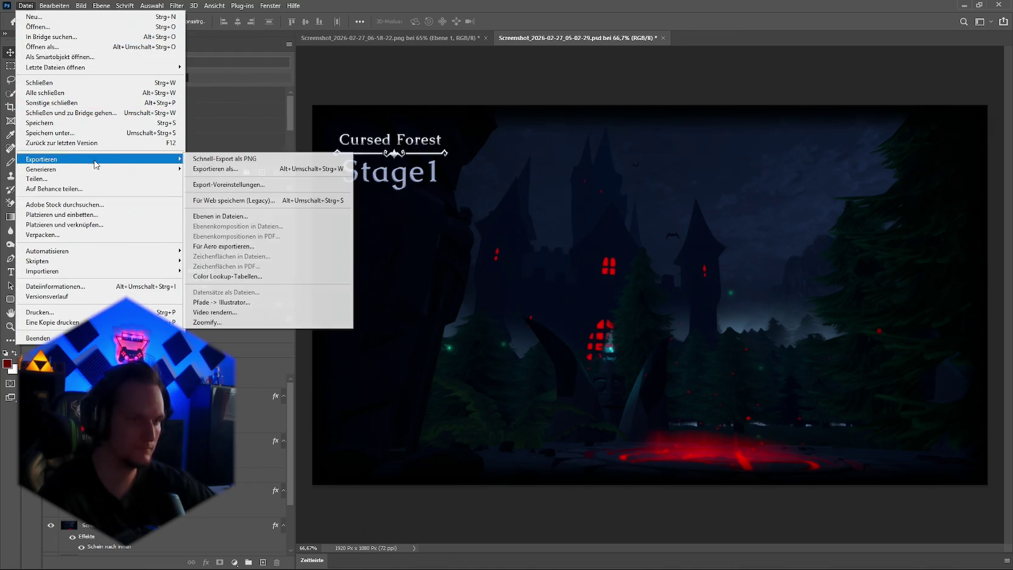
click(231, 159)
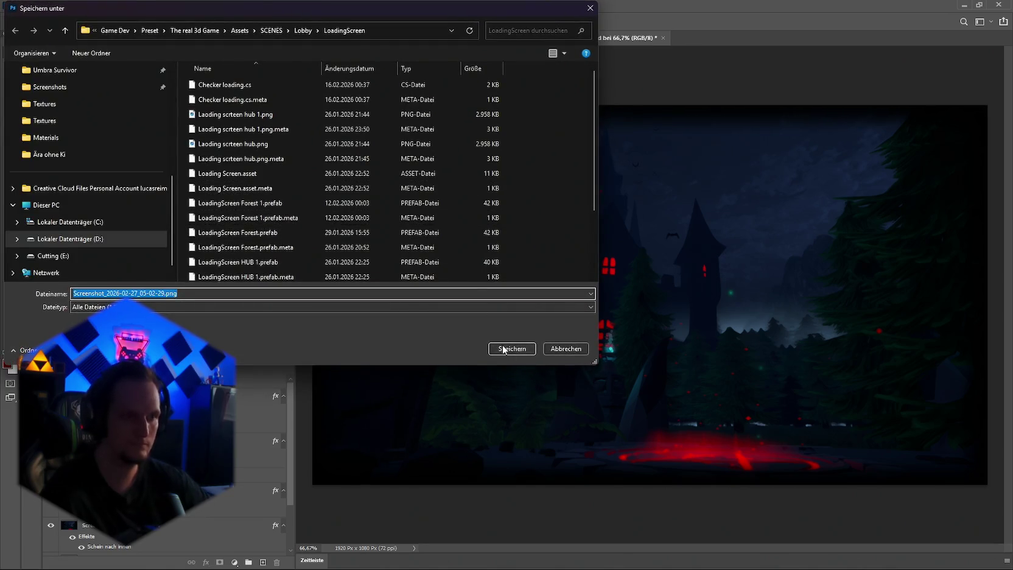
scroll(333, 218, down, 2)
click(266, 262)
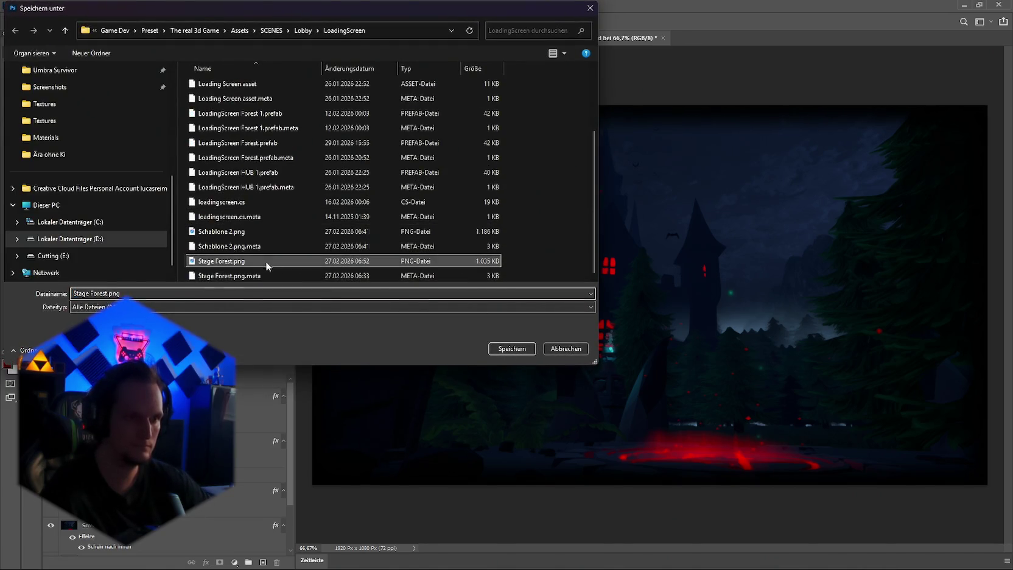
click(492, 353)
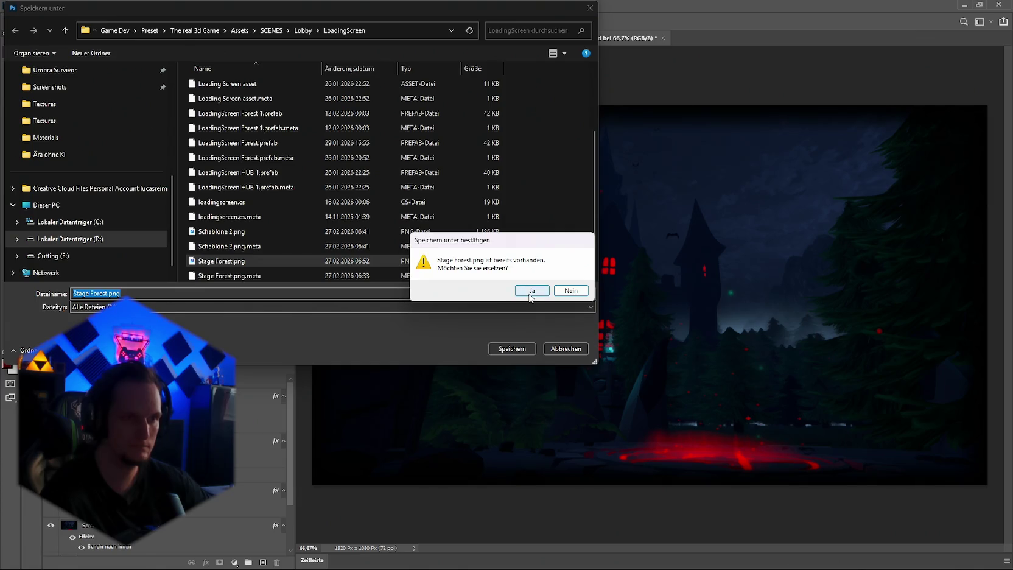
click(525, 289)
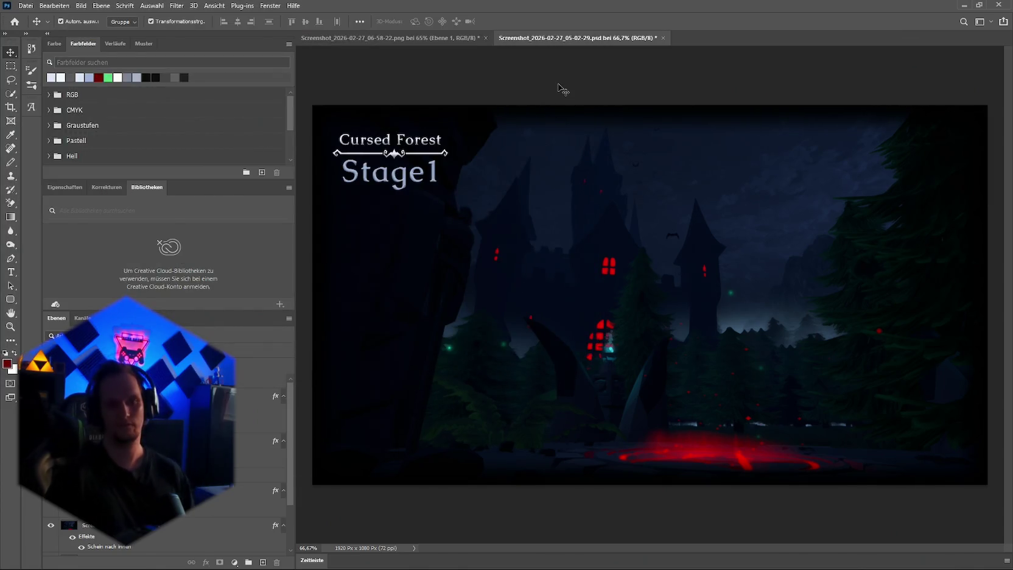
click(371, 39)
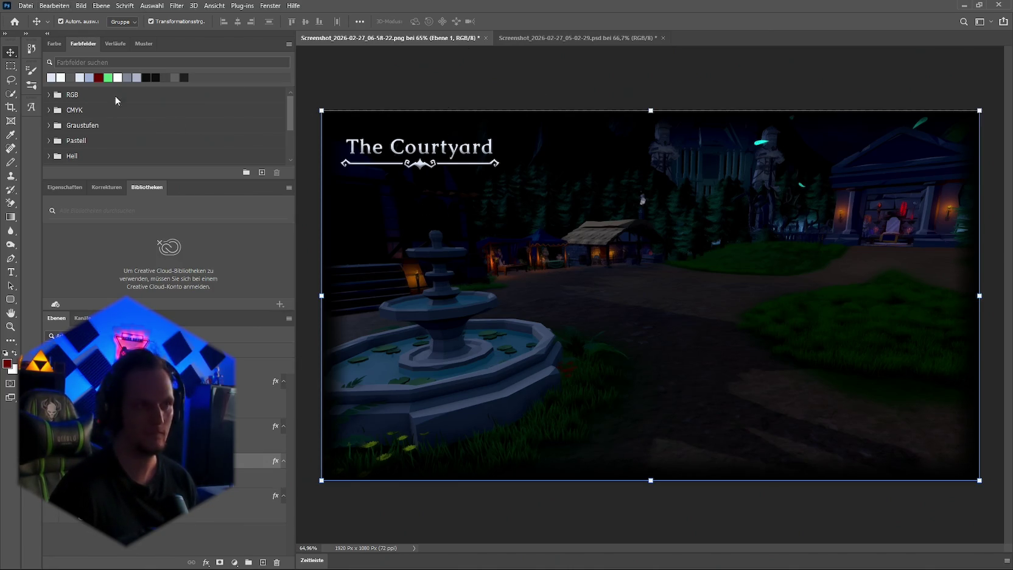
Start a PNG quick export and navigate to the Ära ohne Ki folder via the address bar
click(25, 5)
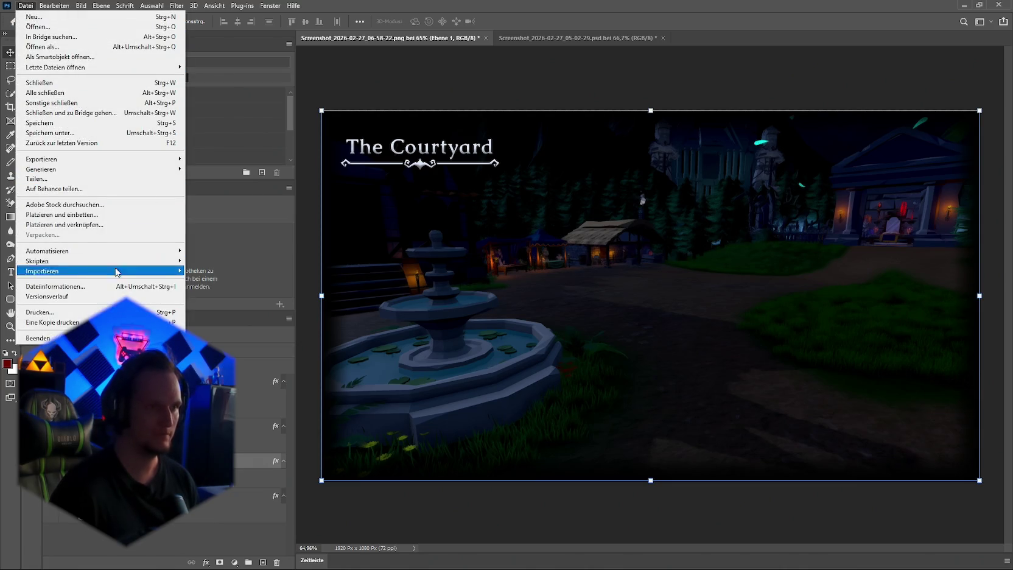
mouse_move(85, 251)
mouse_move(124, 161)
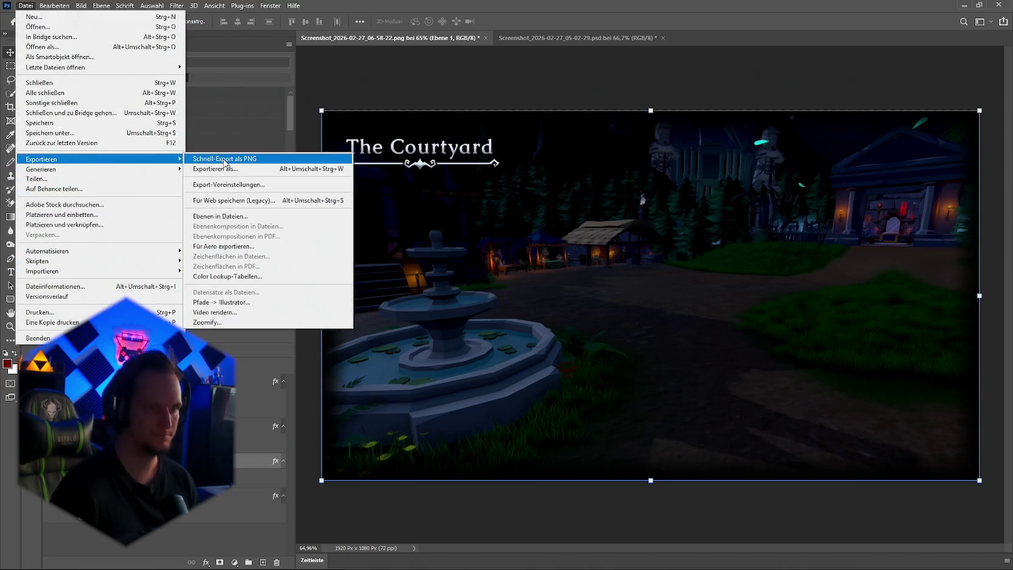
click(224, 160)
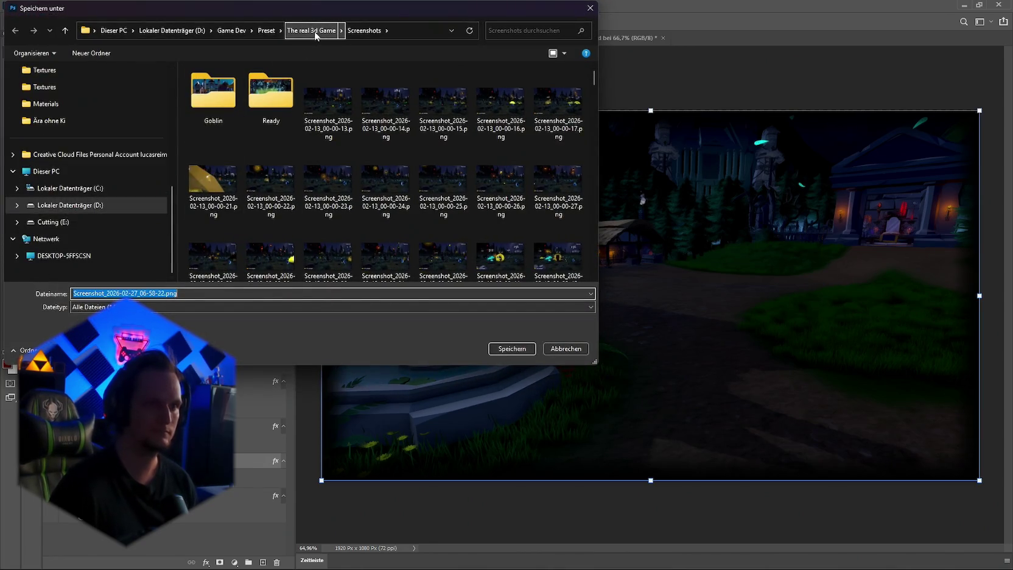
click(231, 30)
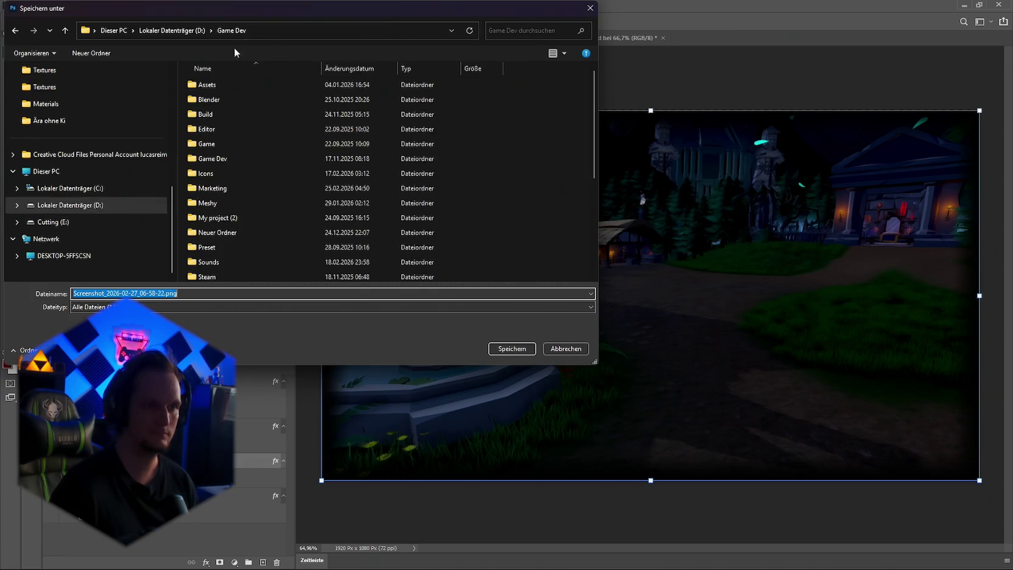
scroll(243, 219, up, 4)
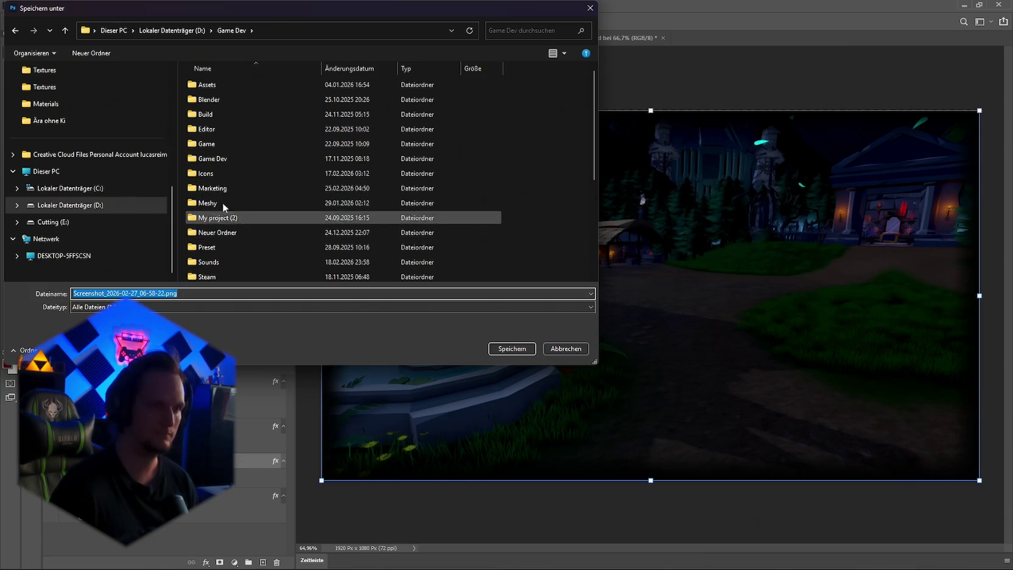
double_click(216, 159)
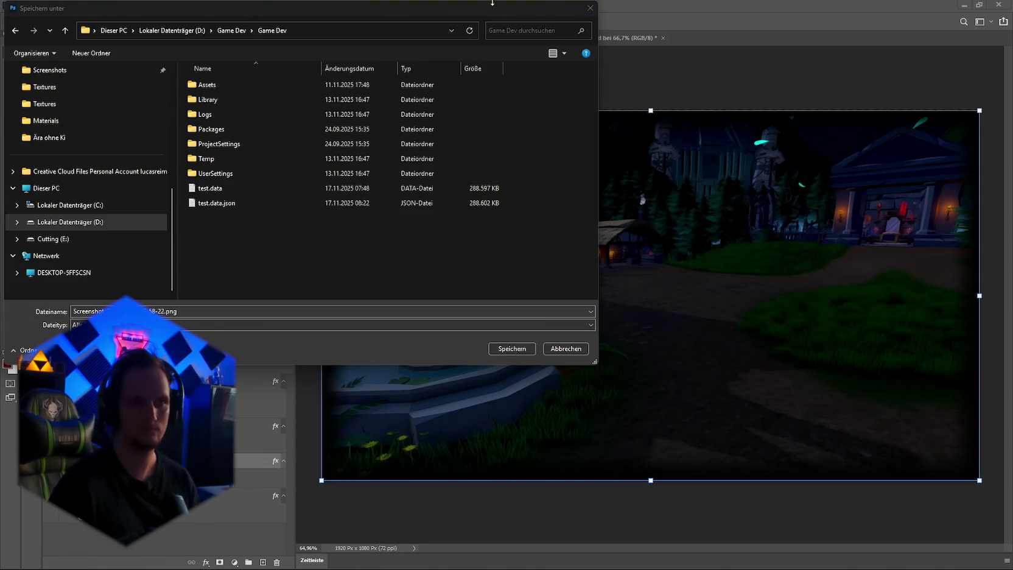
click(340, 31)
text(D:\Game Dev\Umbra Survivor\Steam Page\Ära ohne Ki)
key(Return)
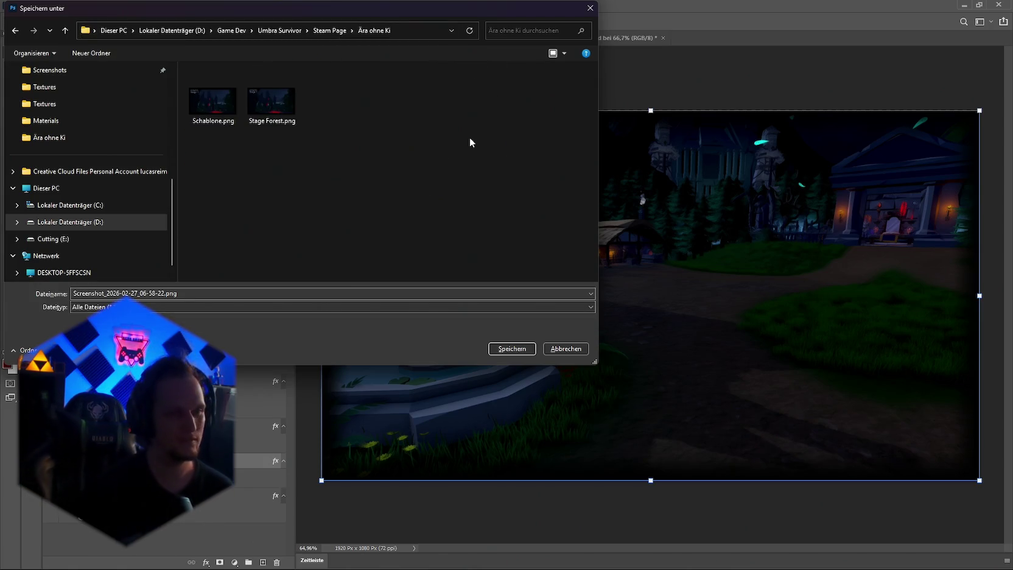
Save the Courtyard PNG under the name 'StageCourtyard'
click(203, 294)
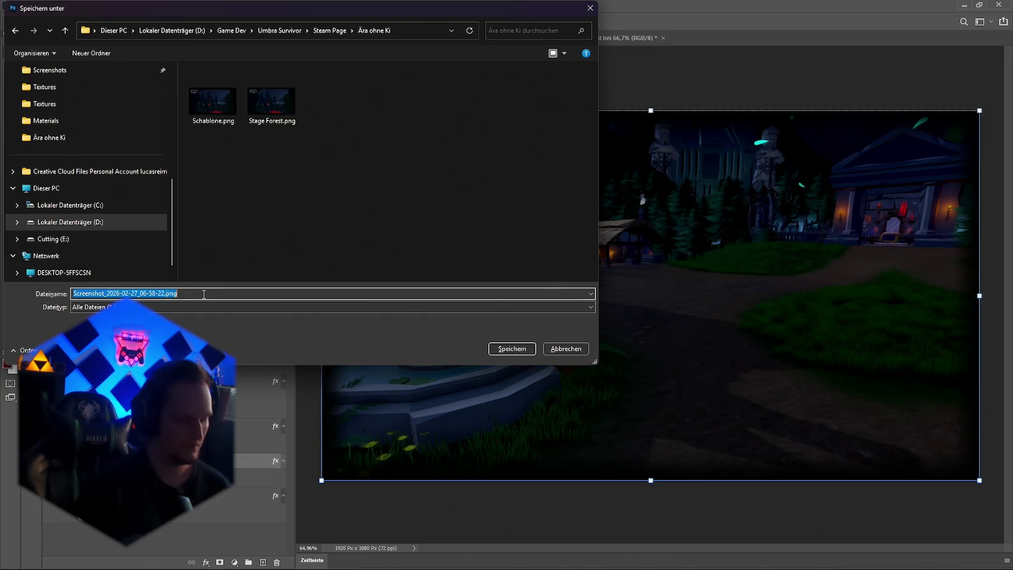
text(S)
text(tage)
text(Courtyard)
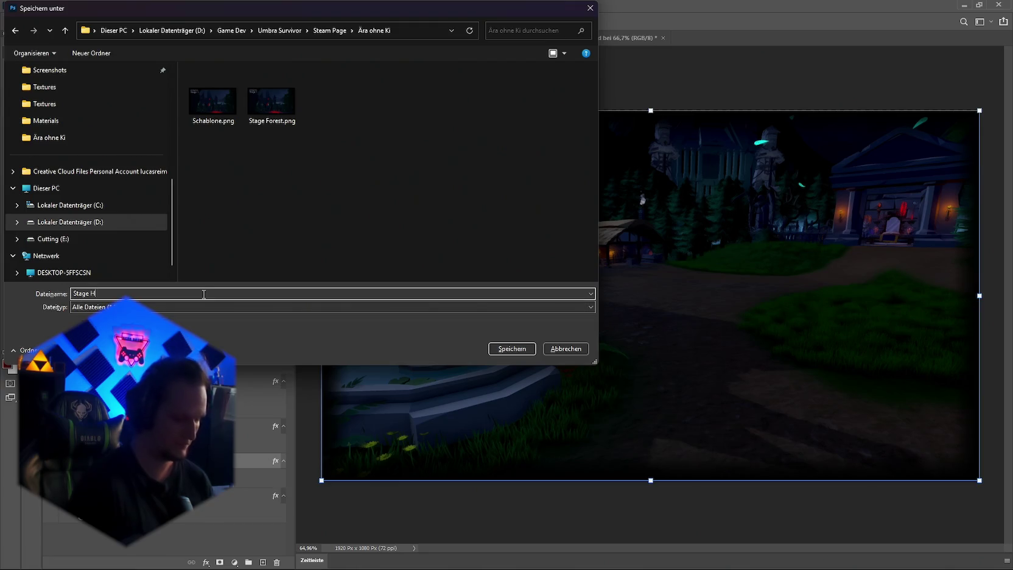
key(Return)
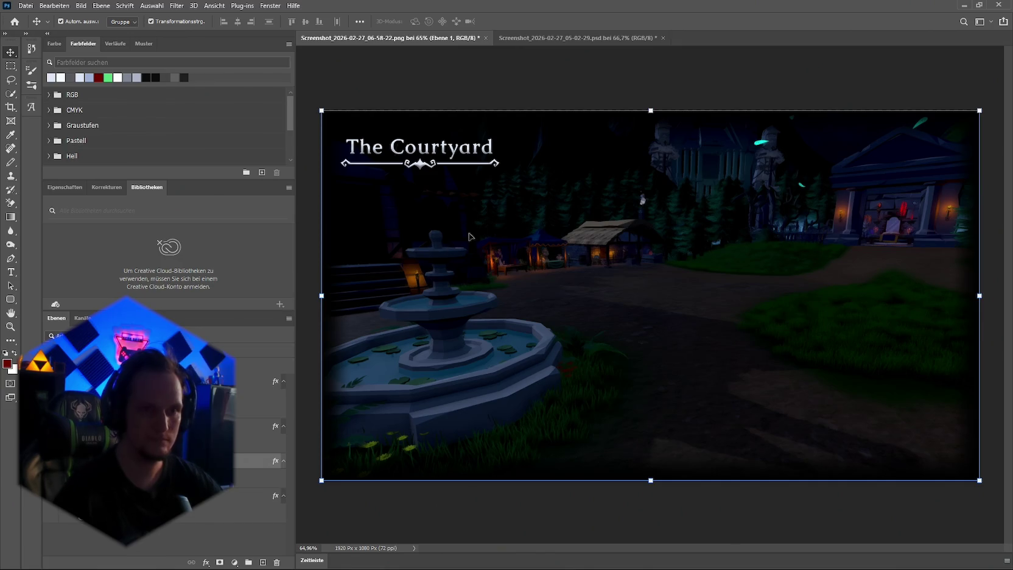
Stretch the ornament line under the title slightly to the right and commit
scroll(495, 164, up, 3)
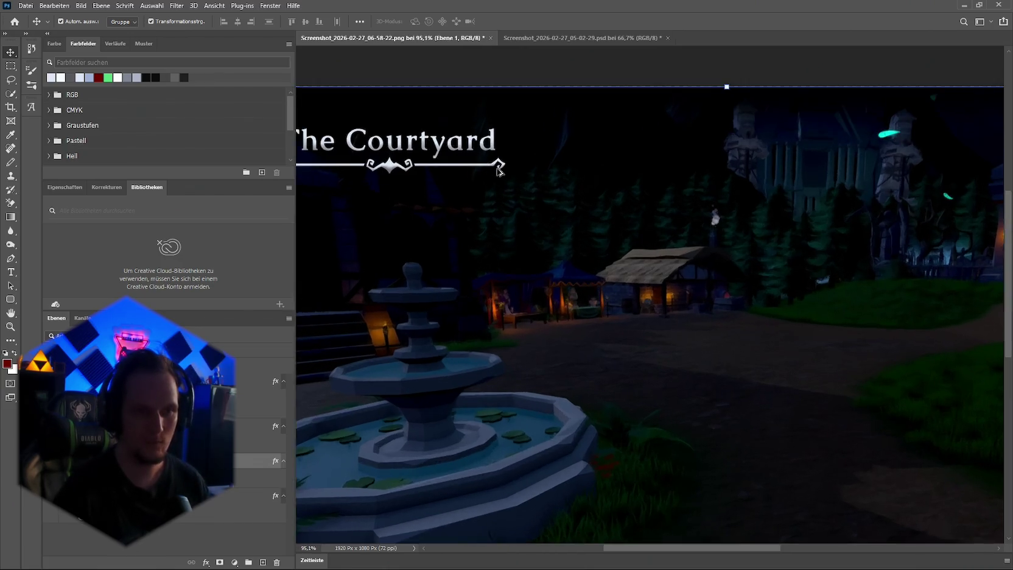
click(507, 163)
drag(509, 163, 512, 164)
key(Return)
scroll(515, 223, down, 5)
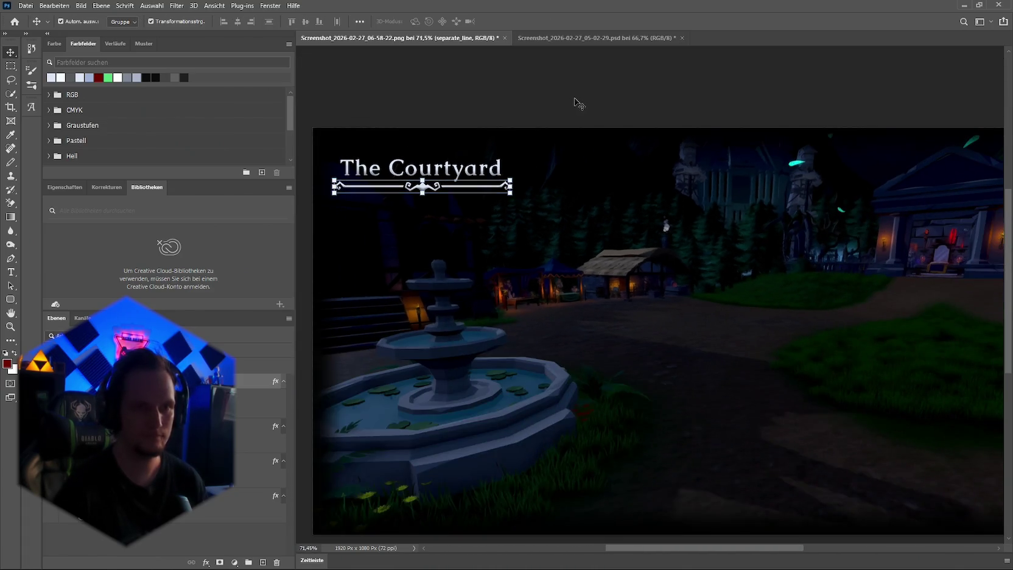
click(546, 125)
scroll(522, 193, down, 2)
scroll(349, 112, up, 1)
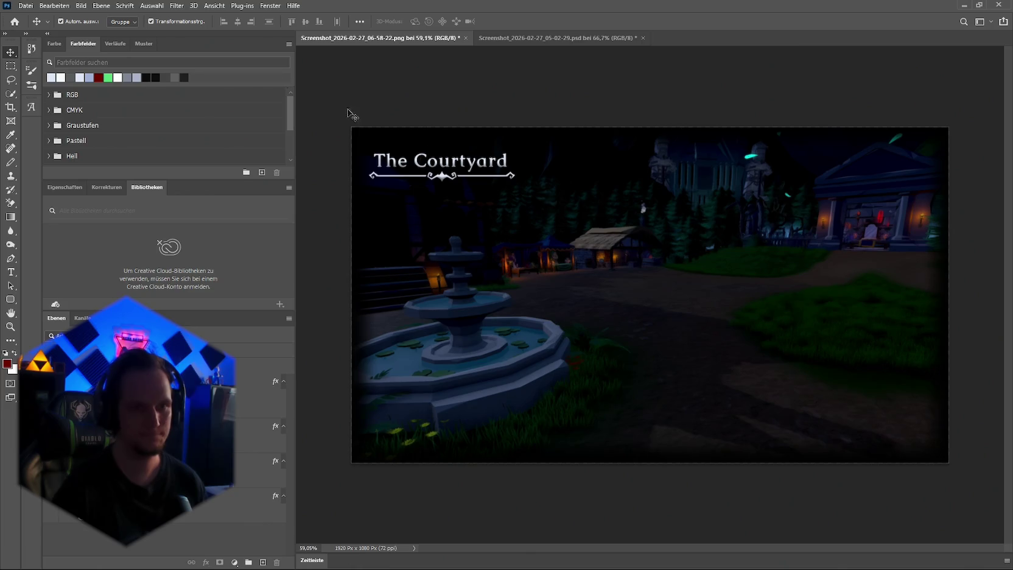
Quick-export the Courtyard image as PNG, replacing the existing Stage Hub.png
click(25, 6)
mouse_move(73, 163)
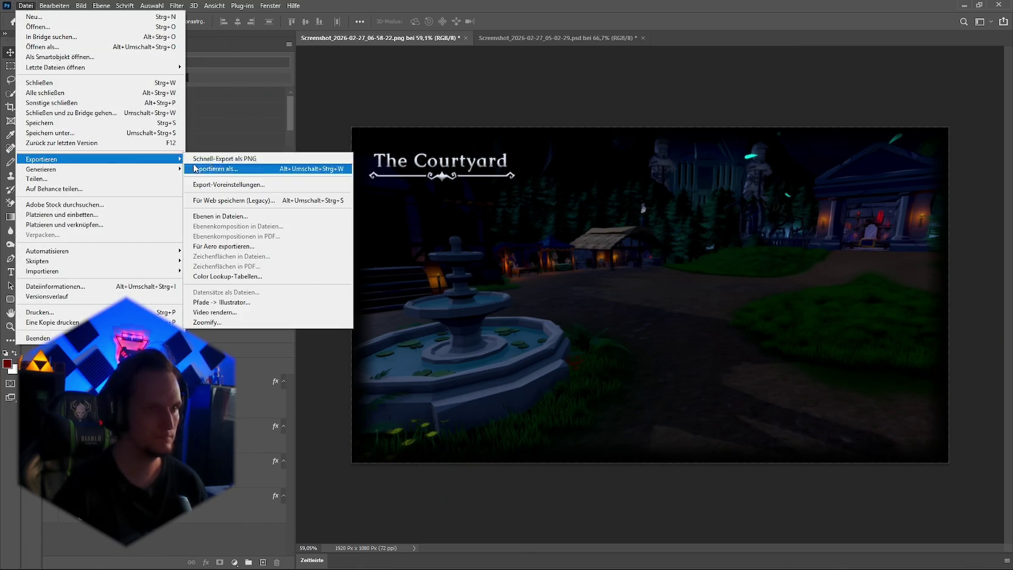
click(219, 161)
click(338, 111)
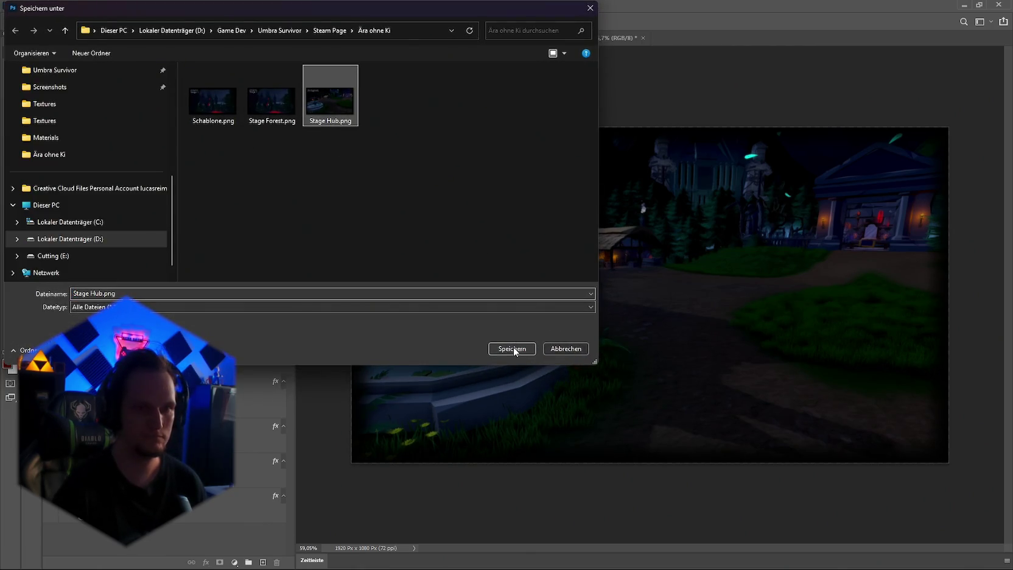
click(512, 348)
click(533, 291)
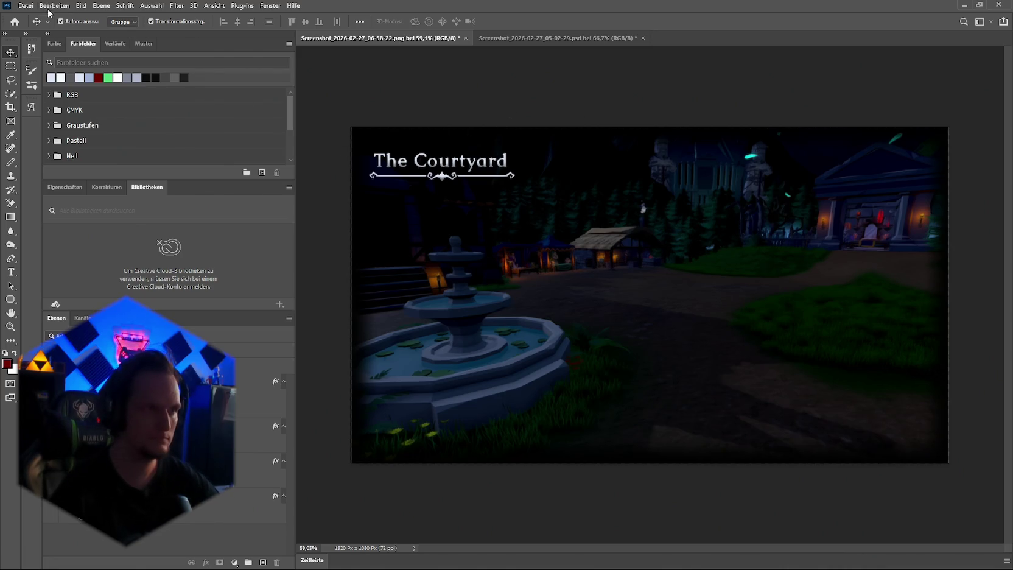
Close the Datei menu and bring the Unity editor to the front
click(25, 6)
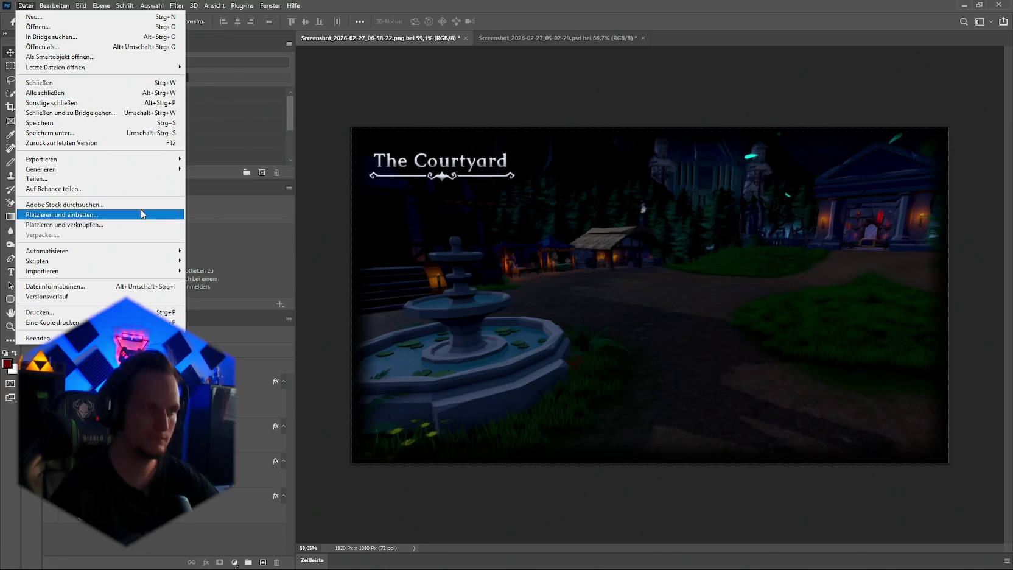
click(450, 557)
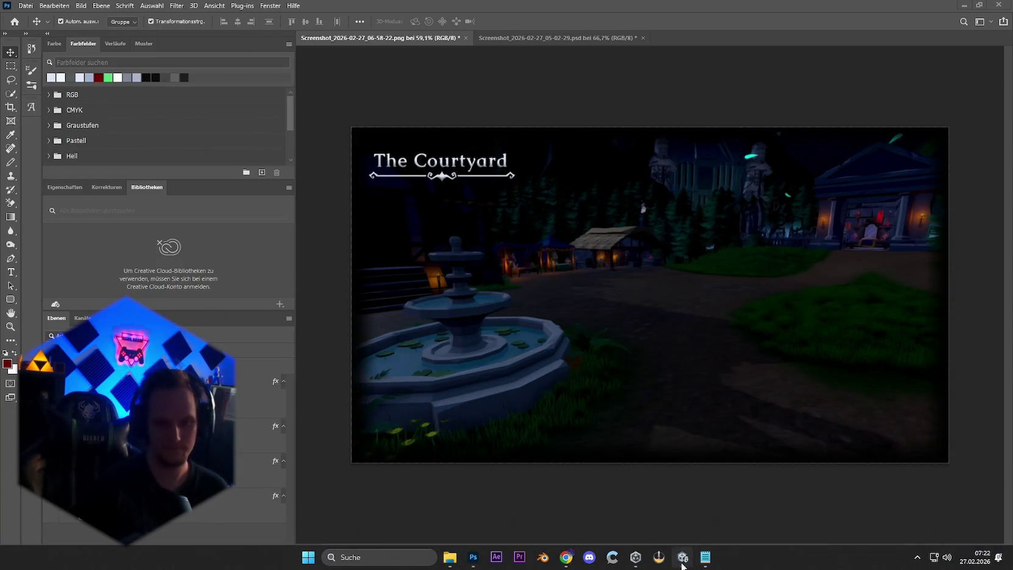
key(alt+Tab)
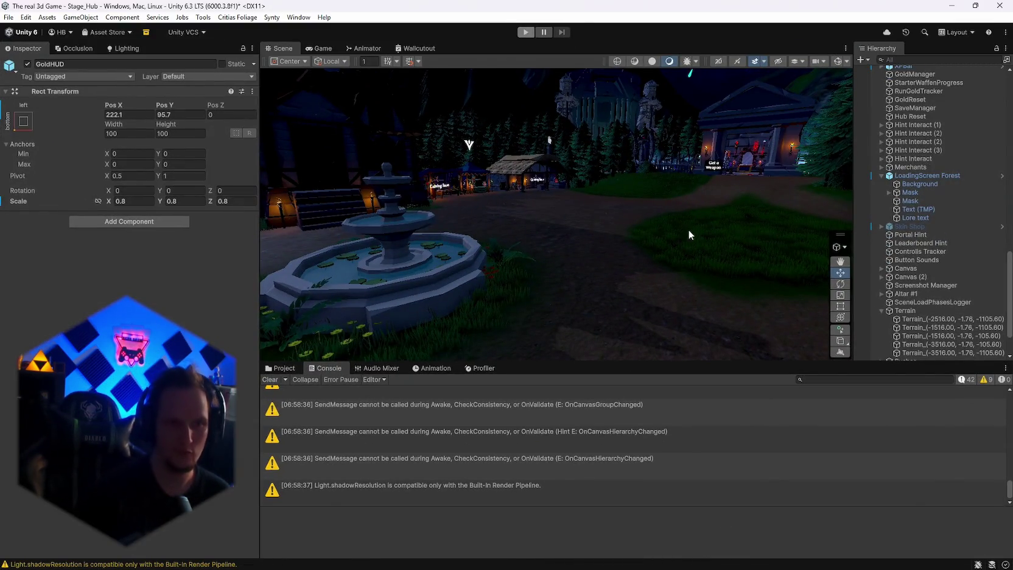
Preview the Game view, then shift FX_Fog_01 (10) and duplicate it as FX_Fog_01 (26)
click(312, 48)
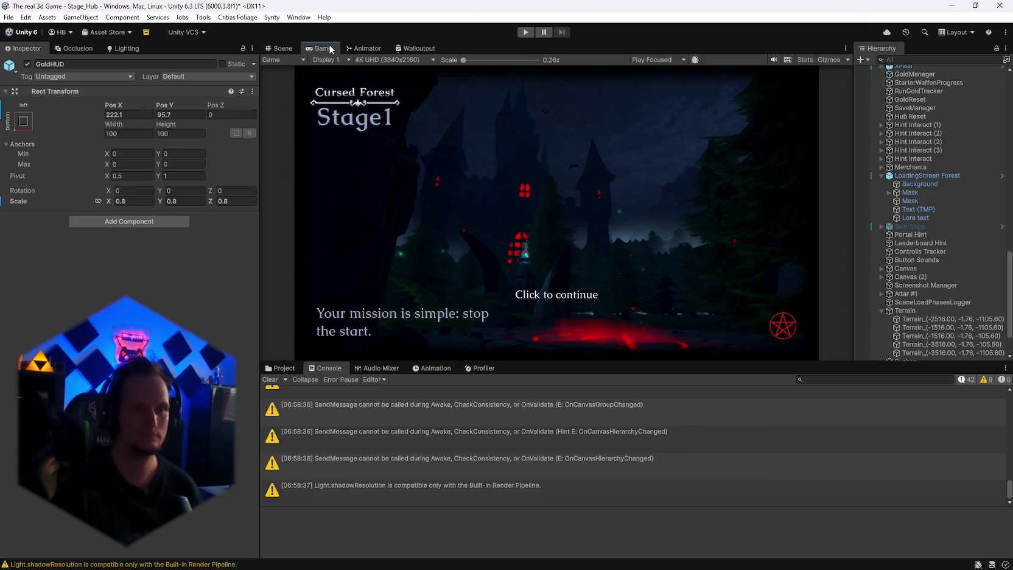
click(284, 49)
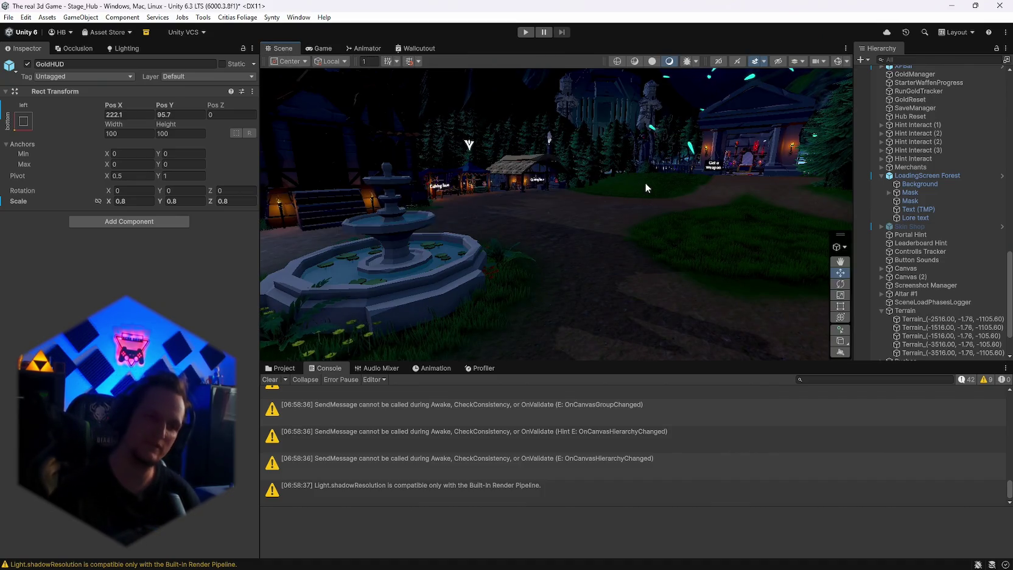
mouse_move(749, 122)
mouse_down()
mouse_move(669, 193)
mouse_move(896, 218)
mouse_move(873, 230)
mouse_move(915, 213)
mouse_move(952, 271)
mouse_move(946, 346)
mouse_up()
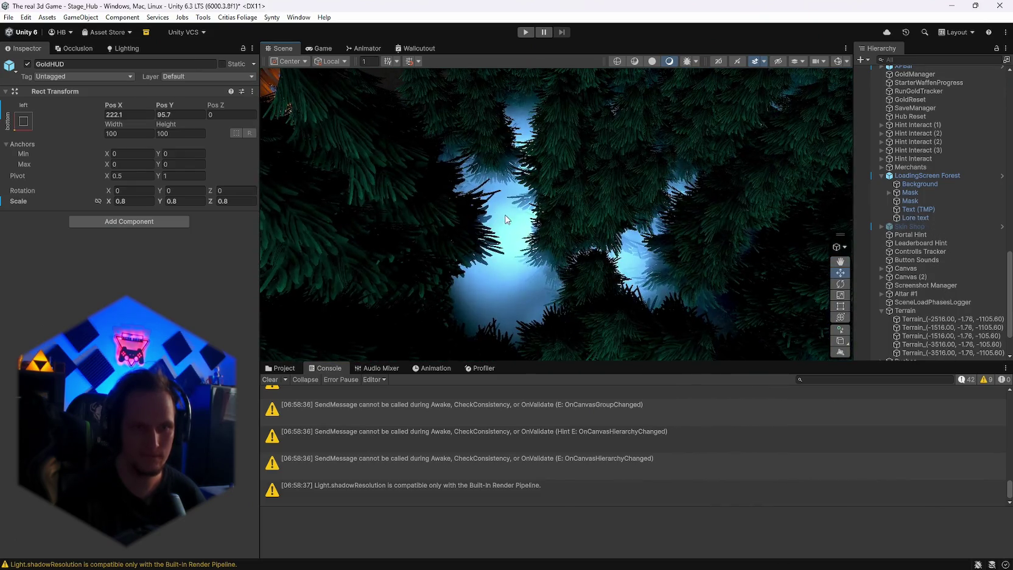
click(547, 229)
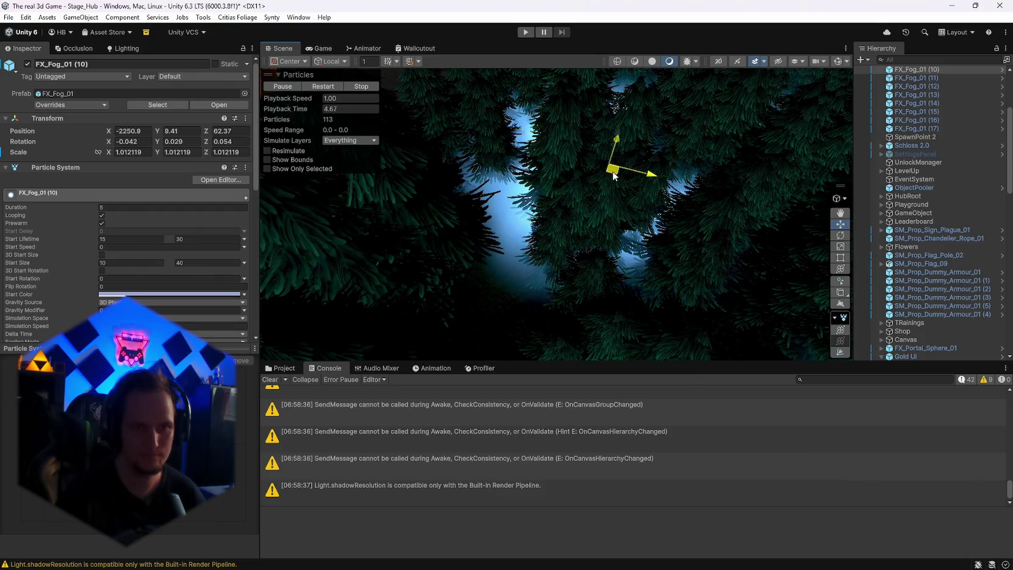
mouse_move(613, 171)
mouse_down()
mouse_move(512, 183)
mouse_move(637, 103)
mouse_up()
key(ctrl+d)
Lower the view to ground level and select the Ground terrain for tree painting
mouse_move(536, 121)
mouse_down()
mouse_move(539, 91)
mouse_move(535, 241)
mouse_up()
scroll(561, 224, down, 5)
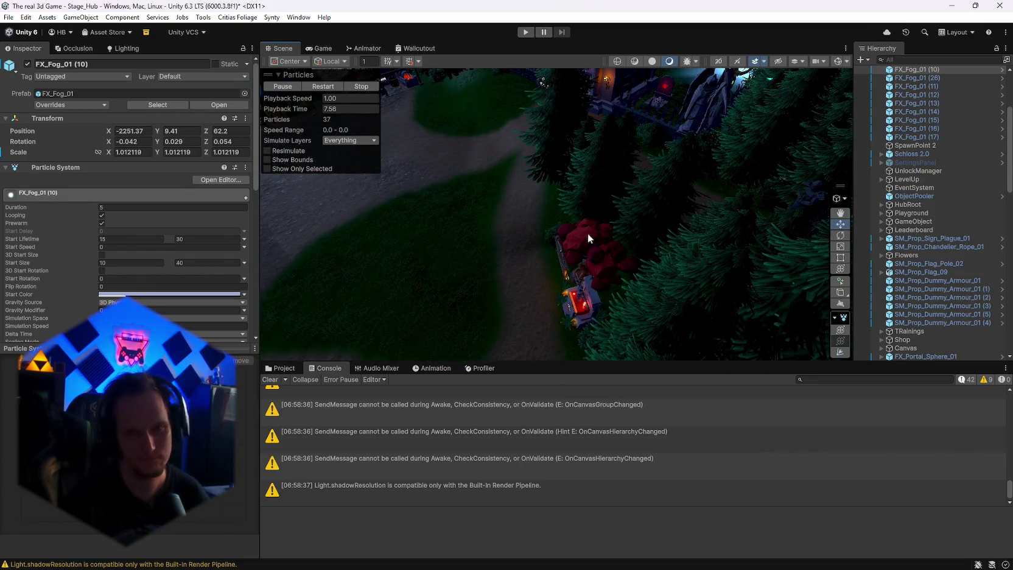
right_click(602, 226)
click(531, 176)
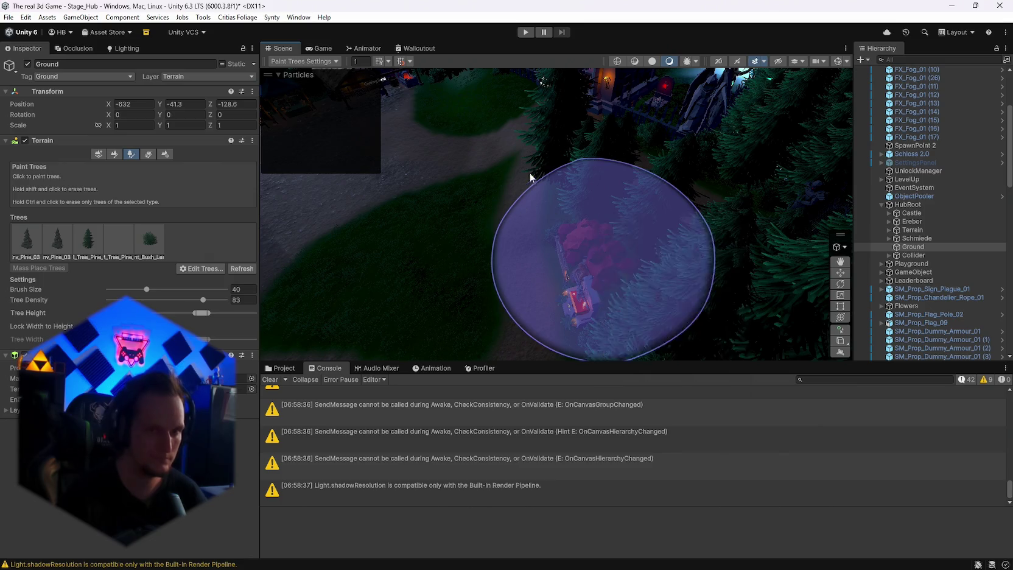
Remove both nv_Pine_03 entries from the Ground terrain's tree list via Edit Trees > Remove Tree
scroll(637, 194, up, 4)
click(90, 239)
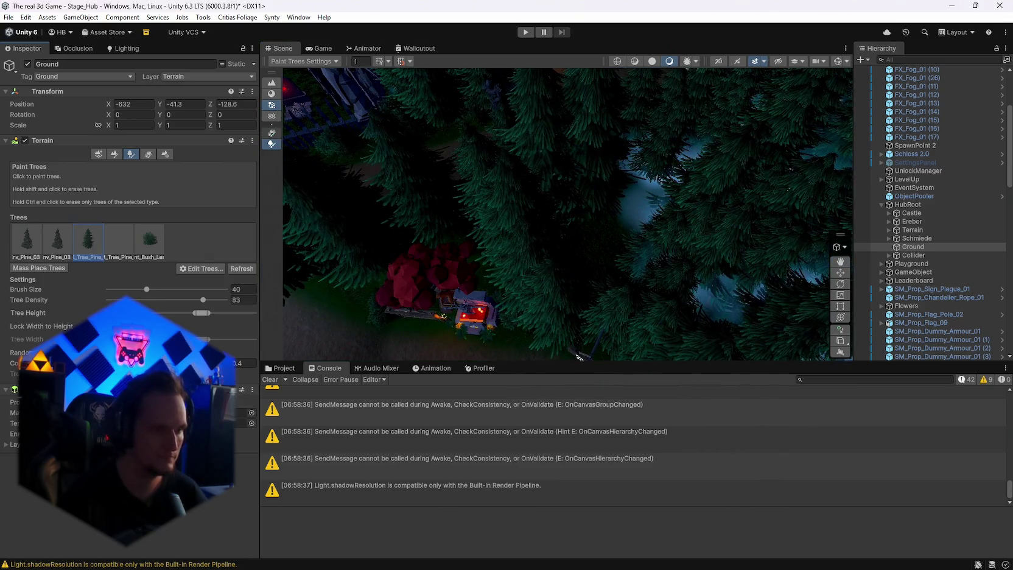
mouse_move(652, 219)
mouse_down()
mouse_move(653, 187)
mouse_move(679, 170)
mouse_move(681, 181)
mouse_move(758, 183)
mouse_move(779, 148)
mouse_up()
click(55, 247)
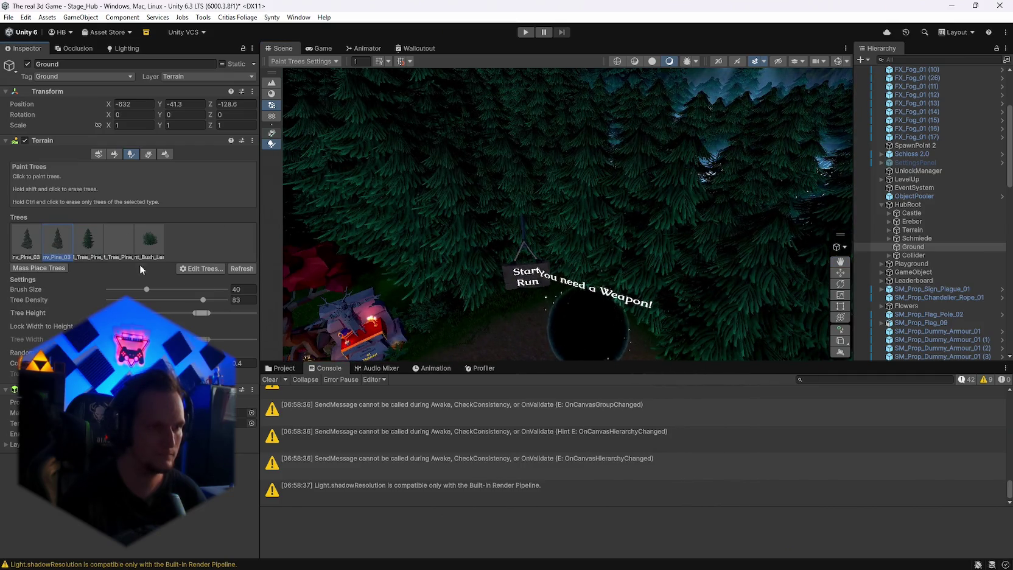
click(201, 269)
click(213, 293)
click(201, 269)
click(212, 297)
mouse_move(389, 255)
mouse_down()
mouse_move(590, 221)
mouse_move(521, 229)
mouse_move(428, 183)
mouse_move(656, 191)
mouse_up()
scroll(644, 243, up, 5)
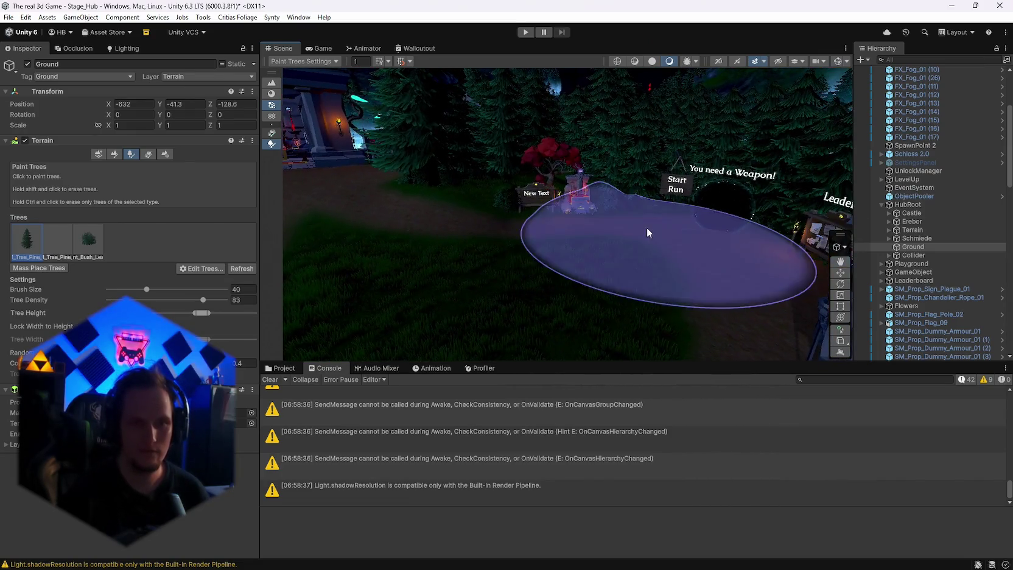
scroll(975, 239, down, 4)
mouse_move(779, 228)
mouse_down()
mouse_move(376, 226)
mouse_move(414, 217)
mouse_up()
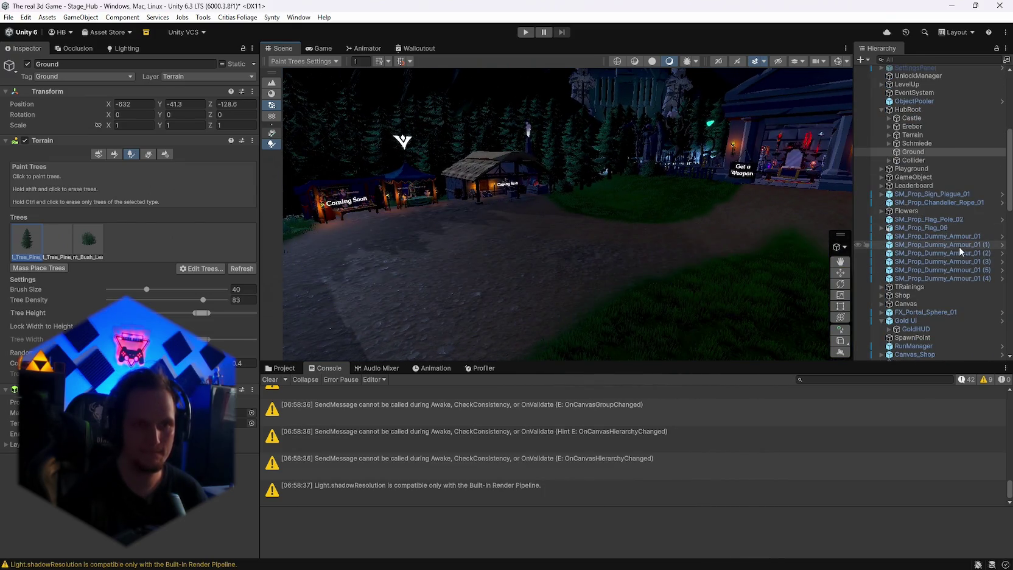
Select LoadingScreen Forest (Allowed Scene Name MainMenu, Fade Speed 2) and show the LoadingScreen folder assets
scroll(944, 261, down, 10)
scroll(929, 271, down, 5)
scroll(930, 271, up, 15)
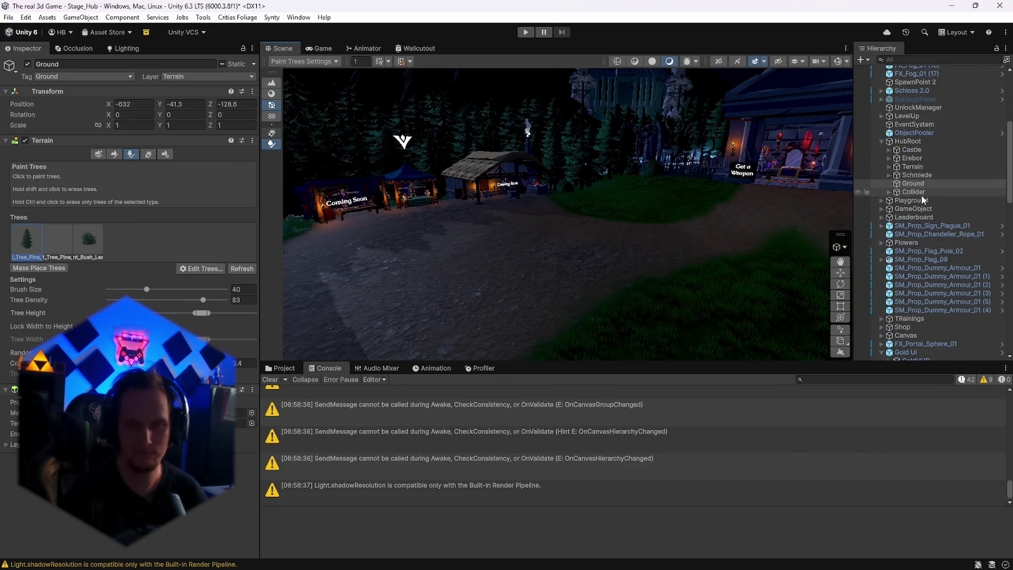
scroll(946, 230, down, 6)
scroll(940, 254, down, 10)
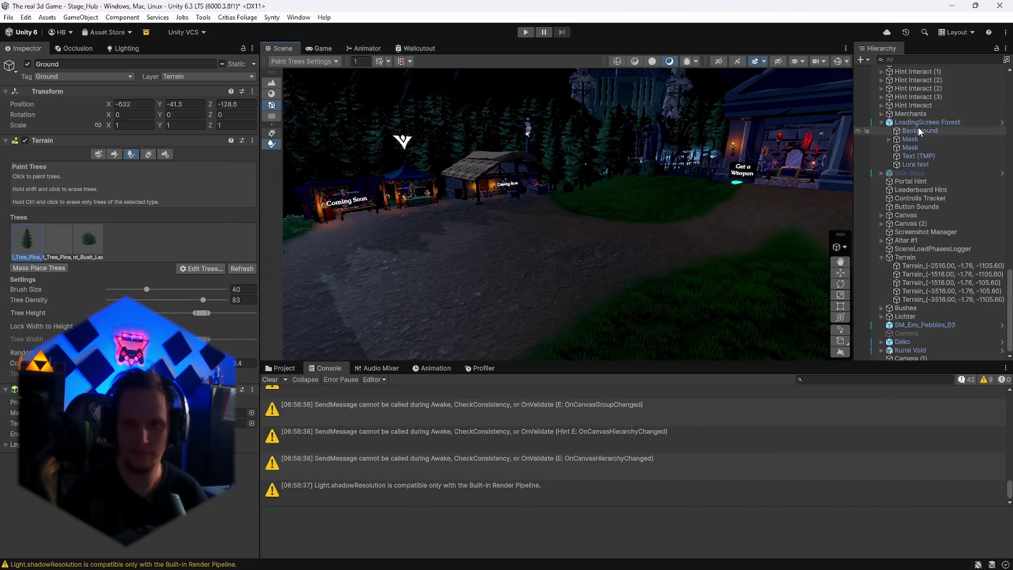
click(922, 122)
scroll(128, 304, down, 5)
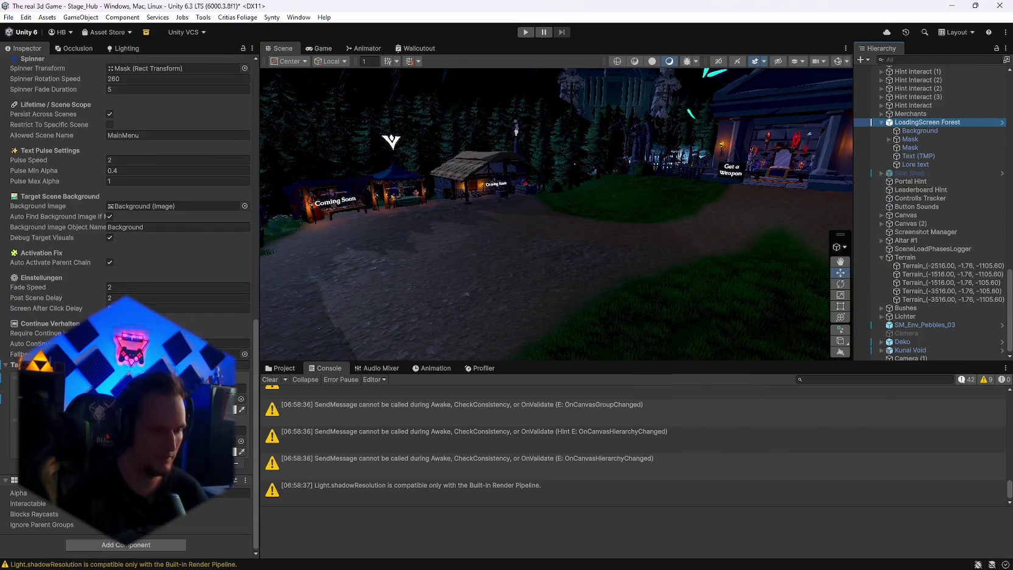
click(281, 368)
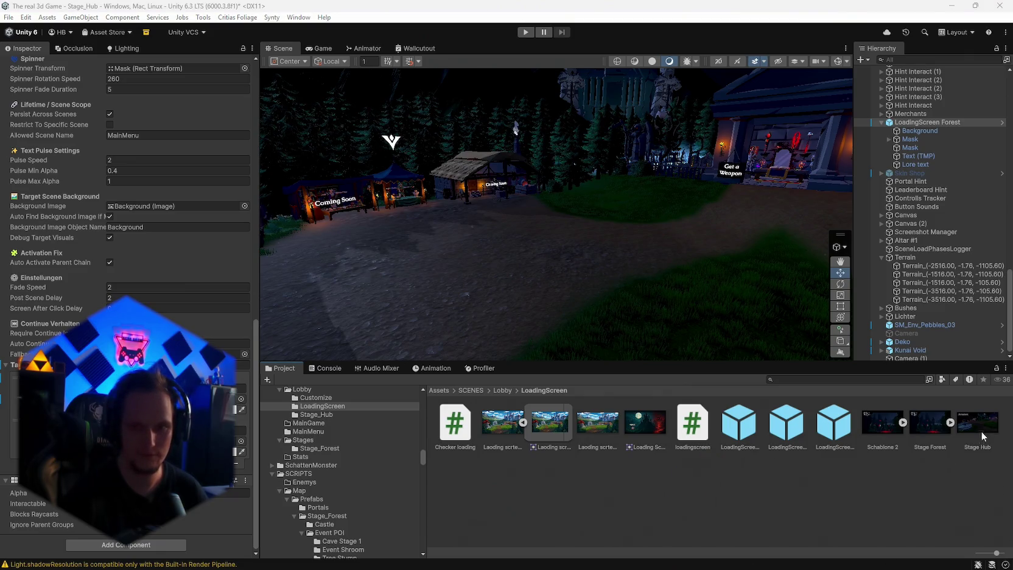
Import the Stage Hub image as Sprite (2D and UI) with Single sprite mode and apply
click(981, 433)
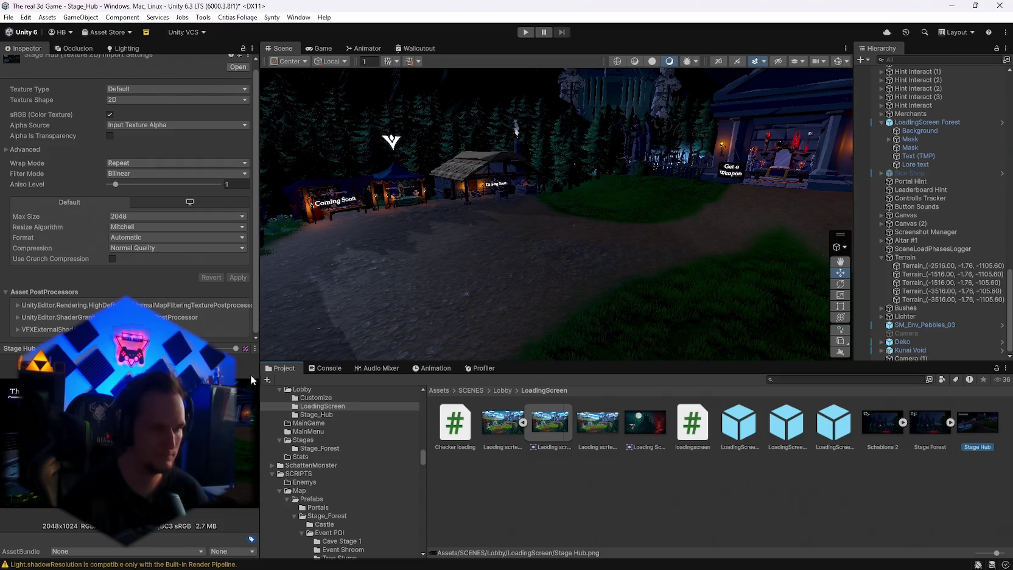
click(132, 101)
click(140, 89)
click(195, 136)
click(114, 124)
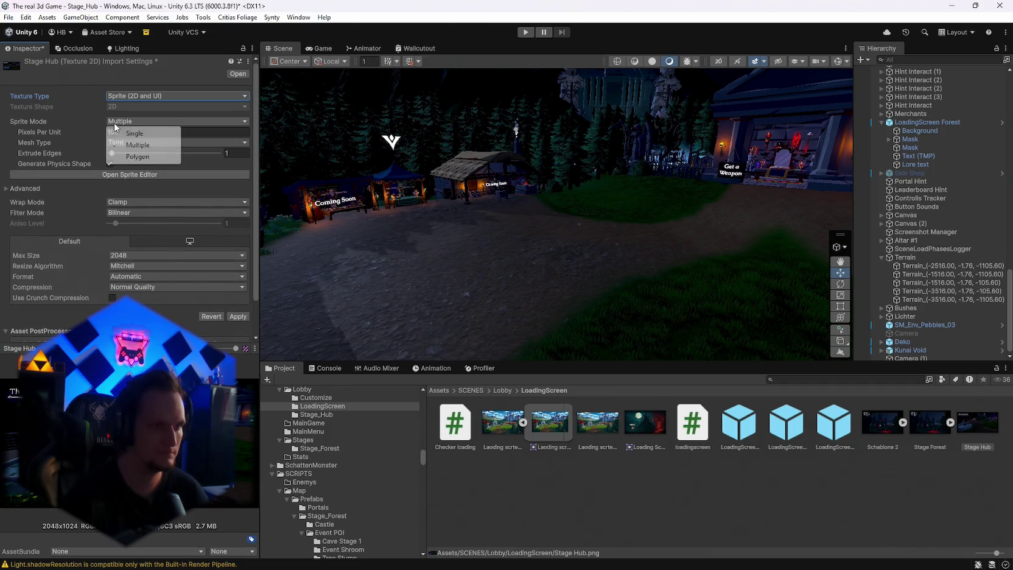
click(135, 133)
click(237, 326)
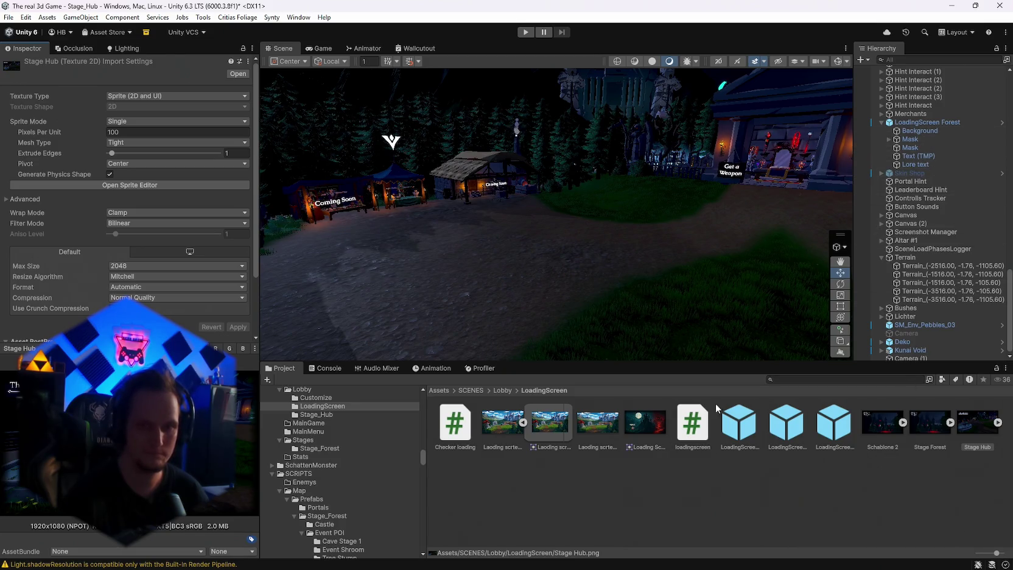
Recheck LoadingScreen Forest's Background image, still Stage Forest, and drag the Stage Hub asset out
click(906, 132)
scroll(92, 308, down, 3)
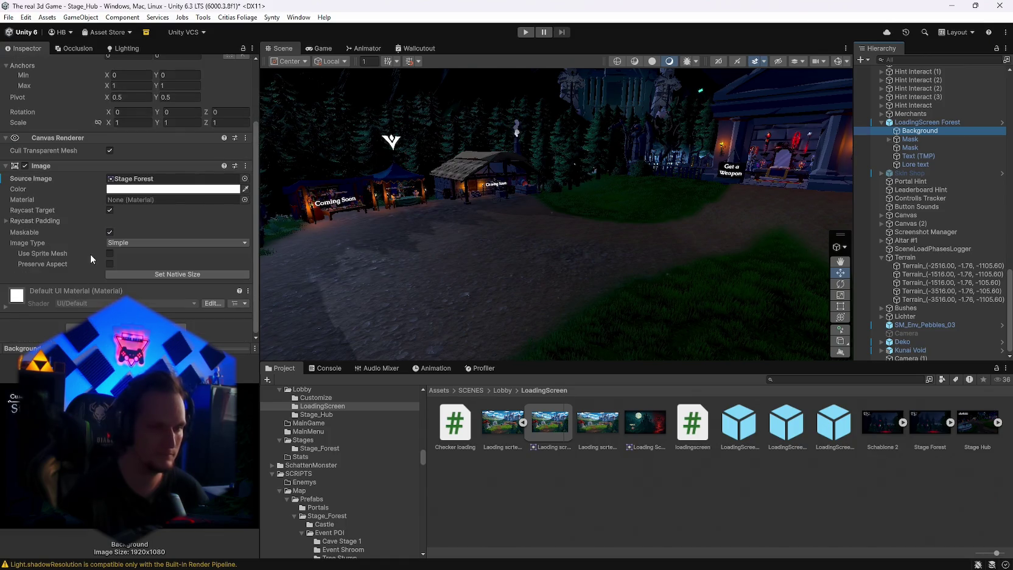
click(926, 123)
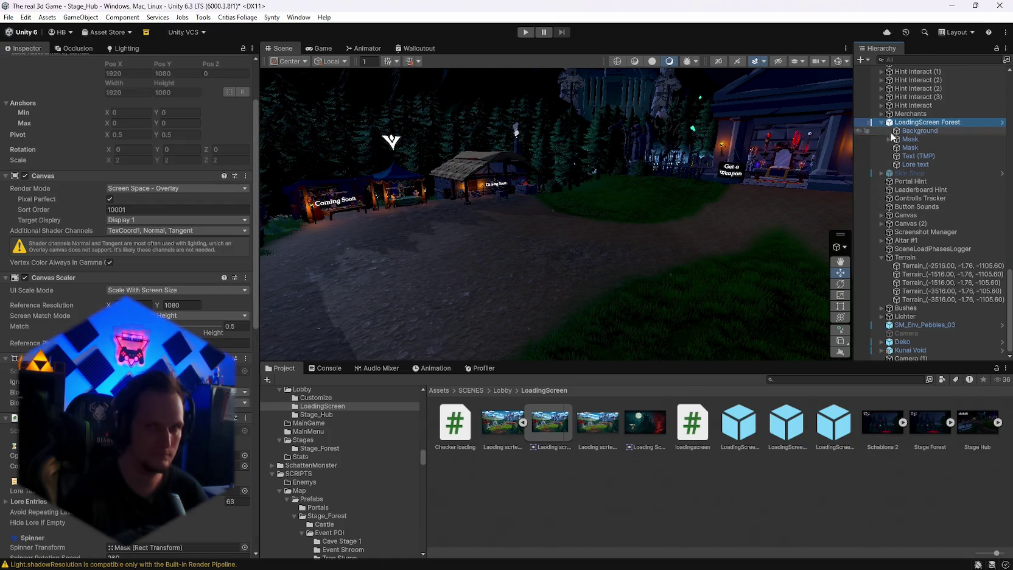
scroll(128, 243, down, 10)
scroll(128, 275, down, 2)
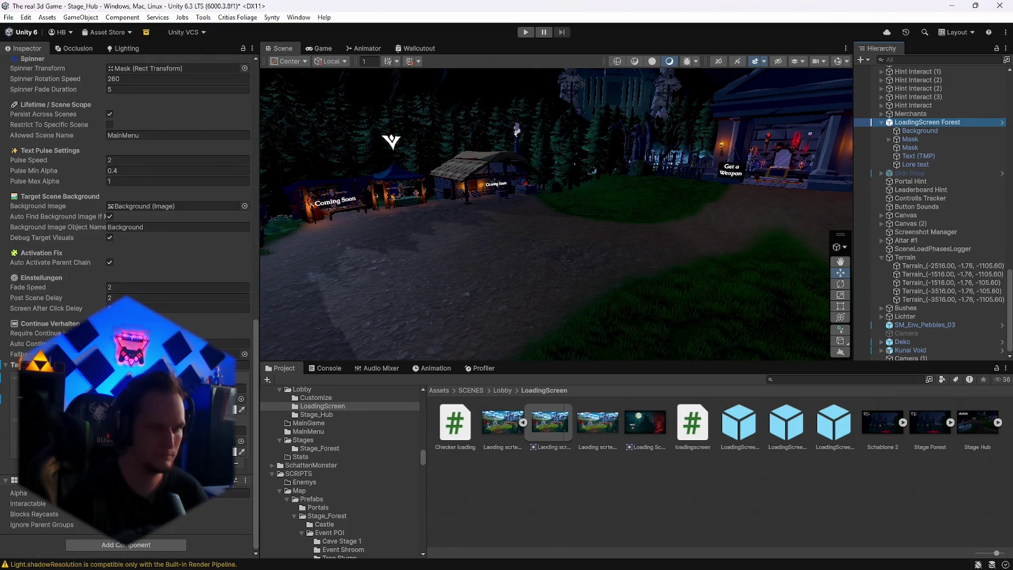
drag(987, 448, 607, 447)
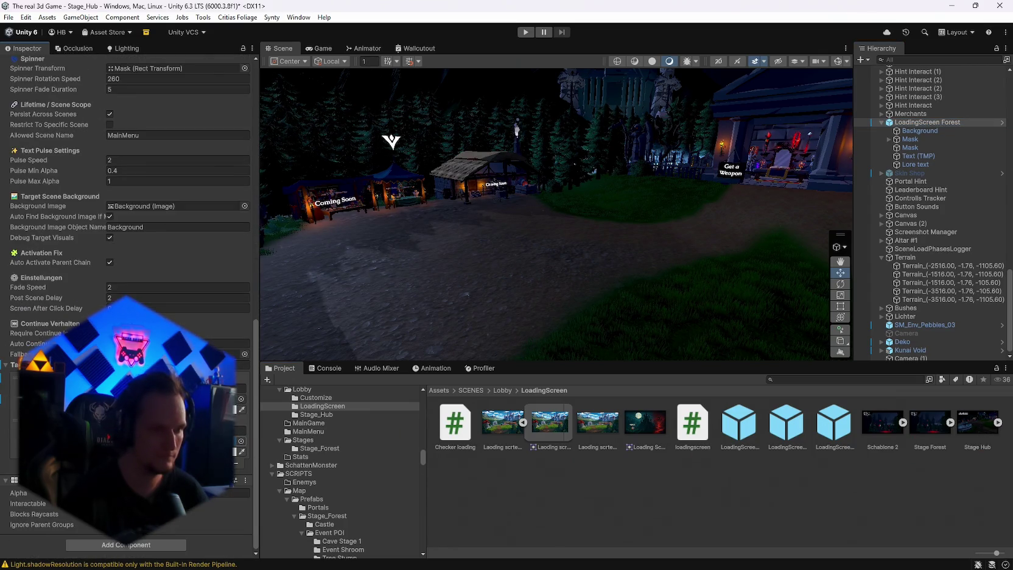
drag(558, 243, 637, 220)
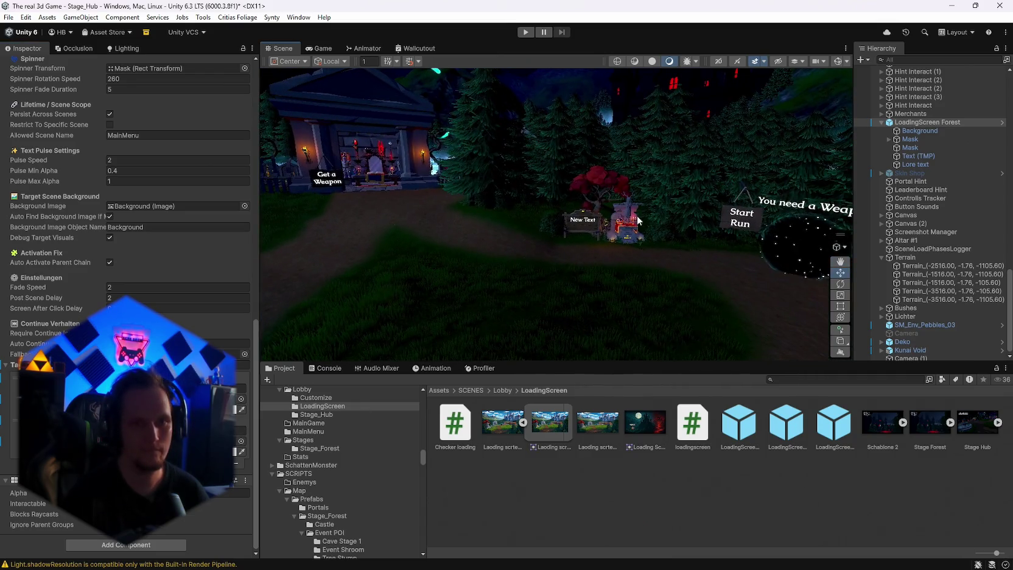
Save the project from the File menu
click(9, 17)
click(8, 17)
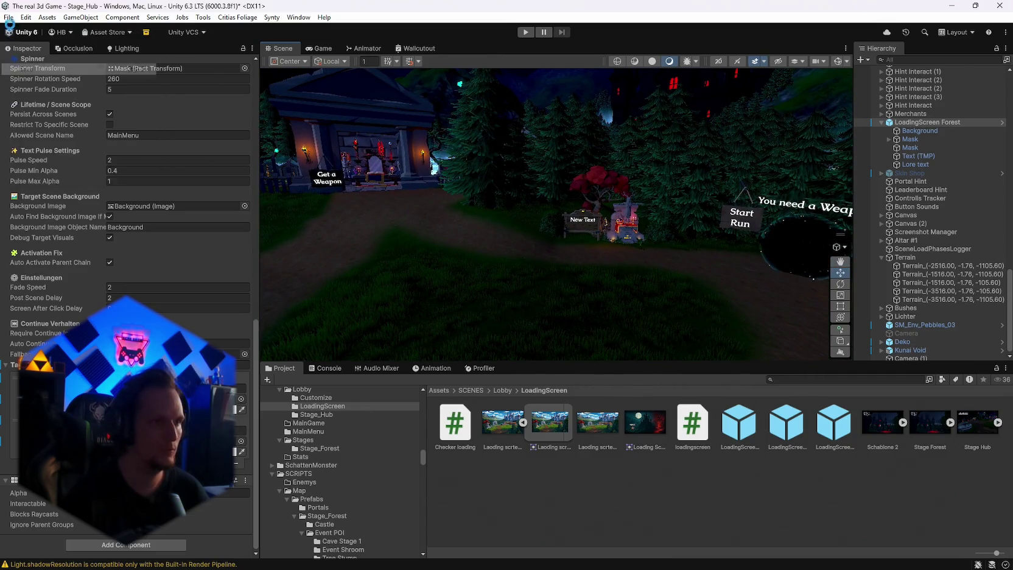
click(9, 17)
click(37, 131)
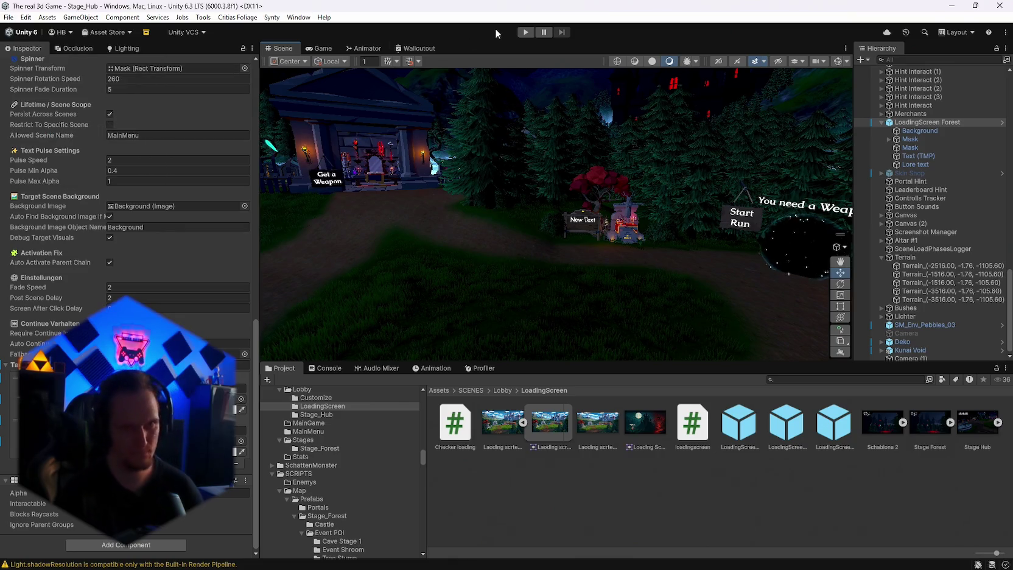
Run the hub in play mode to test the loading screen, then stop playback
click(524, 33)
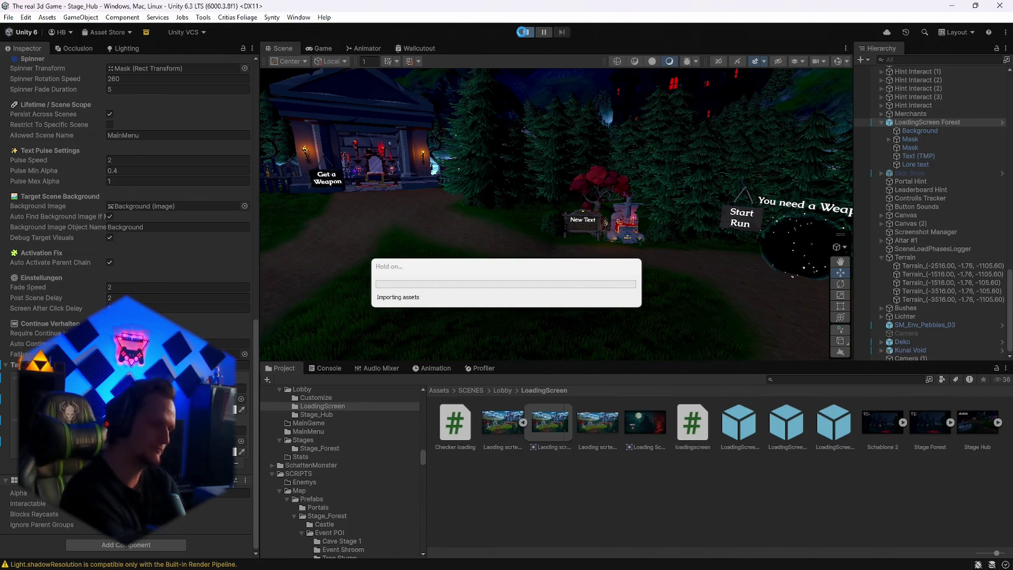
click(524, 33)
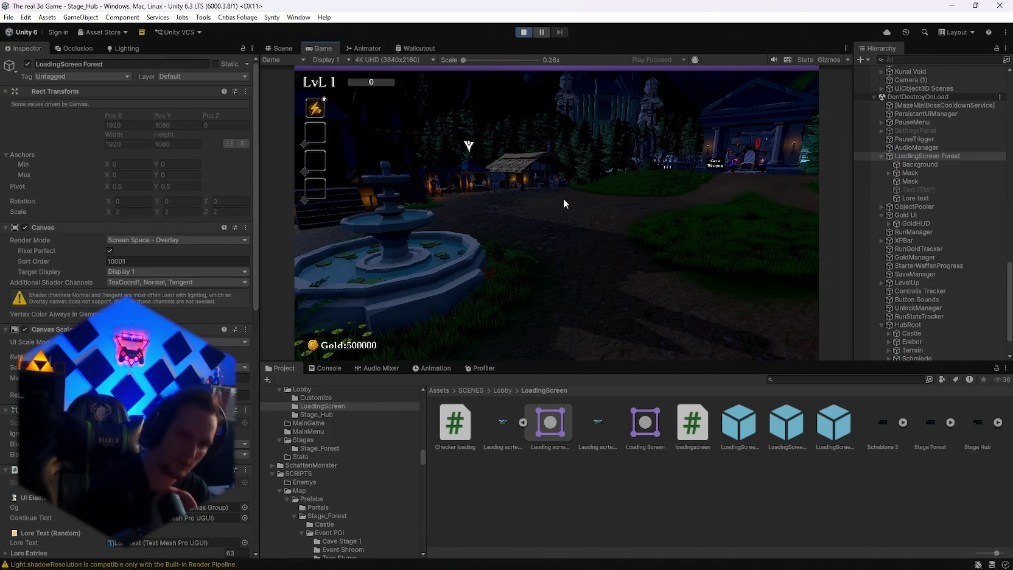
click(527, 32)
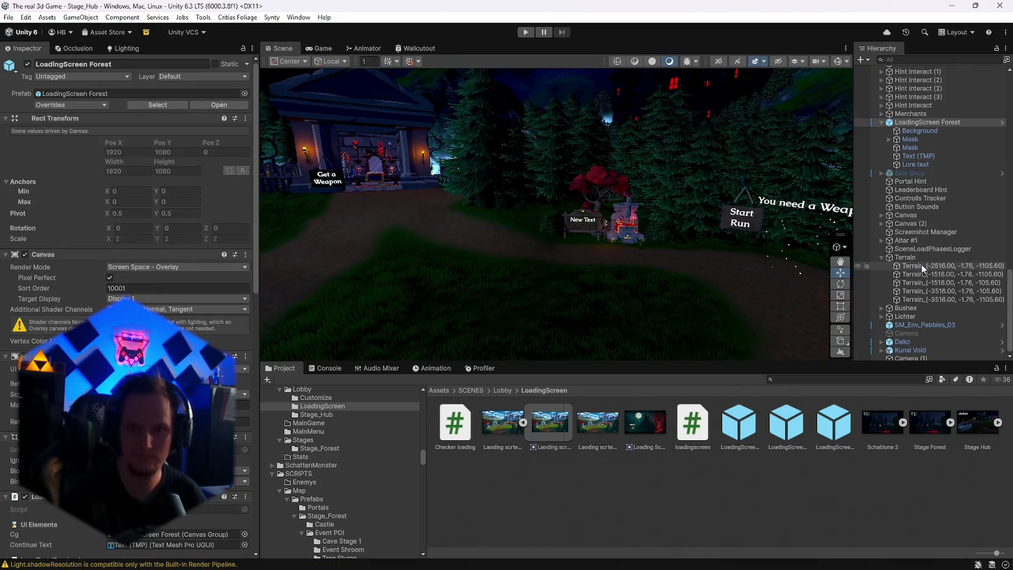
Look through the Skin Shop and Camera (1) objects, then activate MainPlayer
click(905, 208)
scroll(901, 244, down, 2)
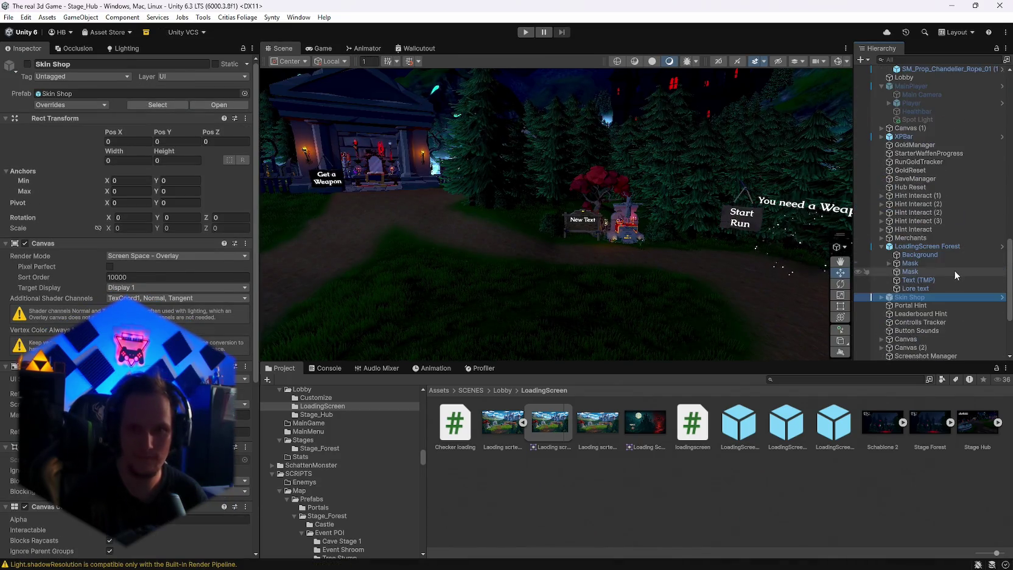
click(911, 357)
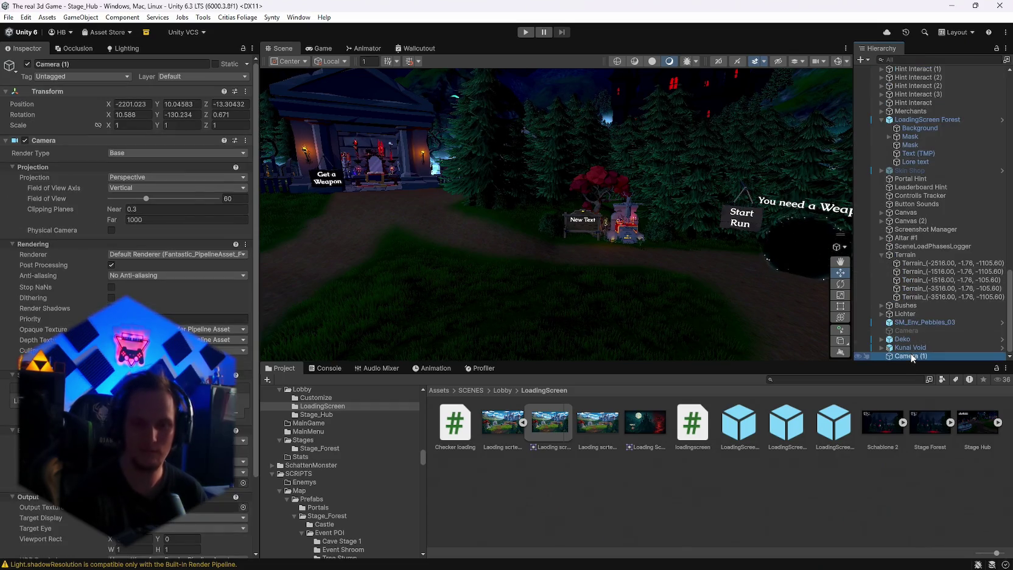
scroll(948, 269, up, 4)
scroll(948, 268, up, 3)
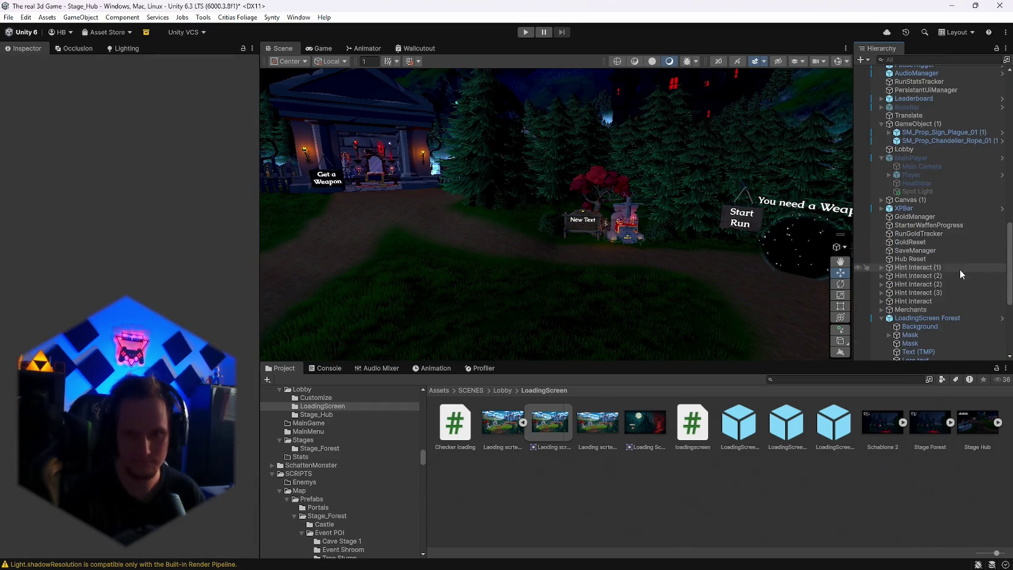
scroll(933, 219, up, 3)
click(932, 221)
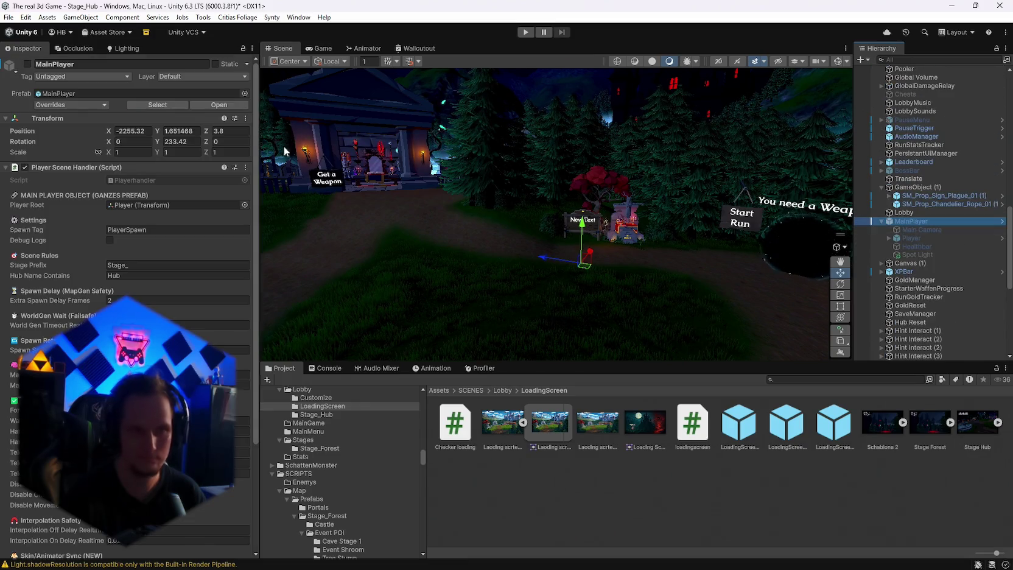
click(26, 64)
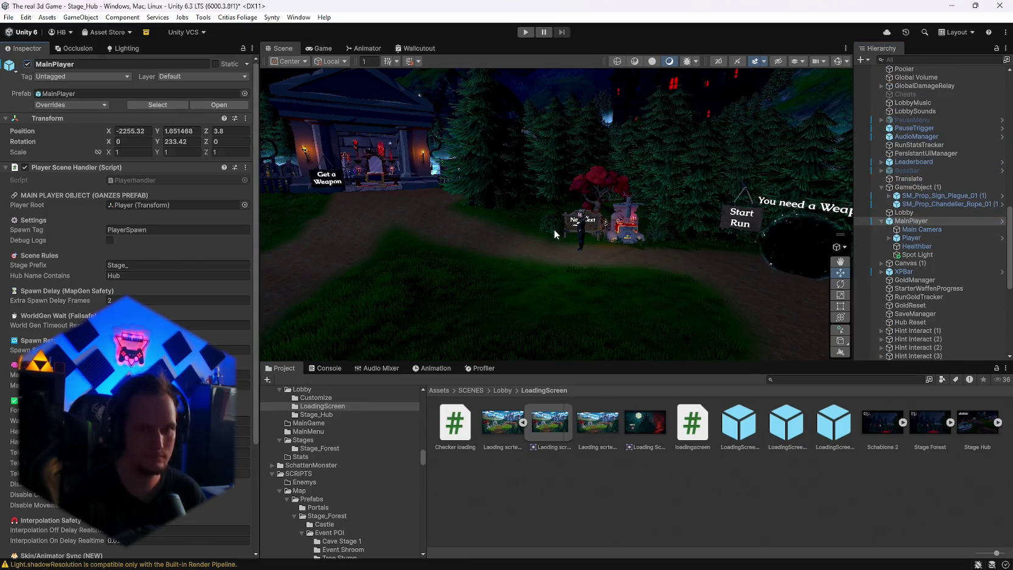
Review the player Spot Light's Lobby and Stage 1 presets, leaving the Stage 1 colour unchanged
click(918, 254)
scroll(128, 304, down, 6)
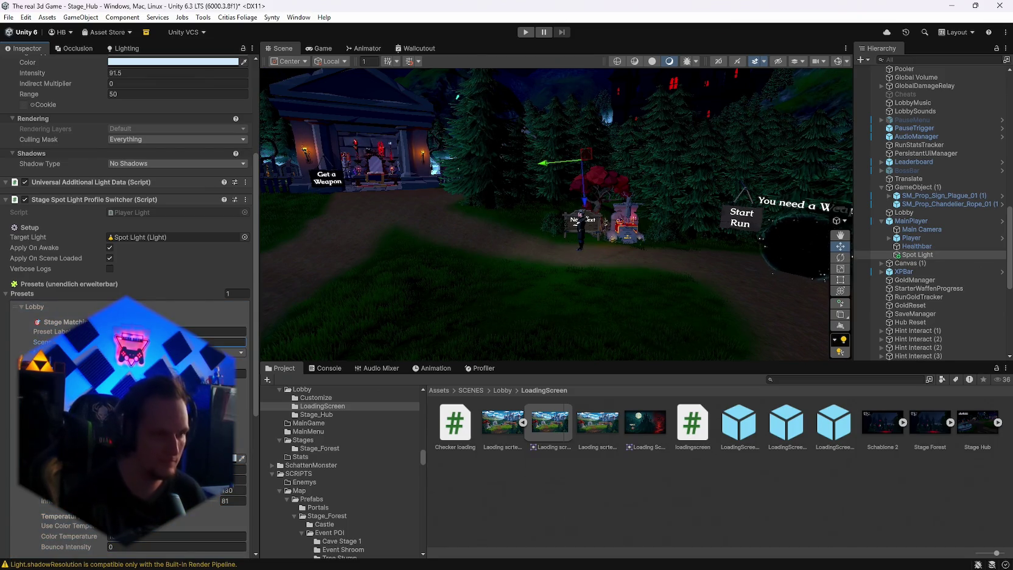
click(225, 331)
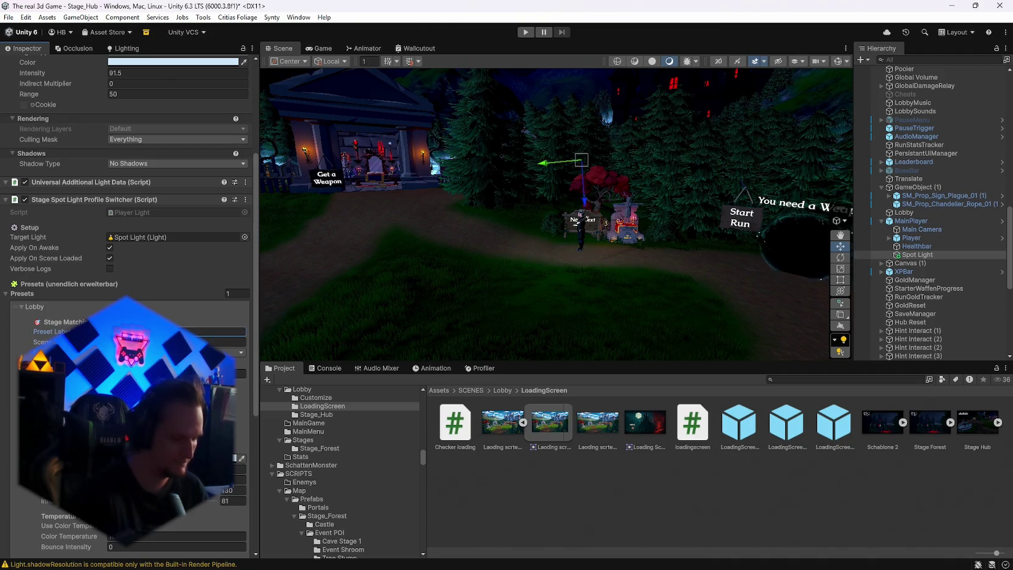
text(Stage 1)
scroll(128, 304, down, 3)
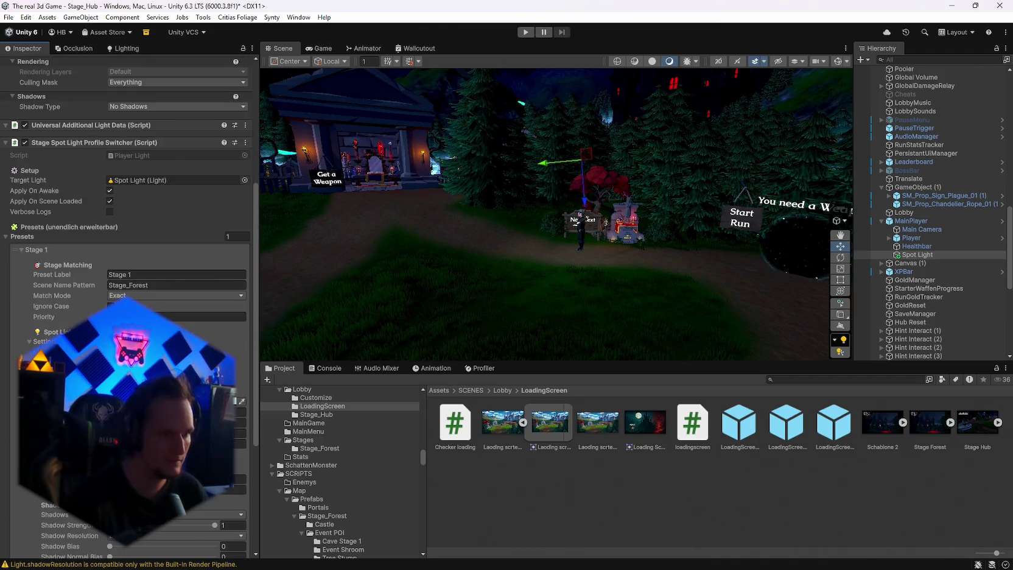
scroll(128, 304, down, 1)
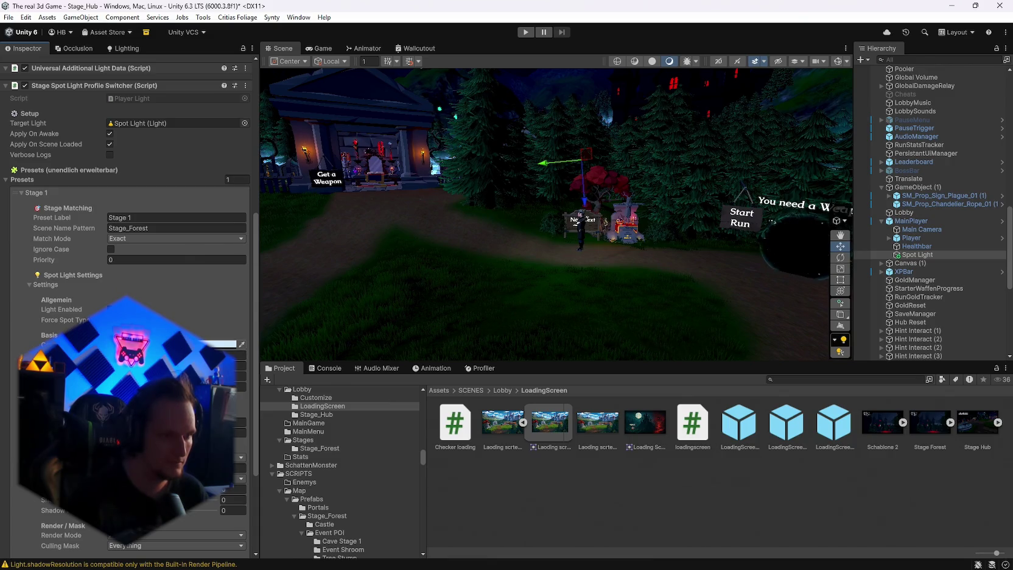
click(222, 344)
click(252, 228)
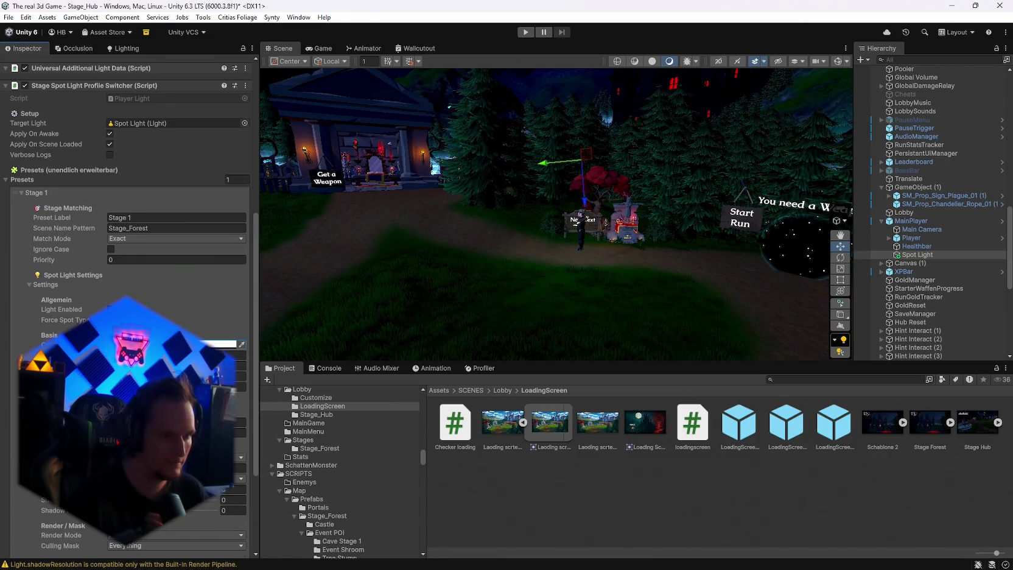
scroll(128, 305, down, 4)
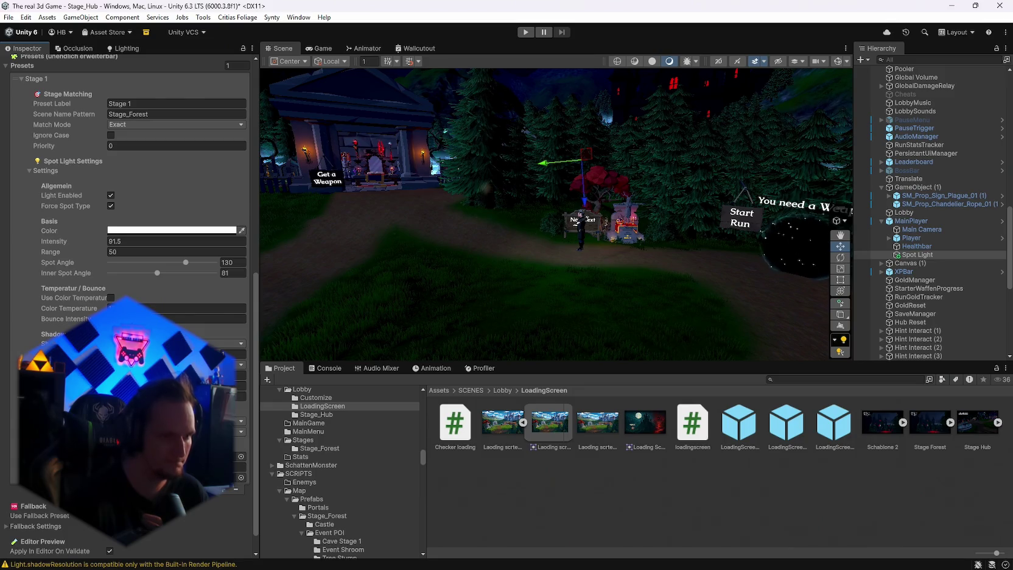
scroll(128, 304, down, 1)
scroll(128, 305, up, 1)
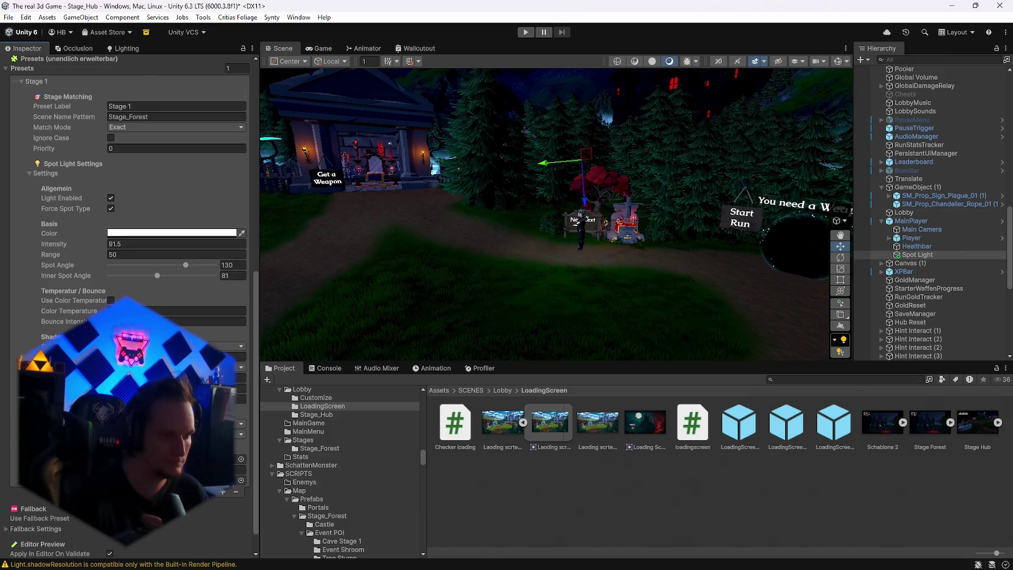
Limit the Stage 1 preset's layer mask to Terrain and enter play mode with Ctrl+P
click(177, 346)
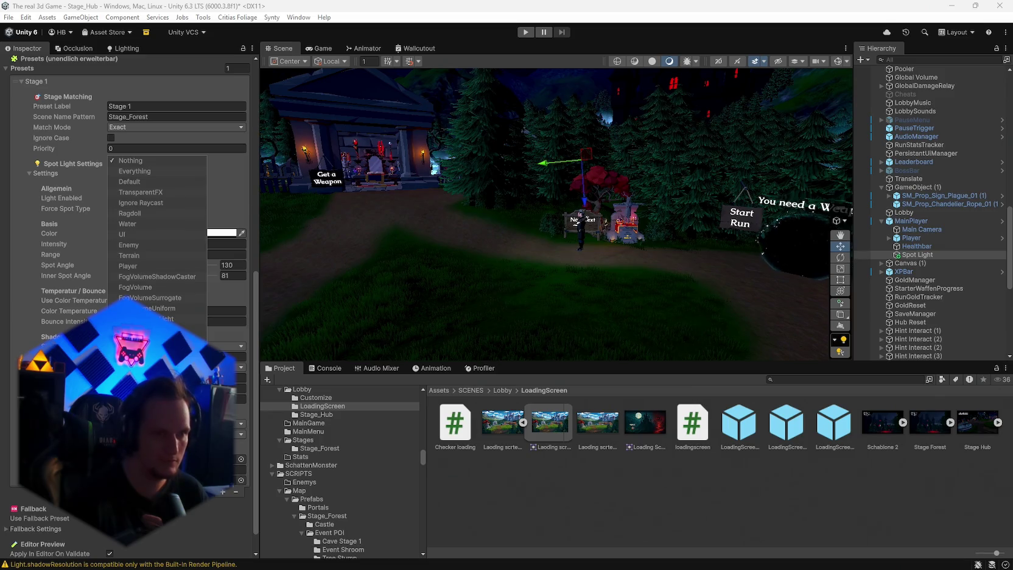
click(131, 255)
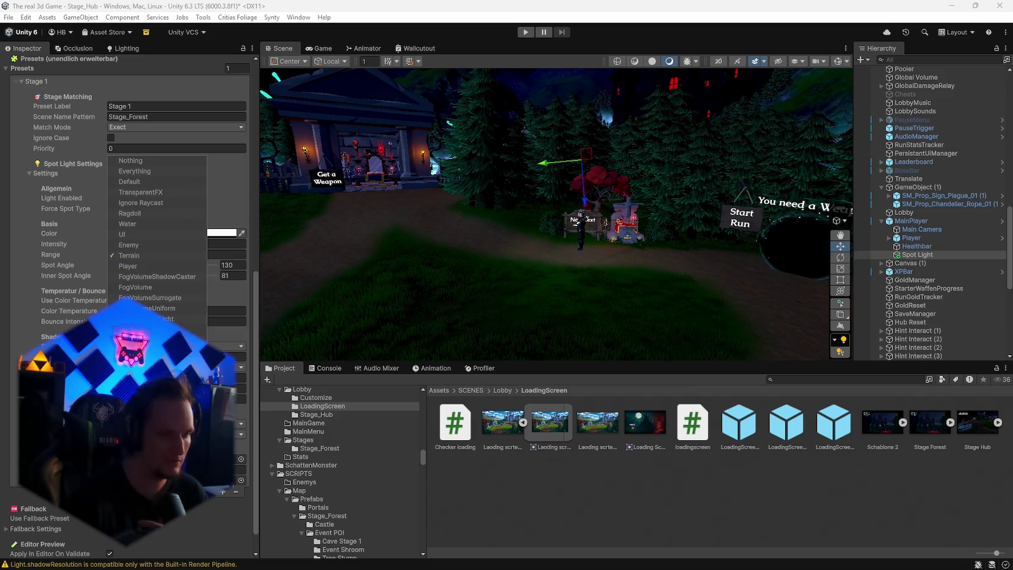
click(15, 470)
key(ctrl+p)
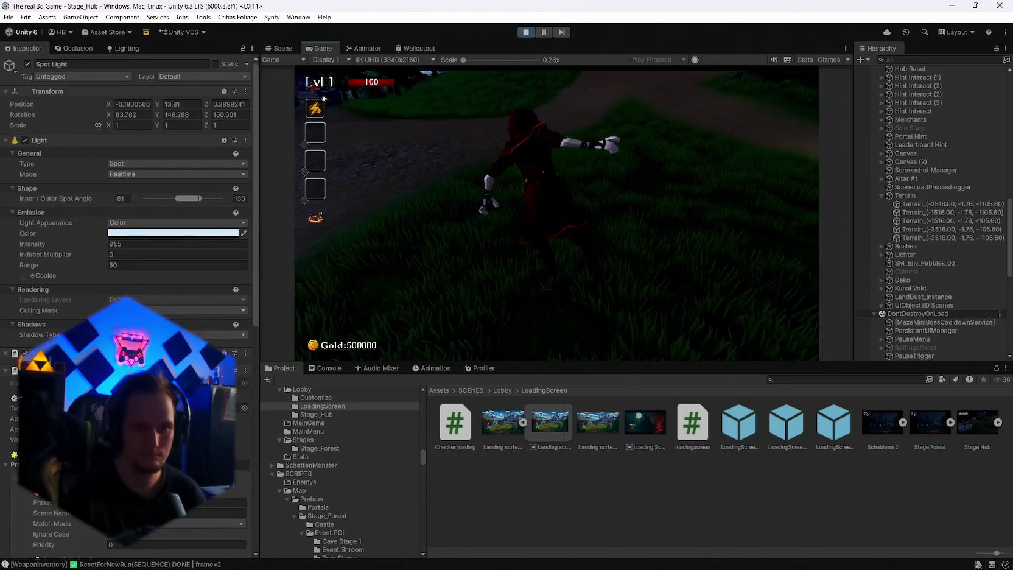
Pause the game, switch the Game view to Free Aspect, and resume
key(Escape)
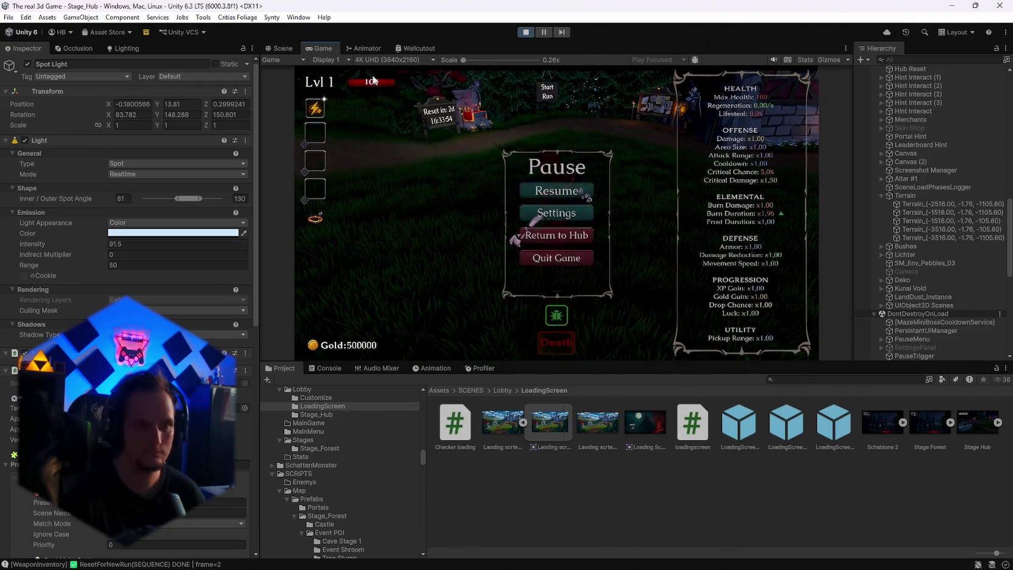
click(412, 61)
click(381, 95)
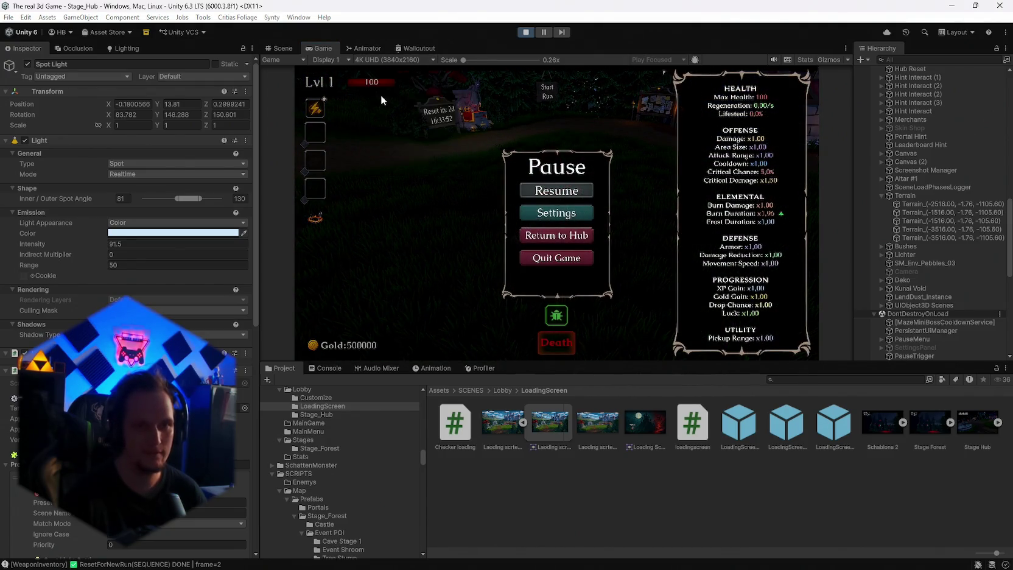
click(556, 191)
Walk to the weapon building and equip the Fire Staff from the weapon book
key(w)
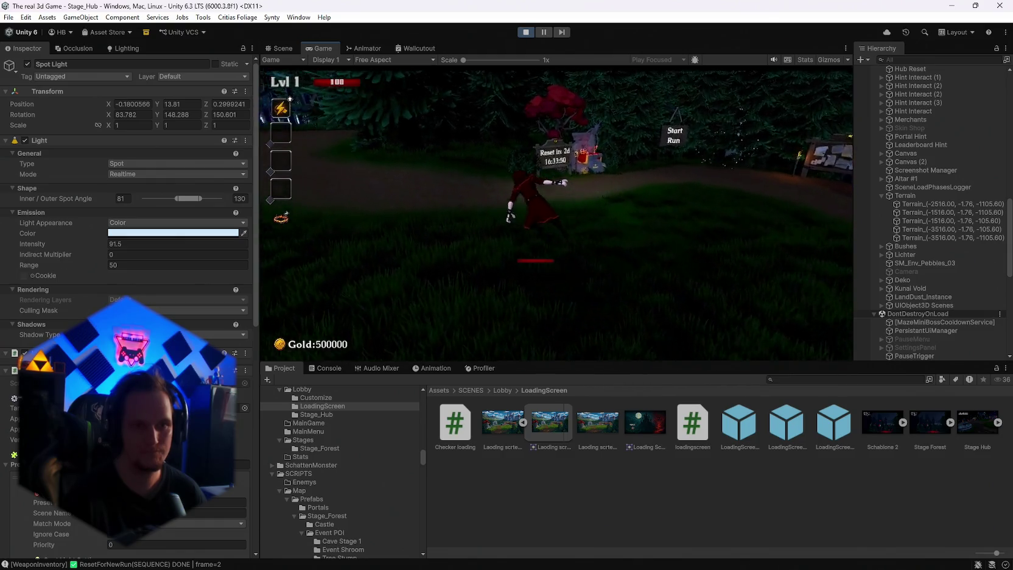
key(w)
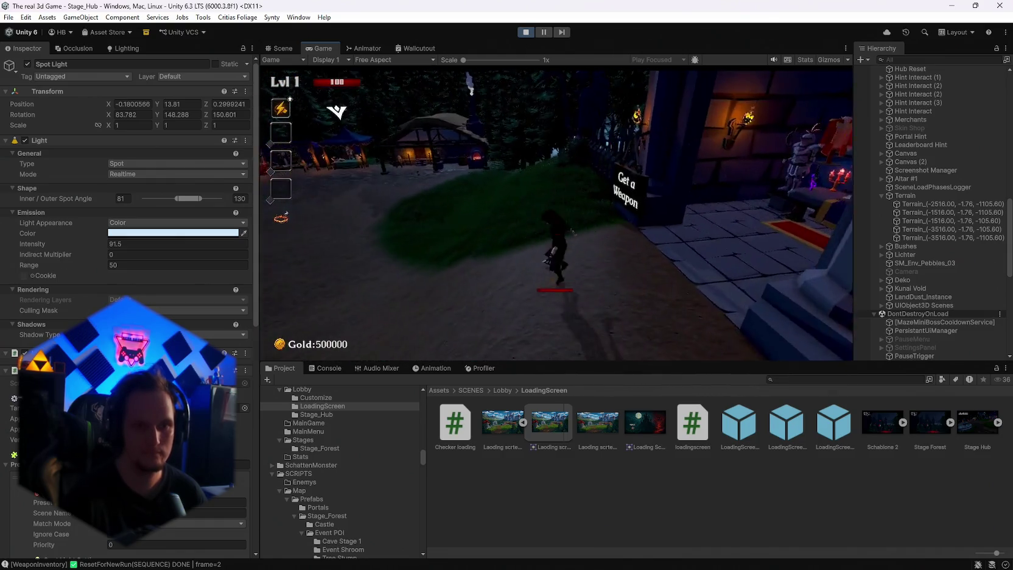
key(w)
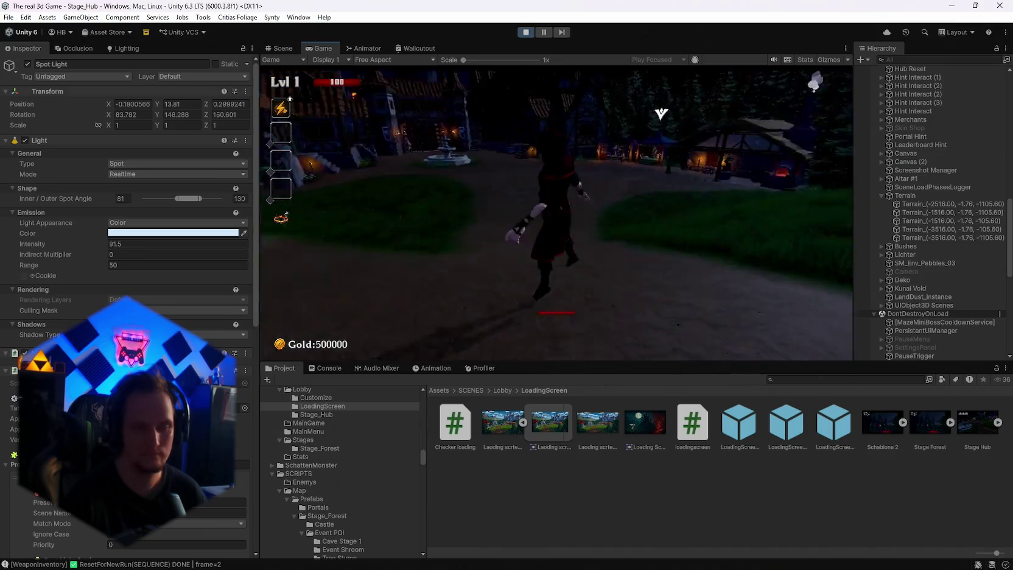
key(w)
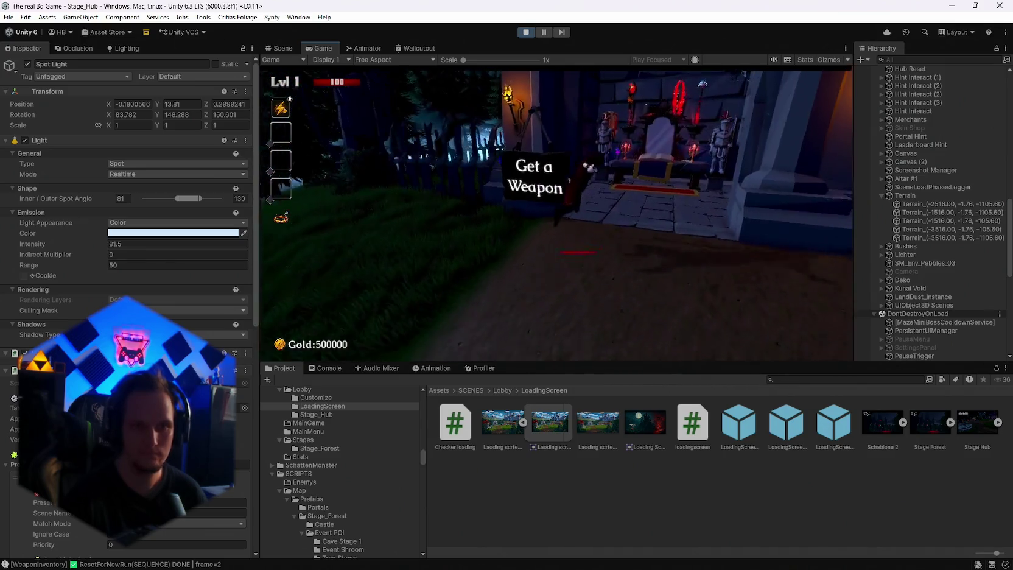
key(e)
click(438, 170)
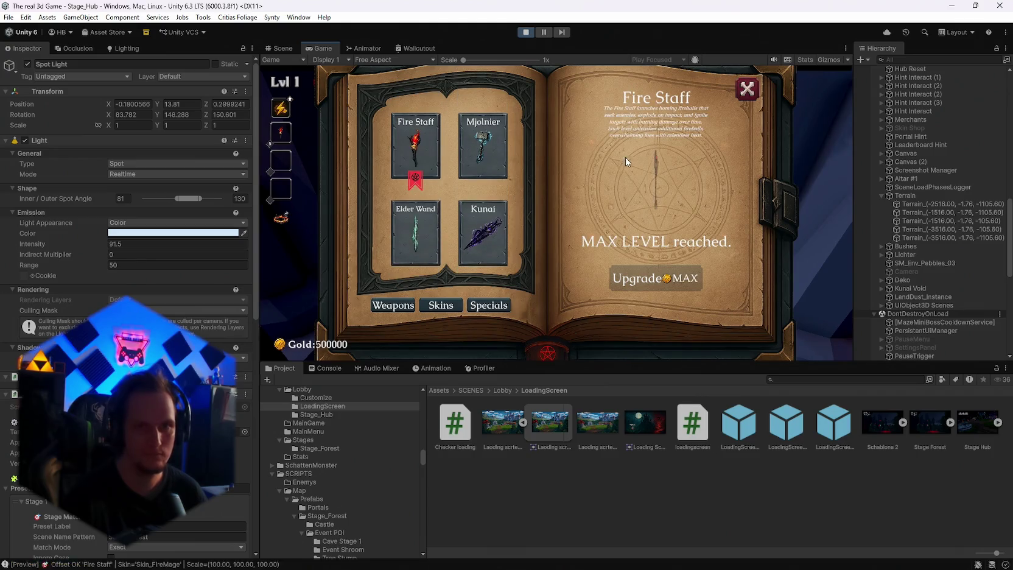
click(748, 90)
Walk to the Start Run sign and start the run into the forest stage
key(w)
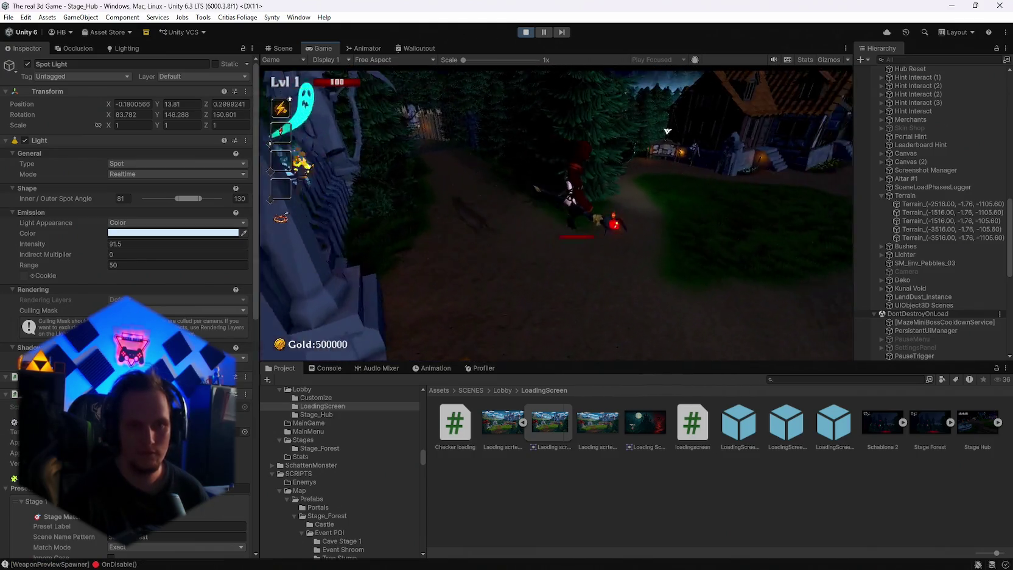
key(w)
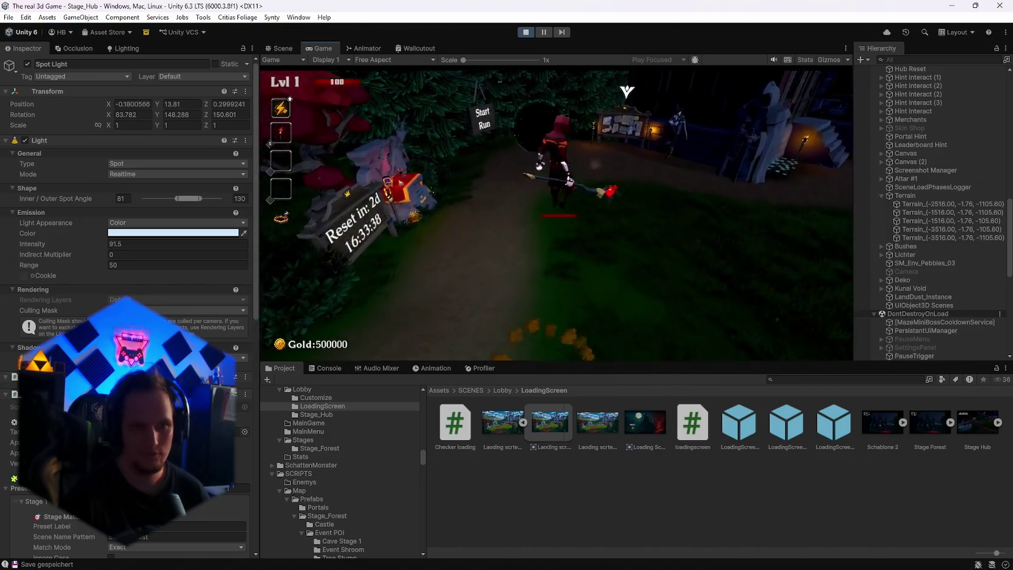
key(e)
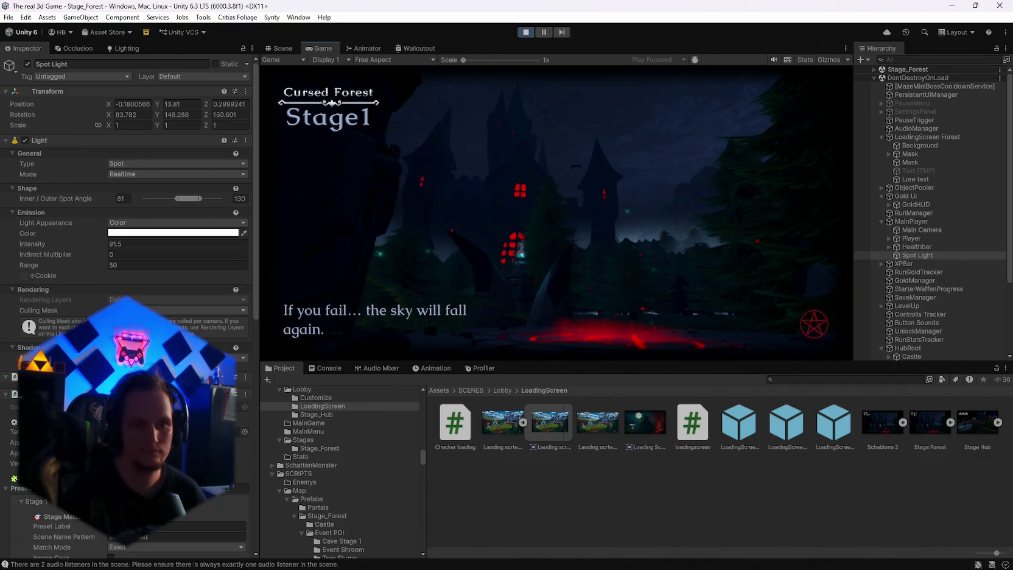
Continue past the Stage1 loading screen, pause, and choose Return to Hub
click(561, 258)
key(Escape)
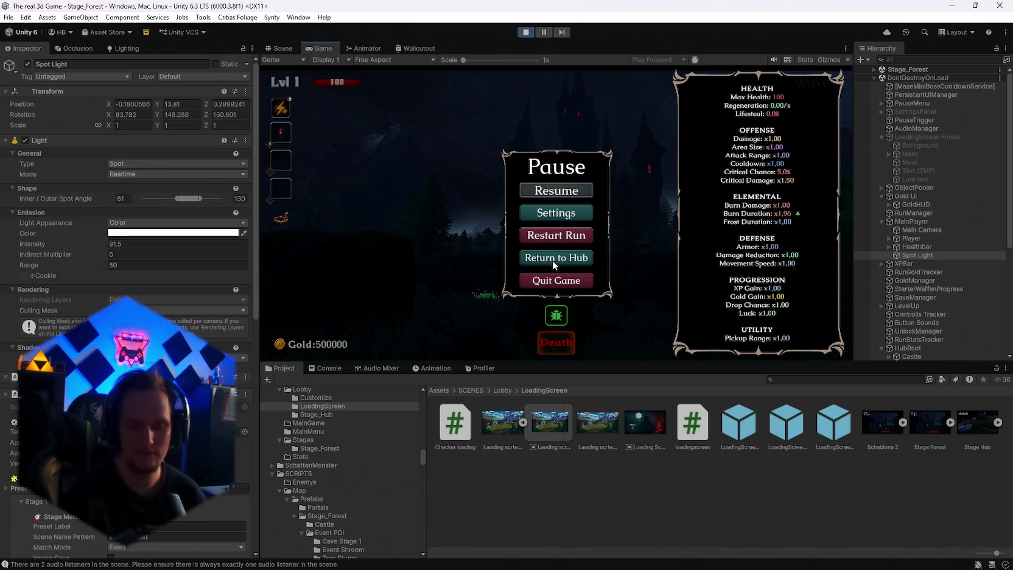
click(553, 258)
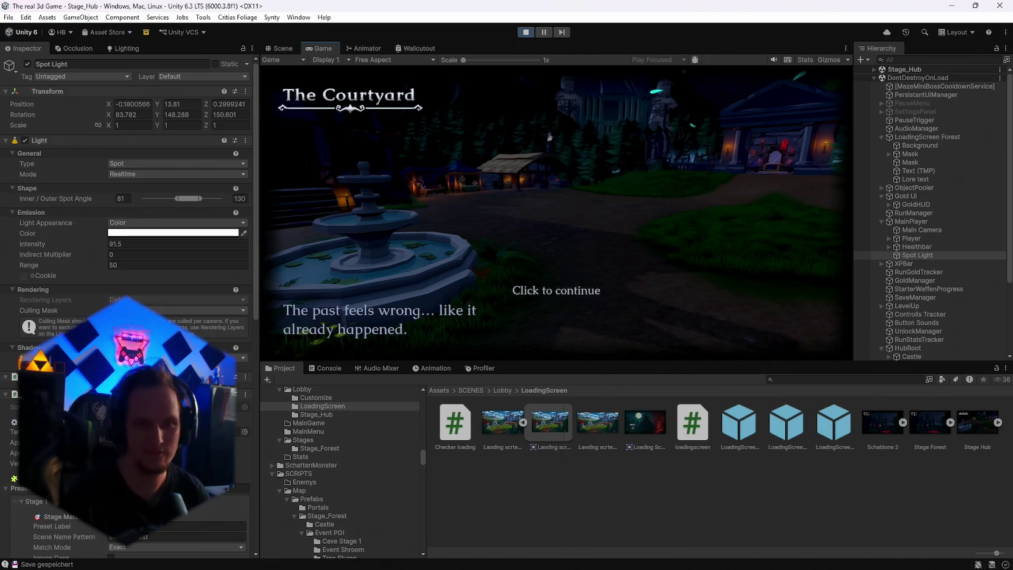
Continue past The Courtyard screen and walk toward the weapon gate and back
key(space)
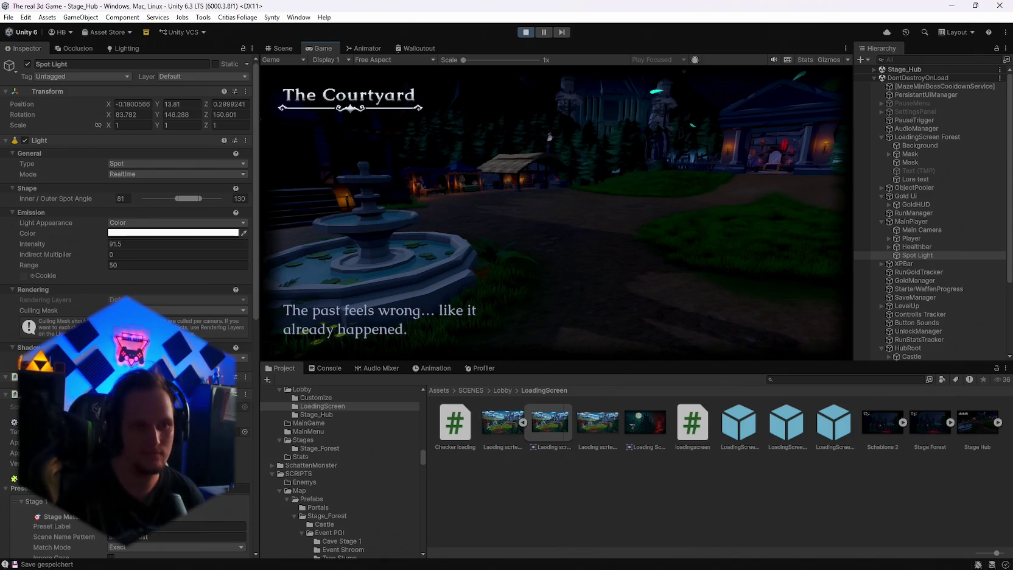
key(w)
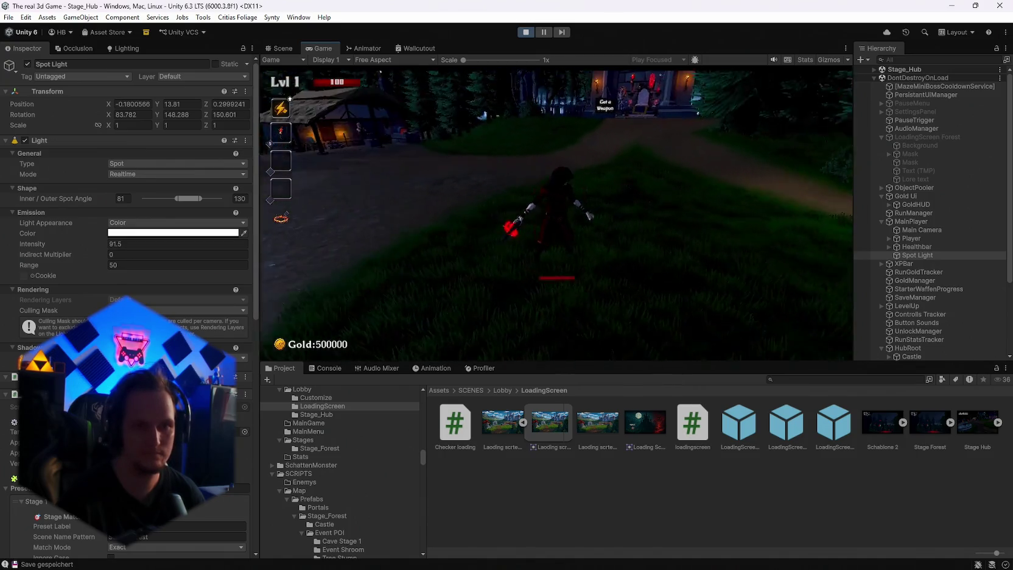
key(w)
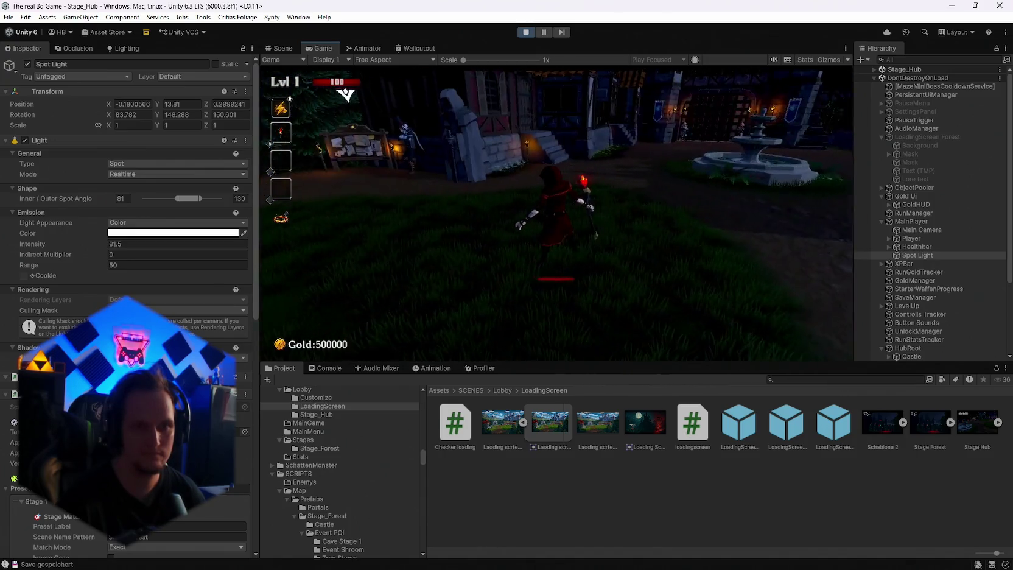
key(w)
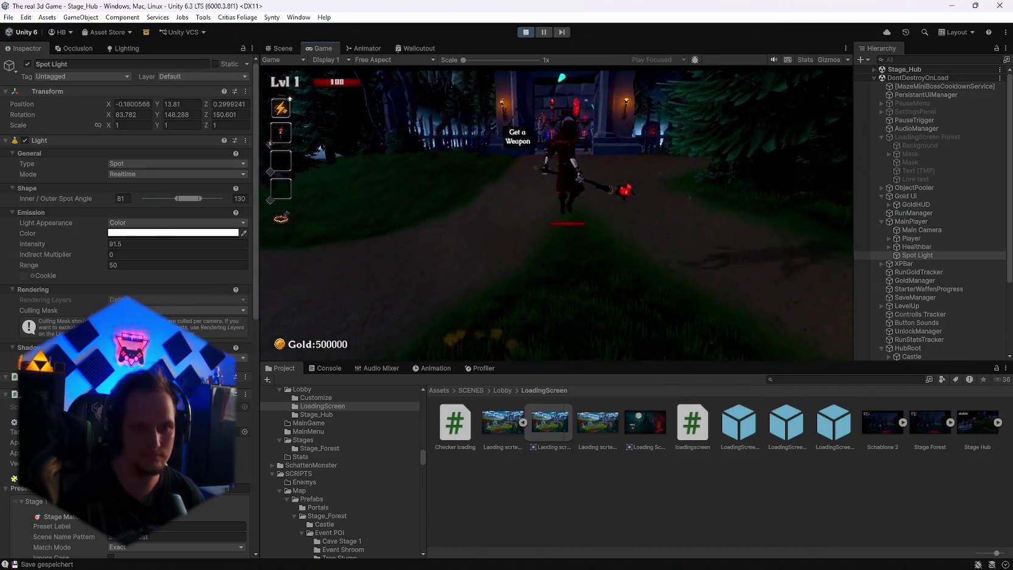
key(s)
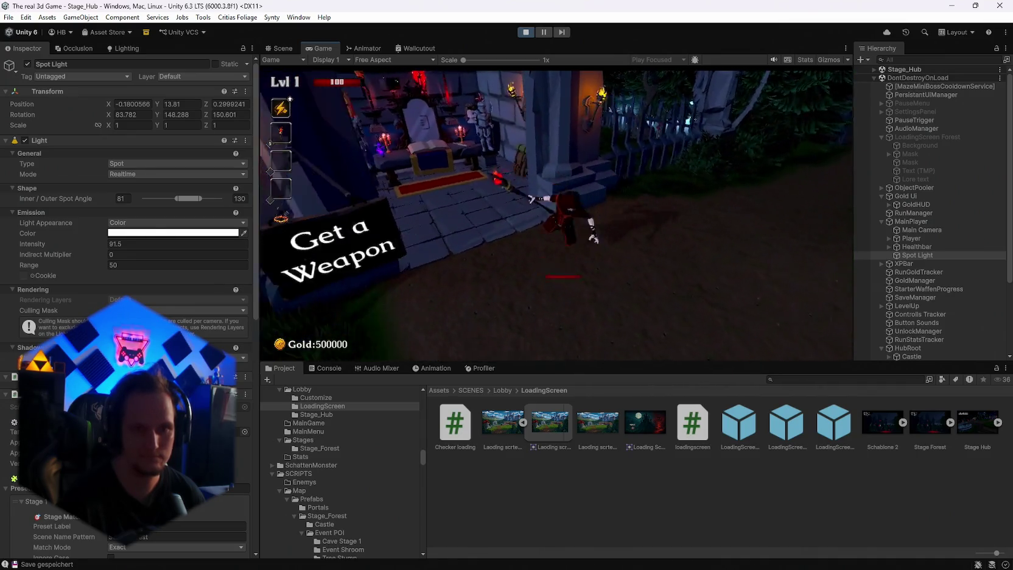
key(w)
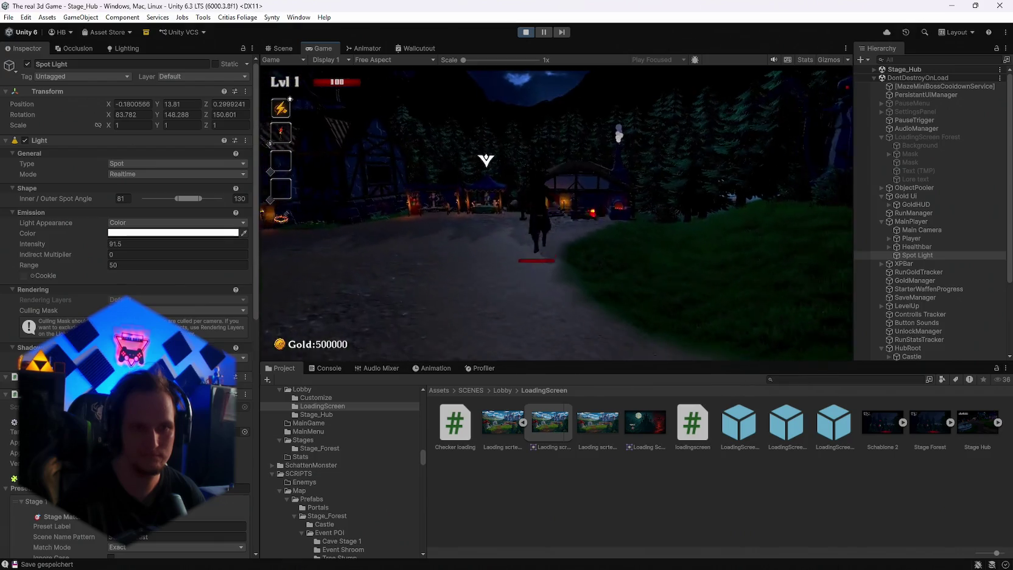
key(w)
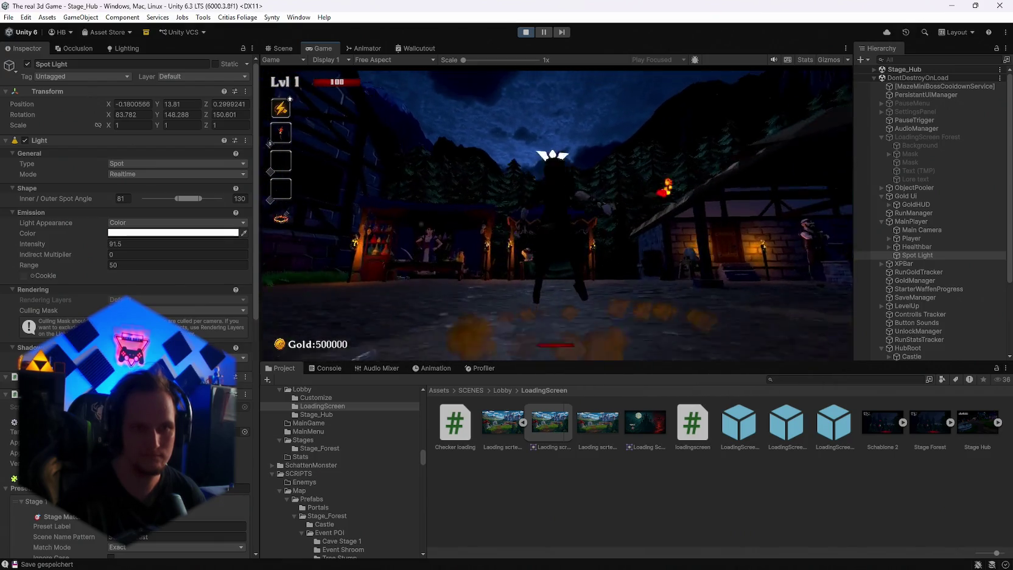
Keep walking through the courtyard, then pause and open the Lighting window
key(w)
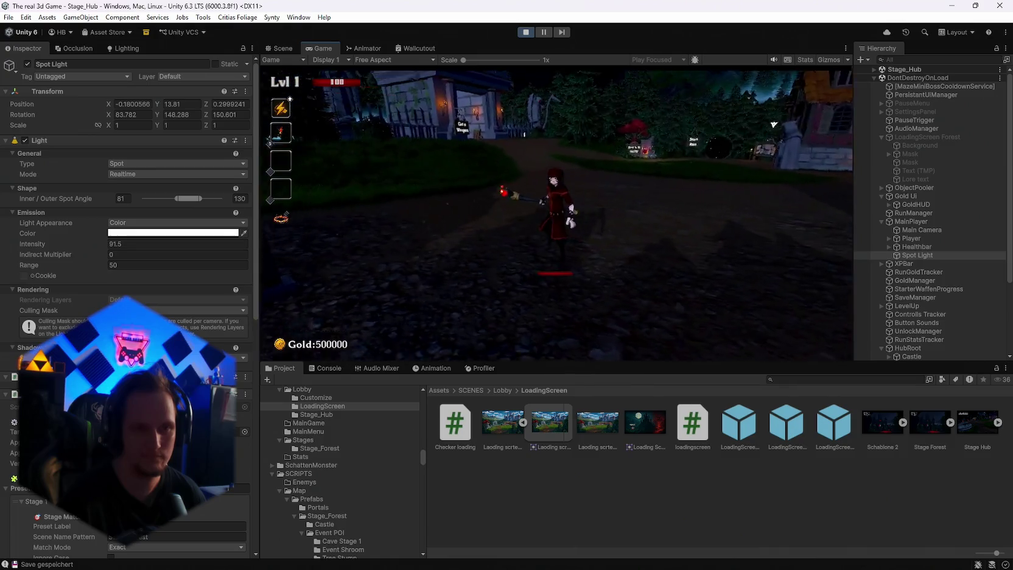
key(w)
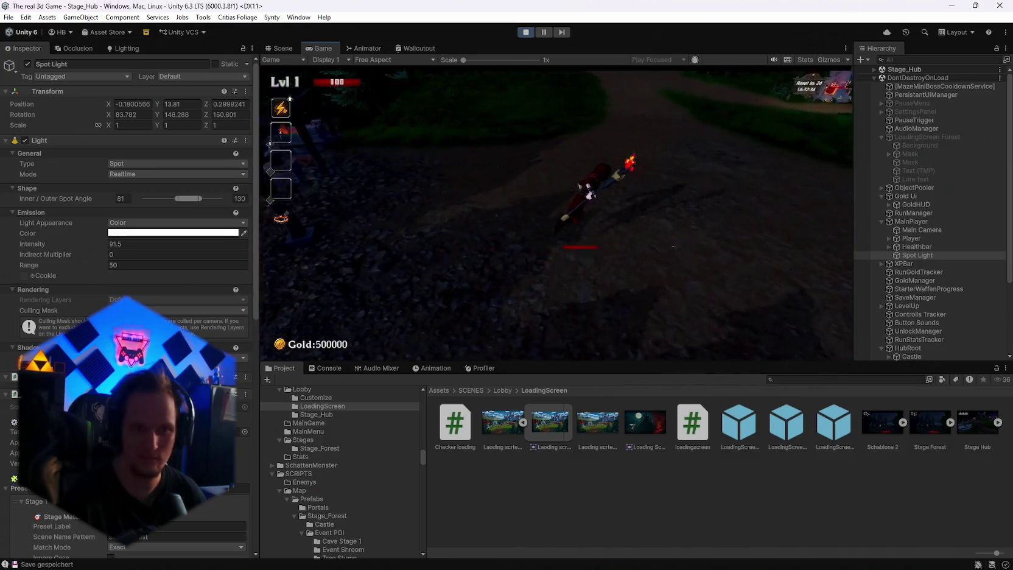
key(Escape)
click(127, 48)
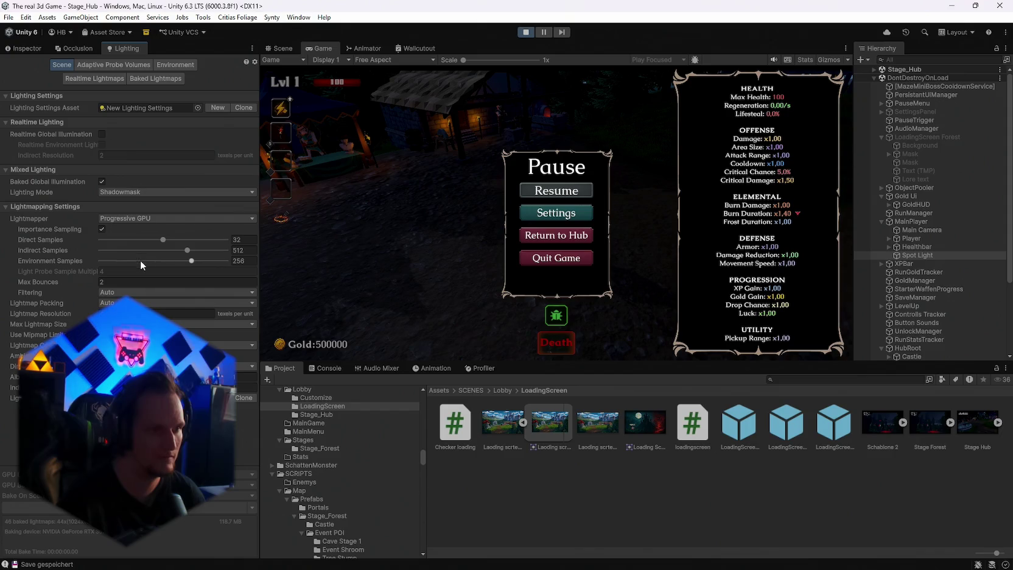
Set the Environment Lighting Intensity Multiplier to 3.8 after test-playing a brighter value
click(160, 75)
click(168, 64)
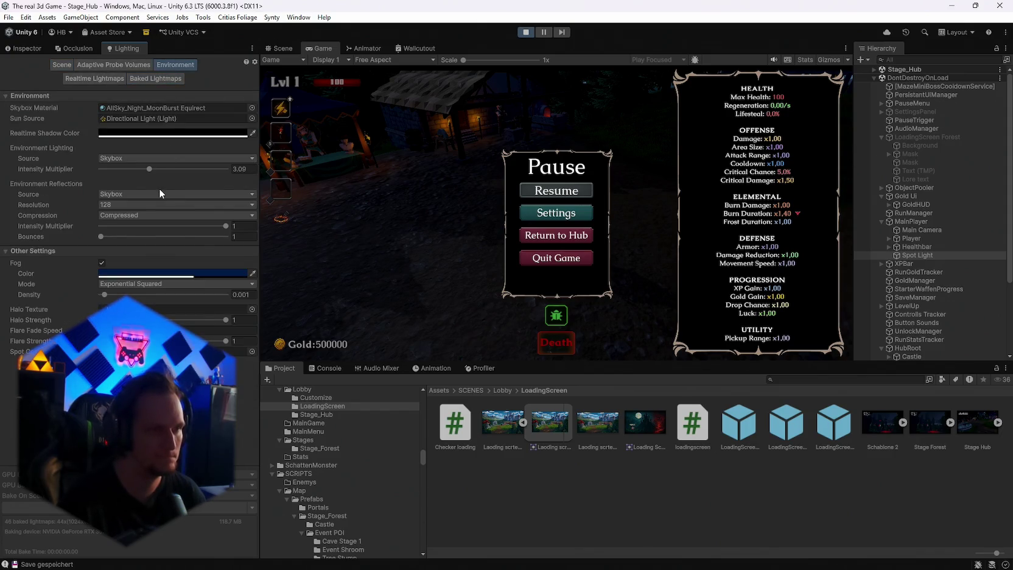
drag(149, 169, 161, 169)
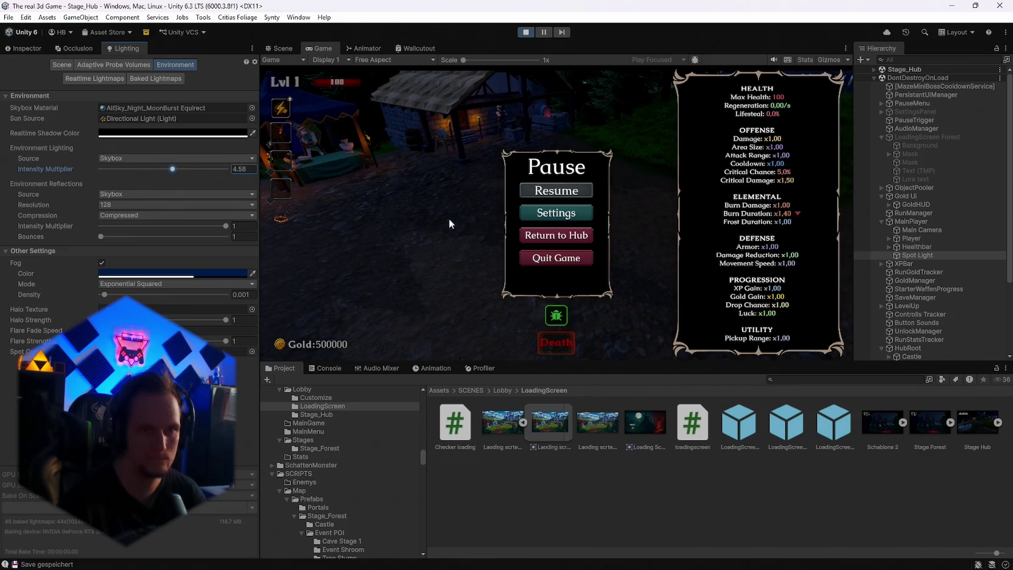
click(567, 192)
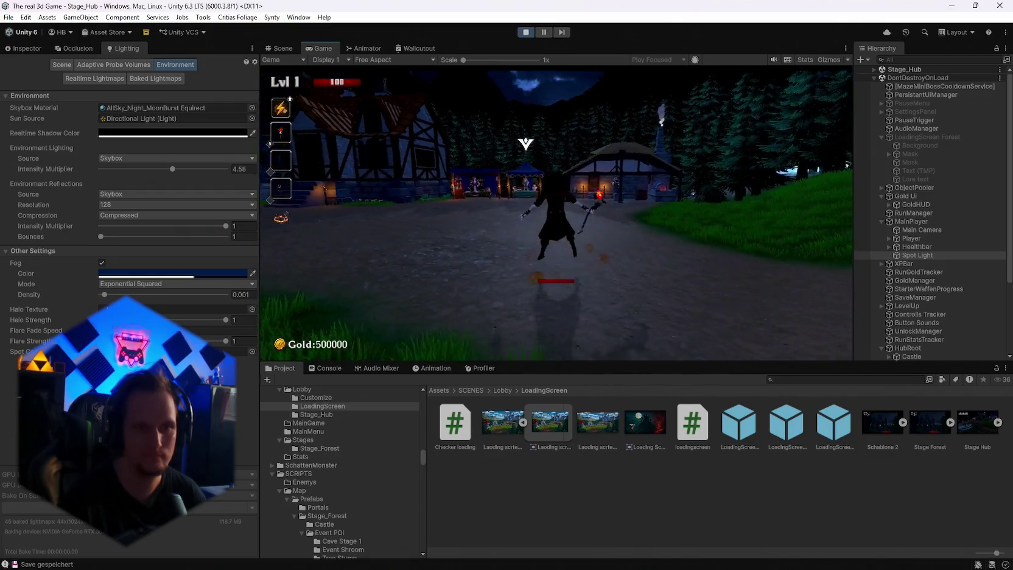
key(Escape)
drag(168, 172, 160, 172)
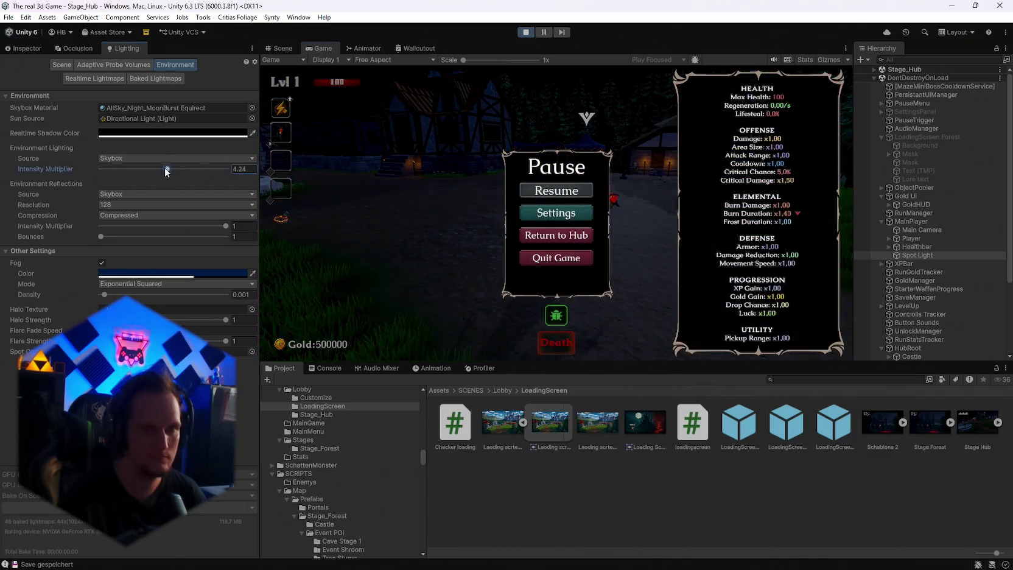
Try reflection bounces, intensity and compression, leaving reflection resolution at 128
drag(104, 239, 236, 242)
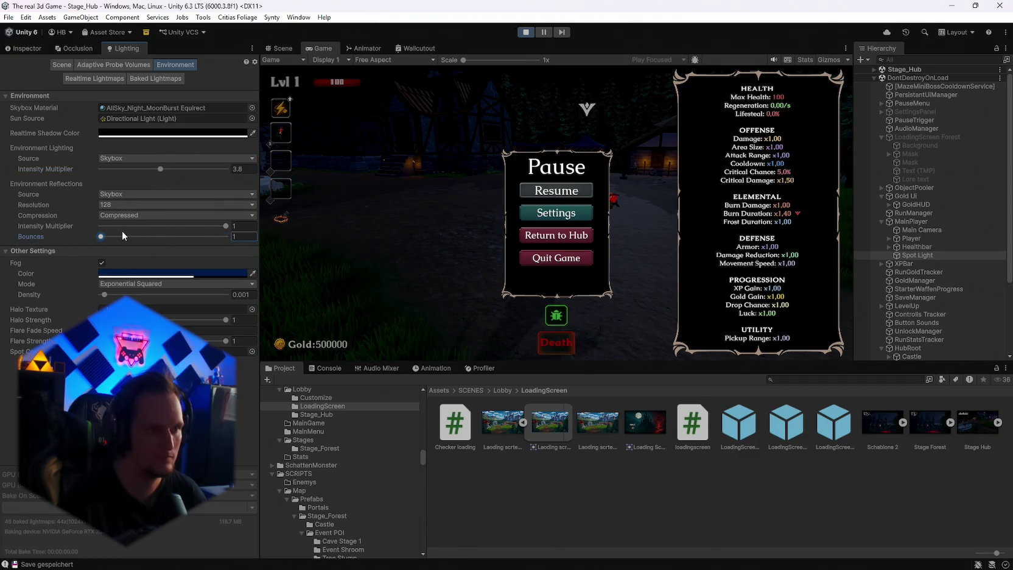
mouse_move(192, 226)
mouse_down()
mouse_move(97, 227)
mouse_move(274, 234)
mouse_up()
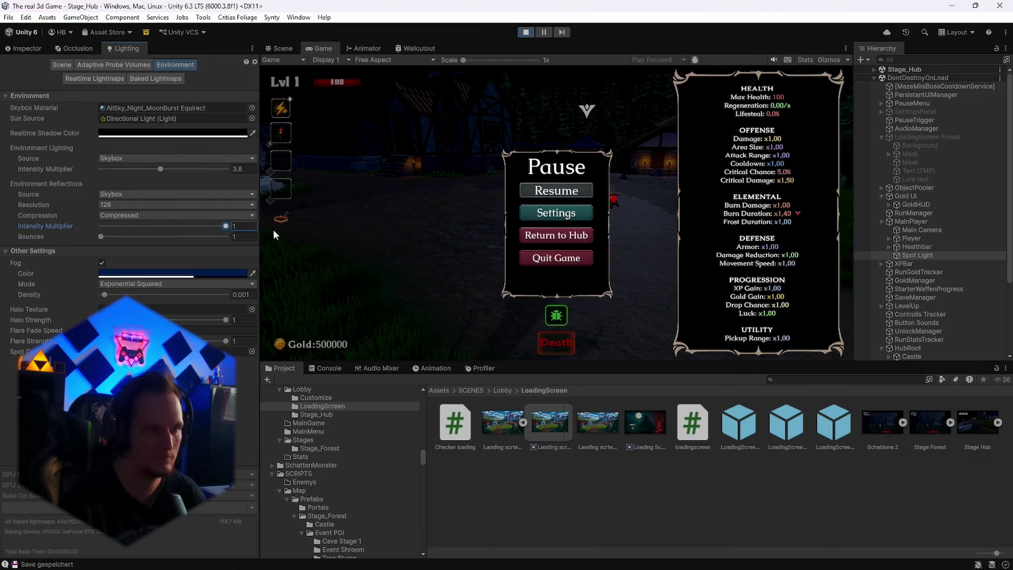
click(128, 215)
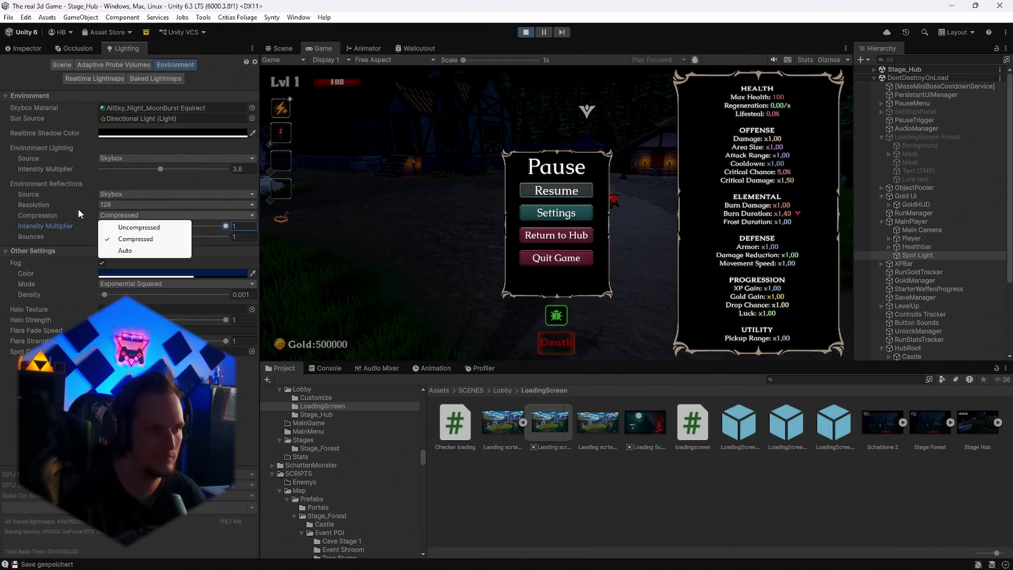
click(100, 205)
click(102, 206)
click(123, 262)
click(113, 207)
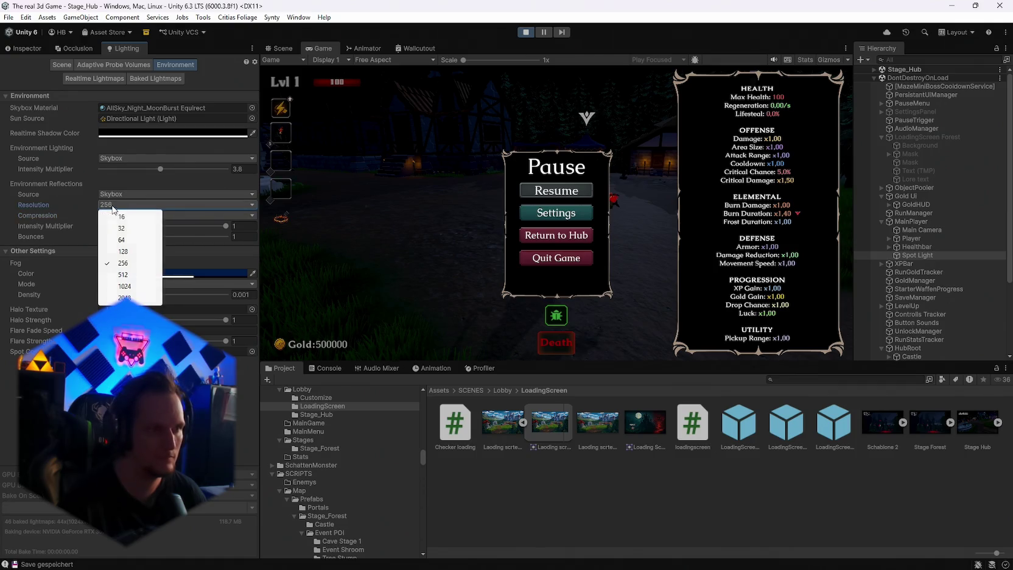
click(122, 251)
Restore flare strength to 1 and show the Baked Lightmaps list
mouse_move(226, 341)
mouse_down()
mouse_move(147, 341)
mouse_move(231, 341)
mouse_up()
click(226, 319)
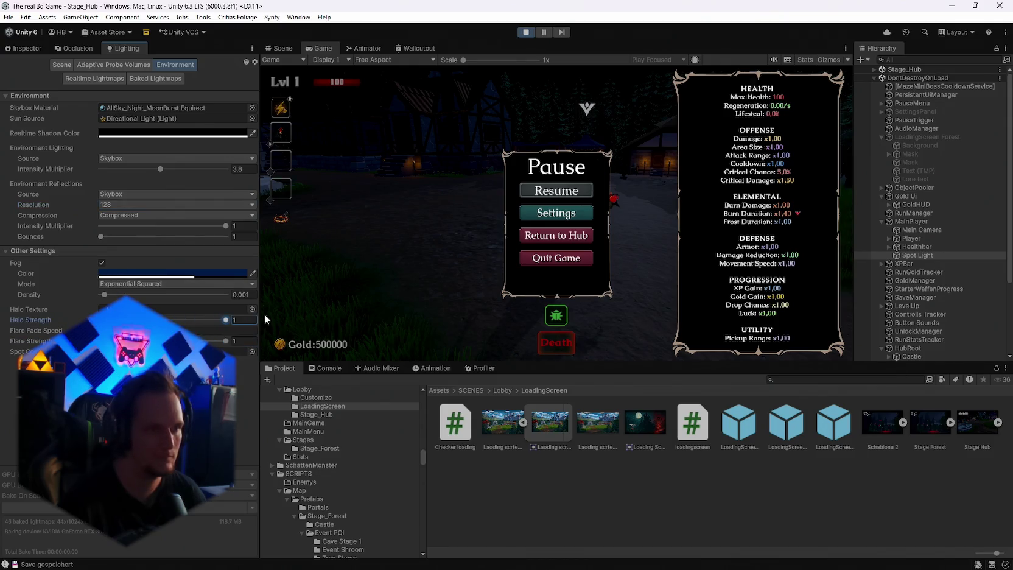
click(99, 78)
click(140, 79)
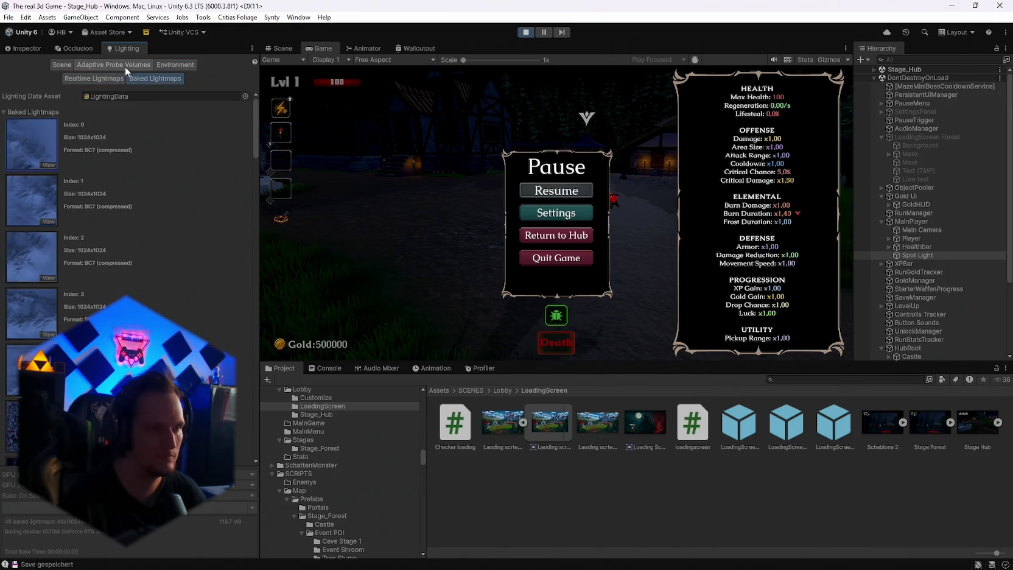
Scroll the baked lightmaps, narrow the panel, and locate lightmap 28 in the project
scroll(106, 225, down, 3)
scroll(106, 226, down, 6)
drag(260, 244, 235, 243)
mouse_move(226, 185)
mouse_down()
mouse_move(228, 194)
mouse_move(54, 302)
mouse_up()
click(34, 332)
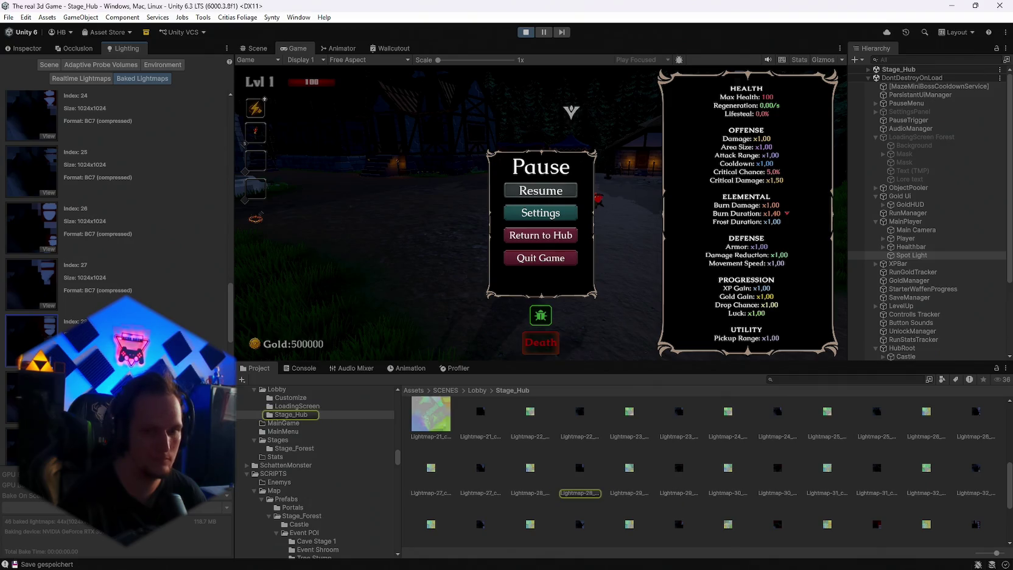
scroll(153, 214, up, 15)
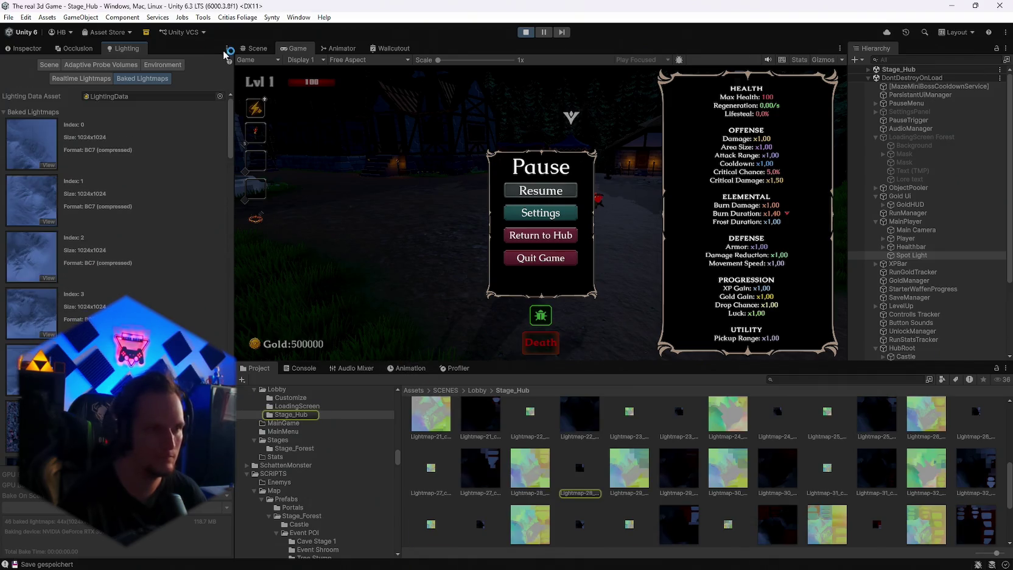
Check Adaptive Probe Volumes and the 32 direct / 512 indirect samples, then resume
click(72, 69)
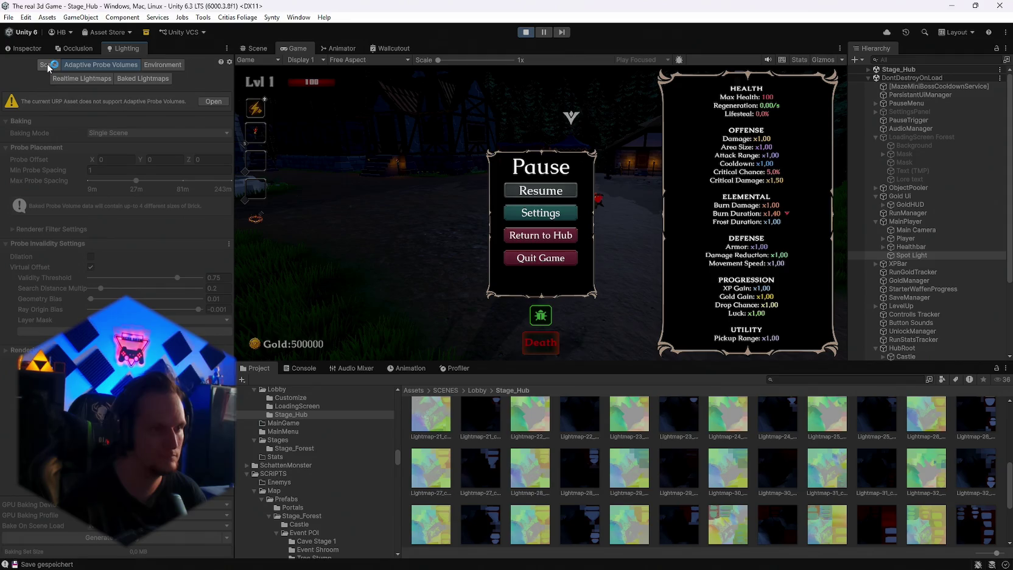
click(48, 65)
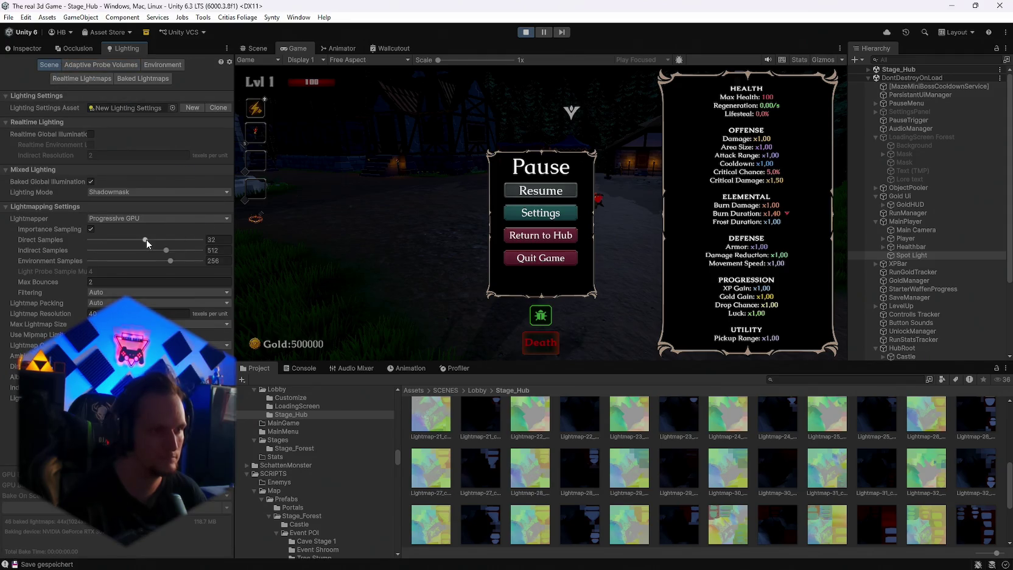
click(145, 240)
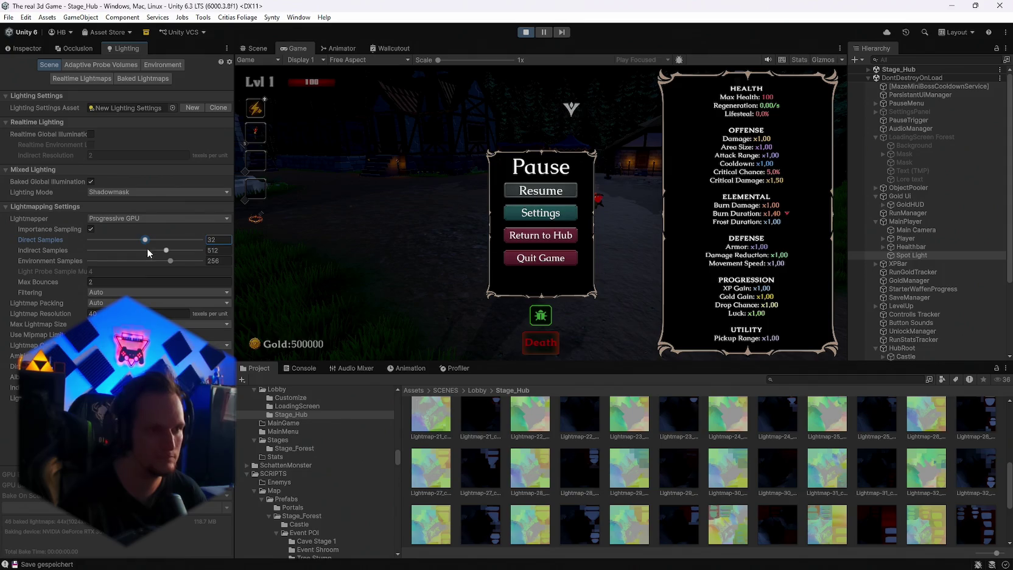
click(166, 251)
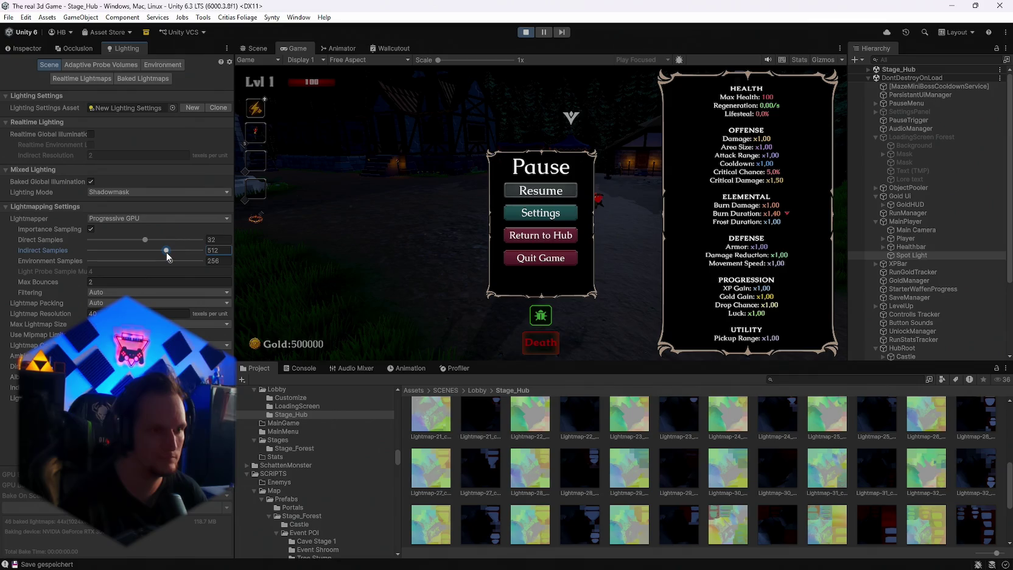
click(570, 191)
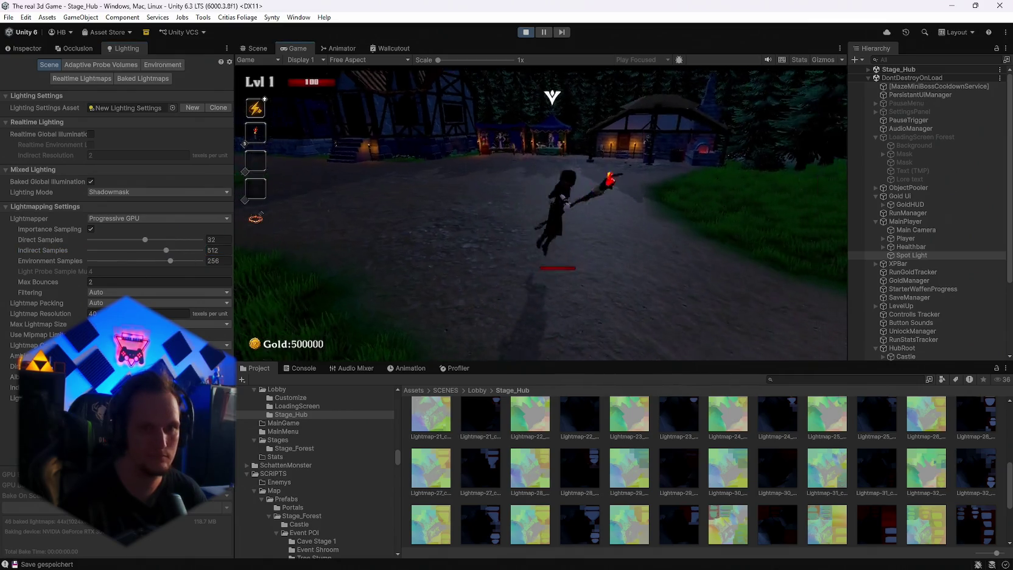
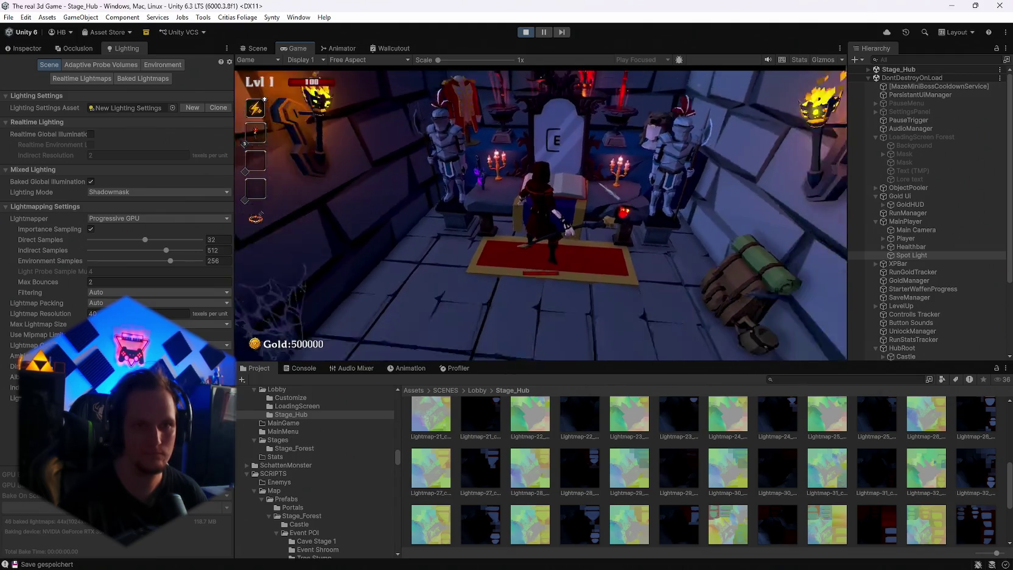
Open and close the weapon upgrade book, then walk up the forest path using the red ring ability
key(e)
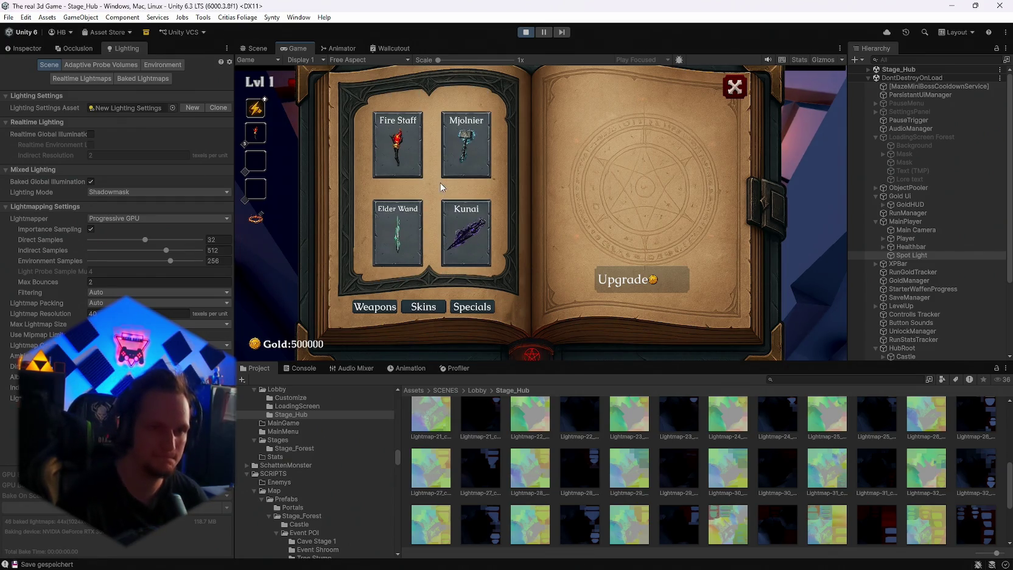
key(Escape)
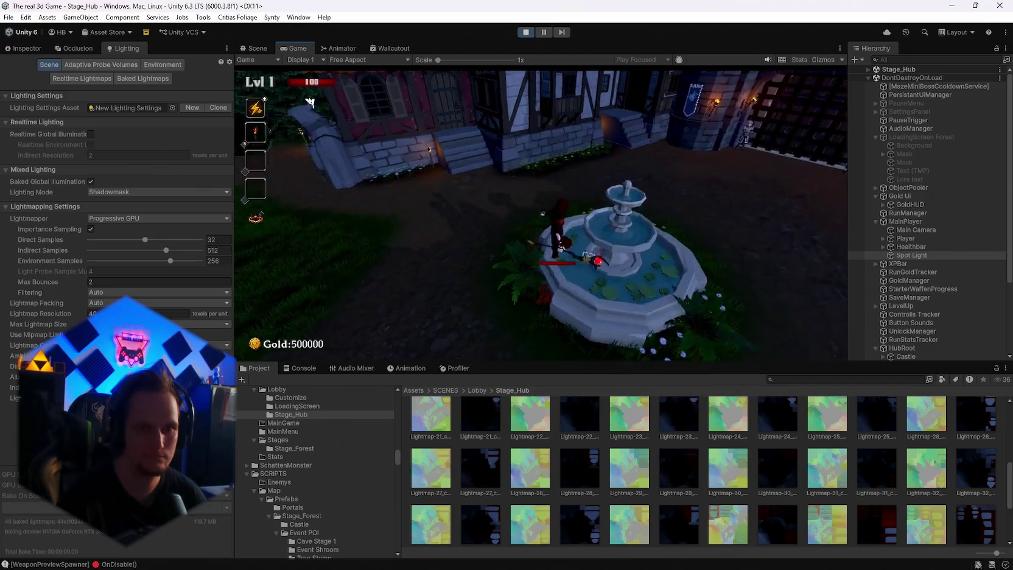
key(w)
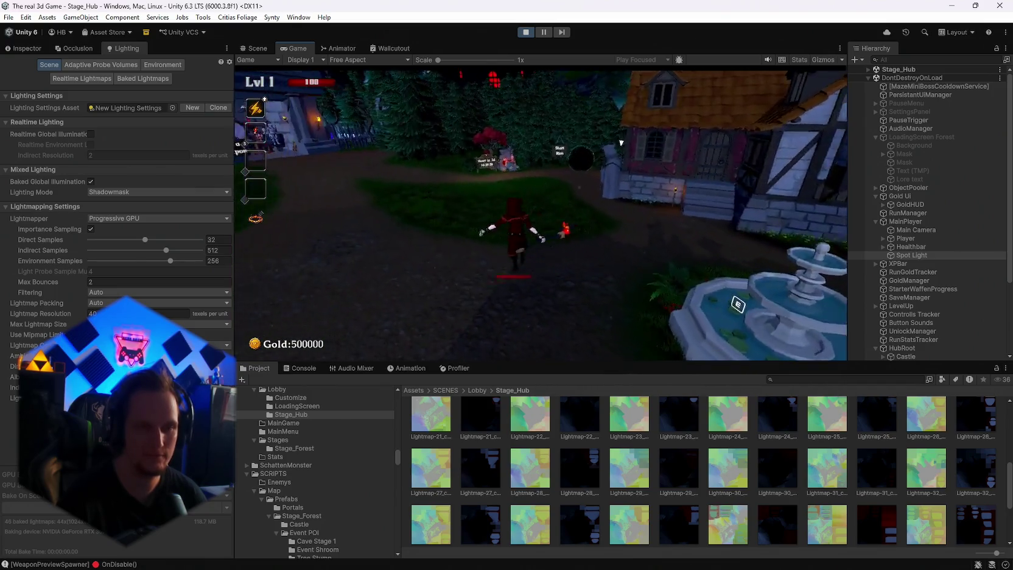
key(space)
key(w)
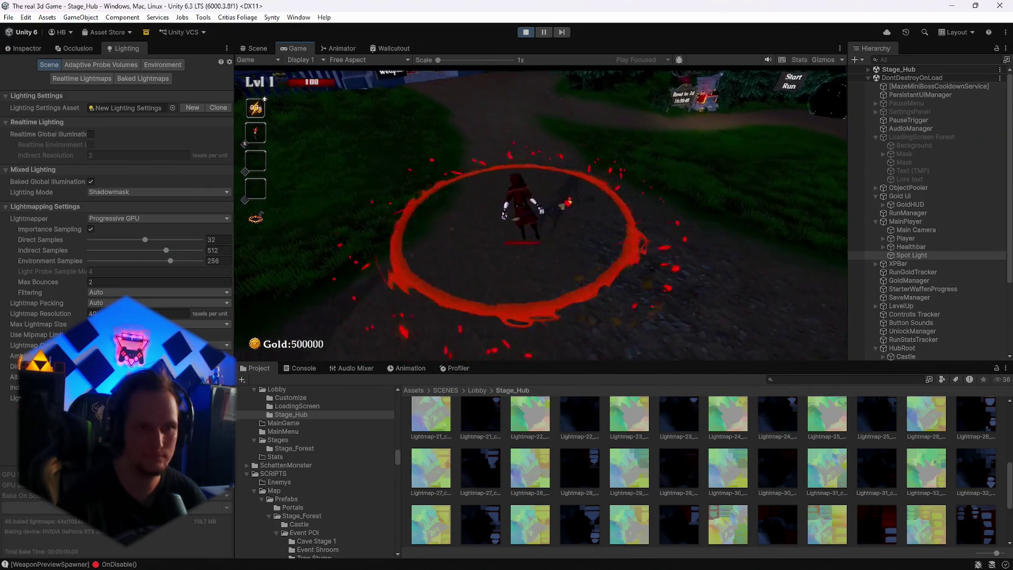
key(w)
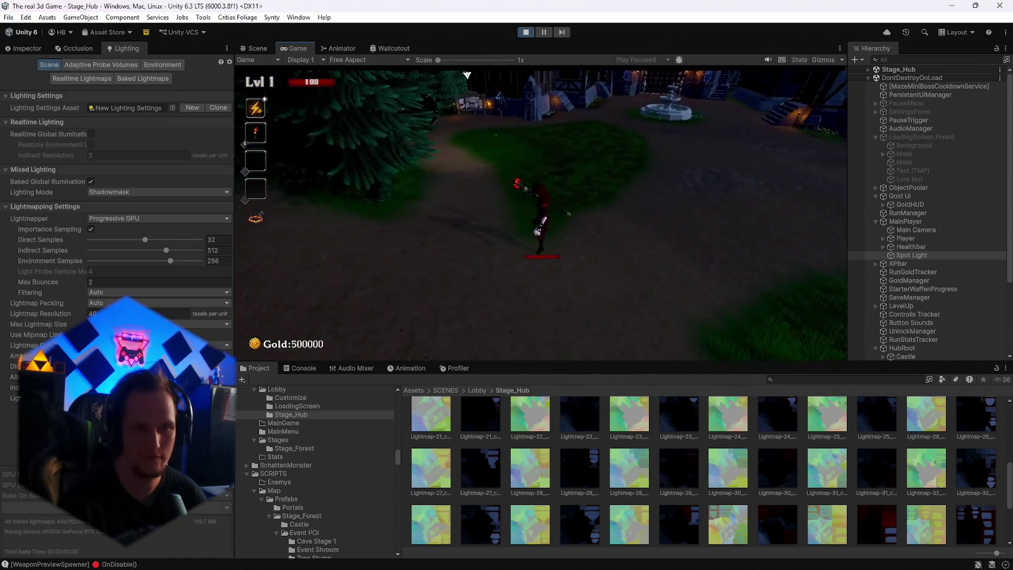
Pause to view the stats, resume, and walk into the Start Run portal
key(Escape)
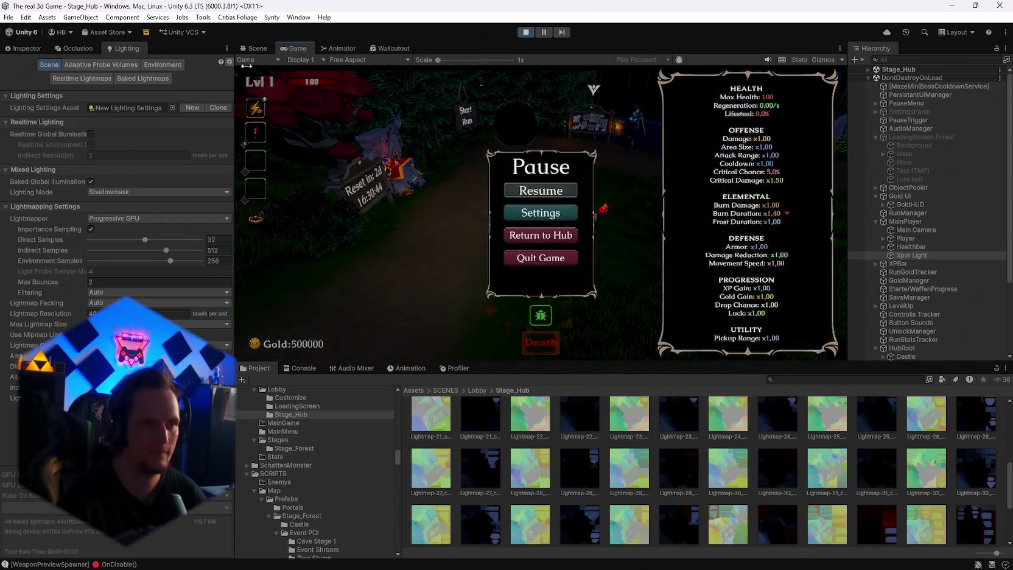
click(523, 193)
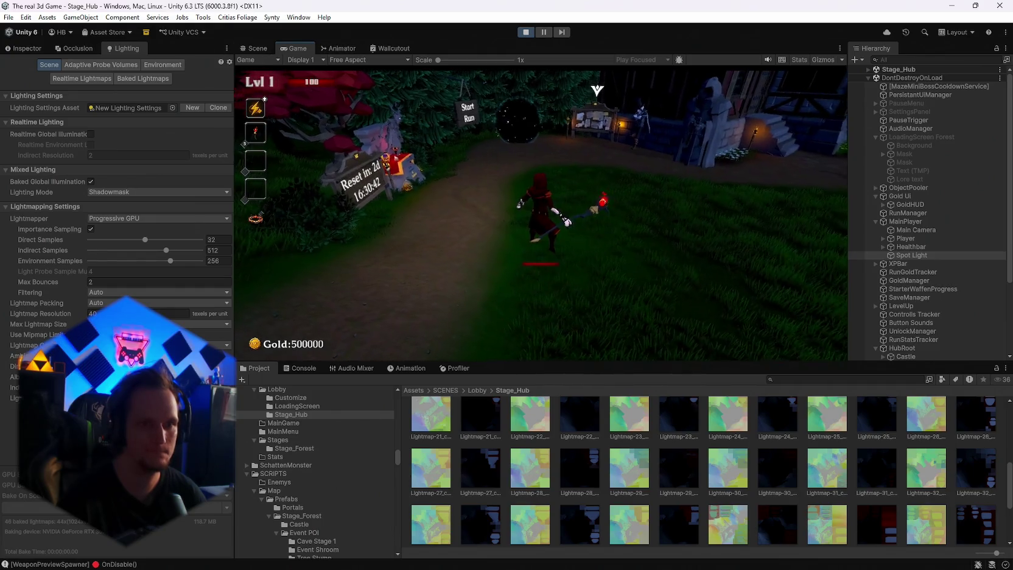
key(w)
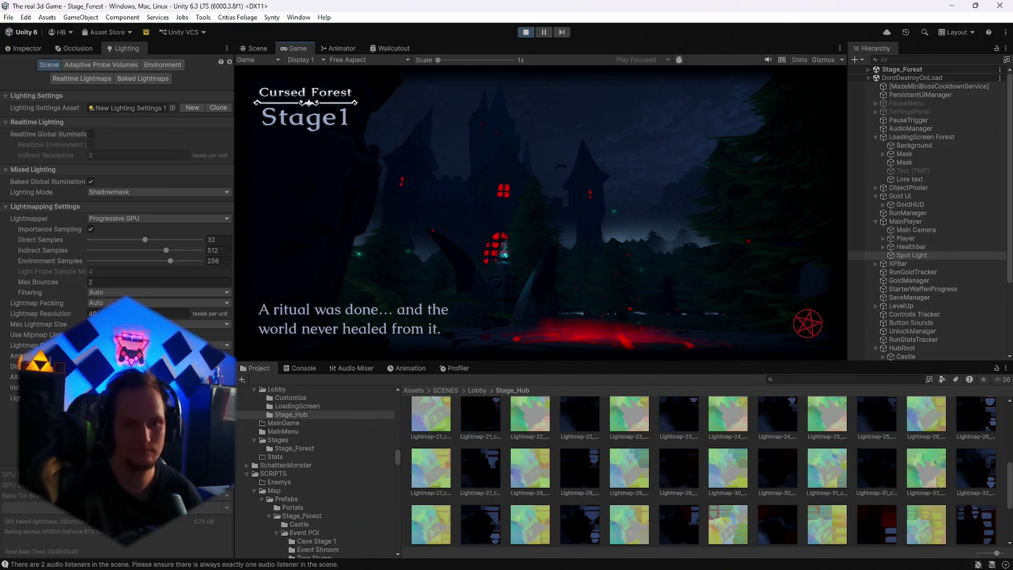
Dismiss the Cursed Forest loading screen, then pause to check the stats and resume
click(541, 217)
key(Escape)
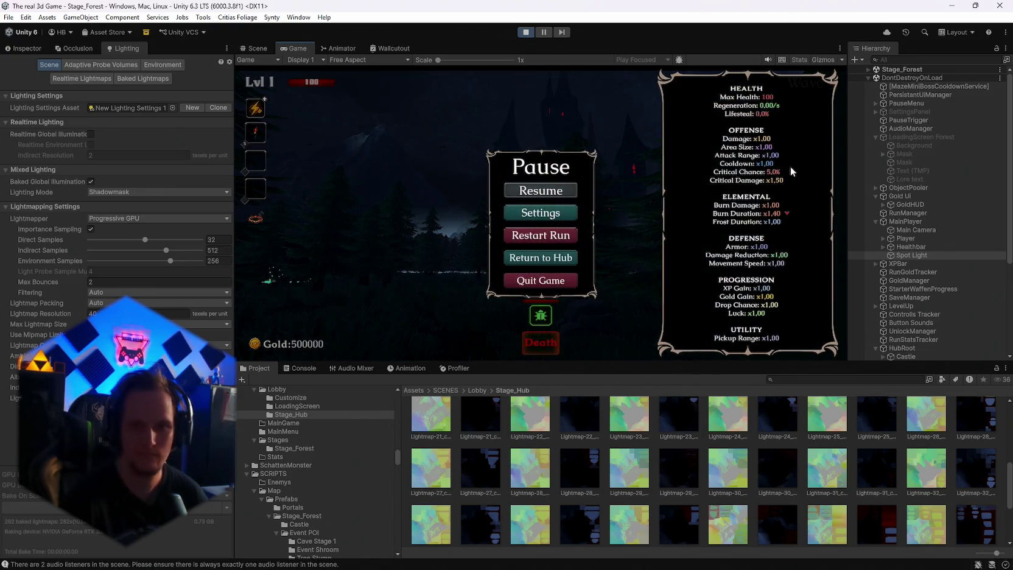
scroll(888, 124, down, 2)
scroll(888, 124, up, 8)
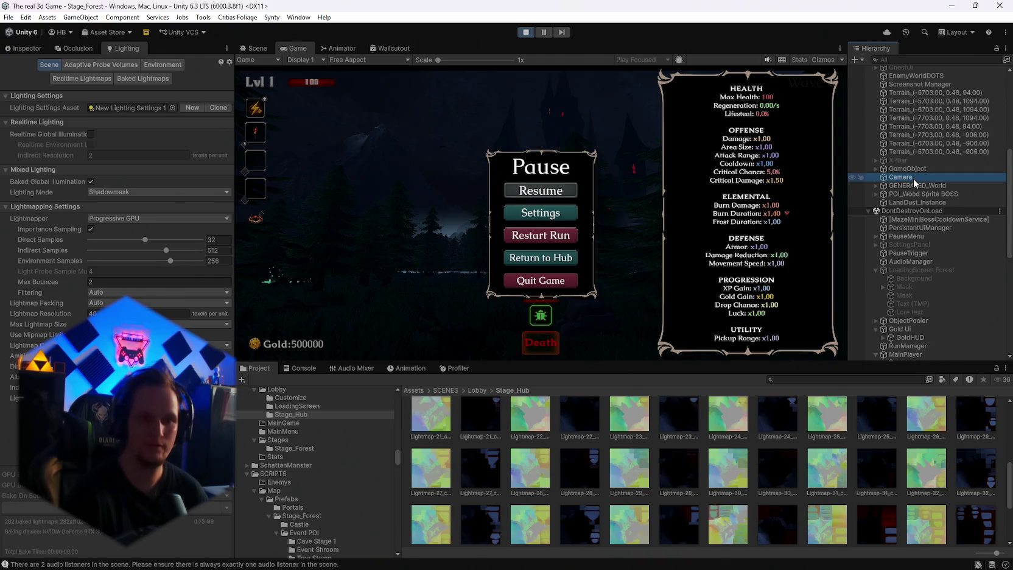
key(Delete)
click(541, 190)
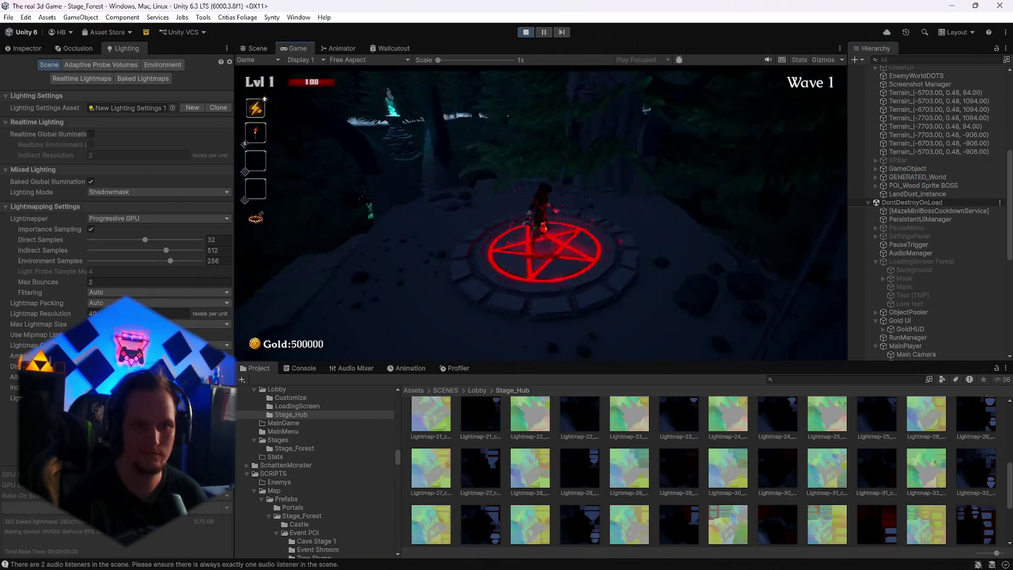
Fight Wave 1 around the pentagram and into the dark forest, then stop play mode
key(d)
key(a)
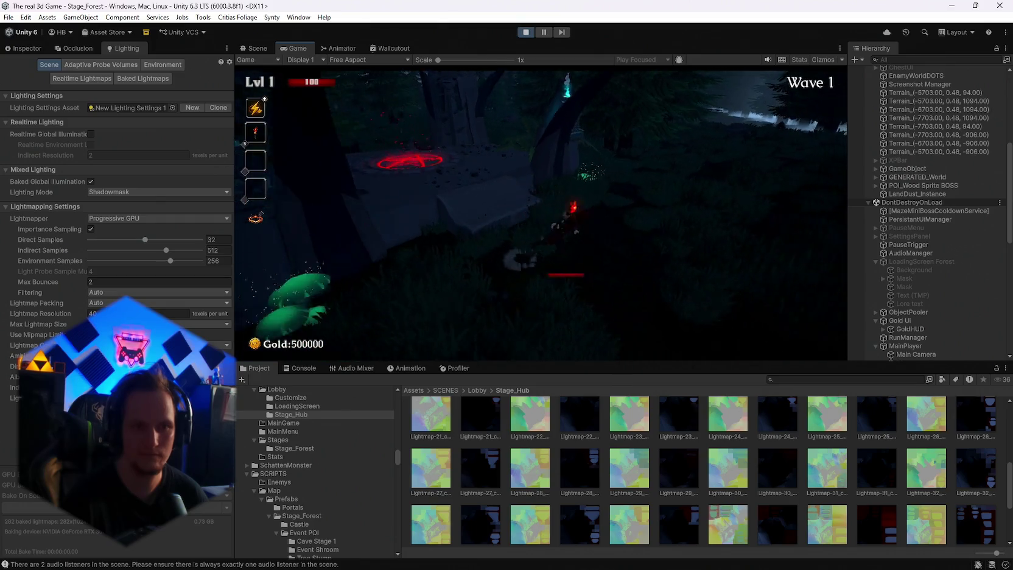
key(s)
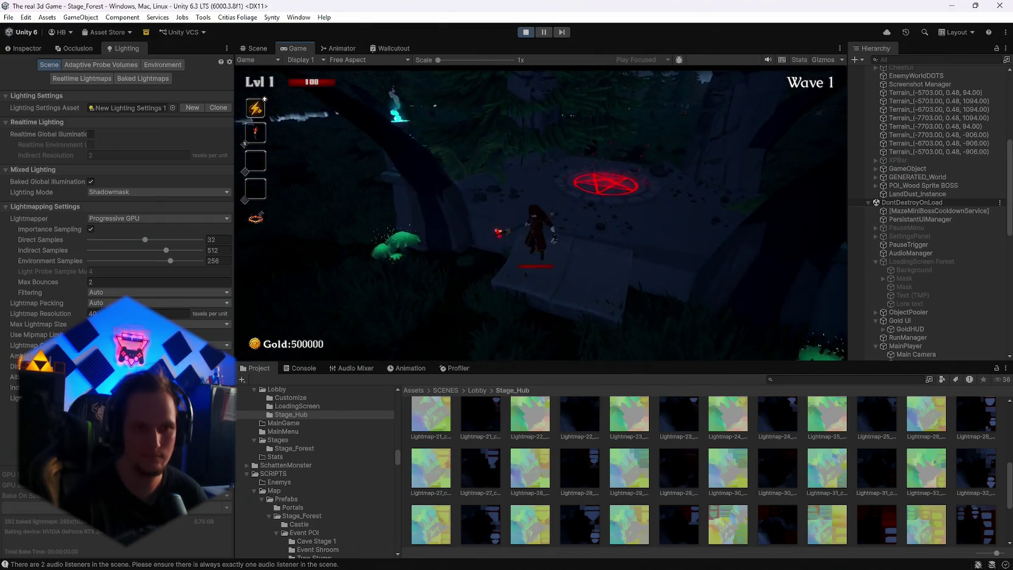
key(w)
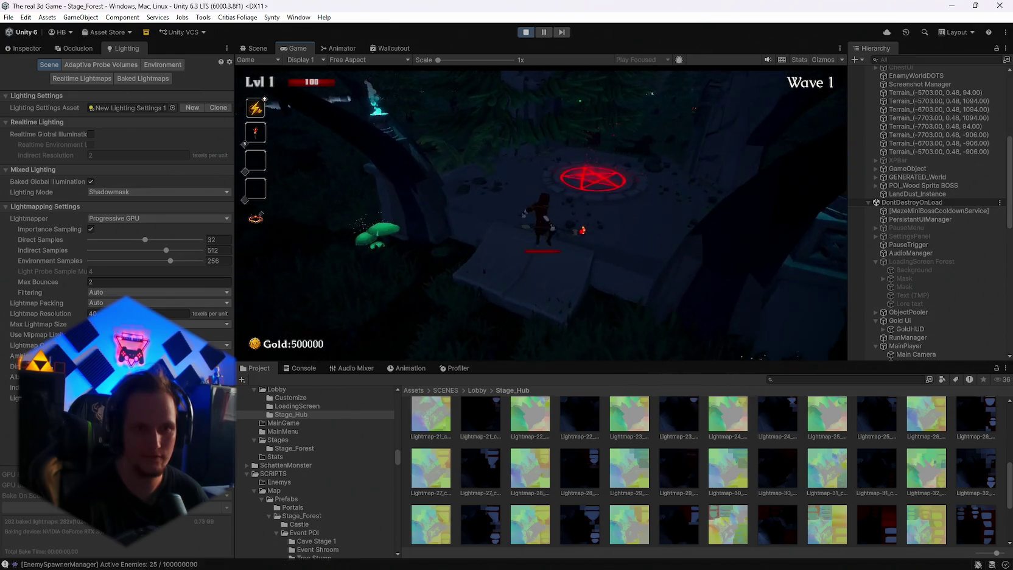
key(d)
key(w)
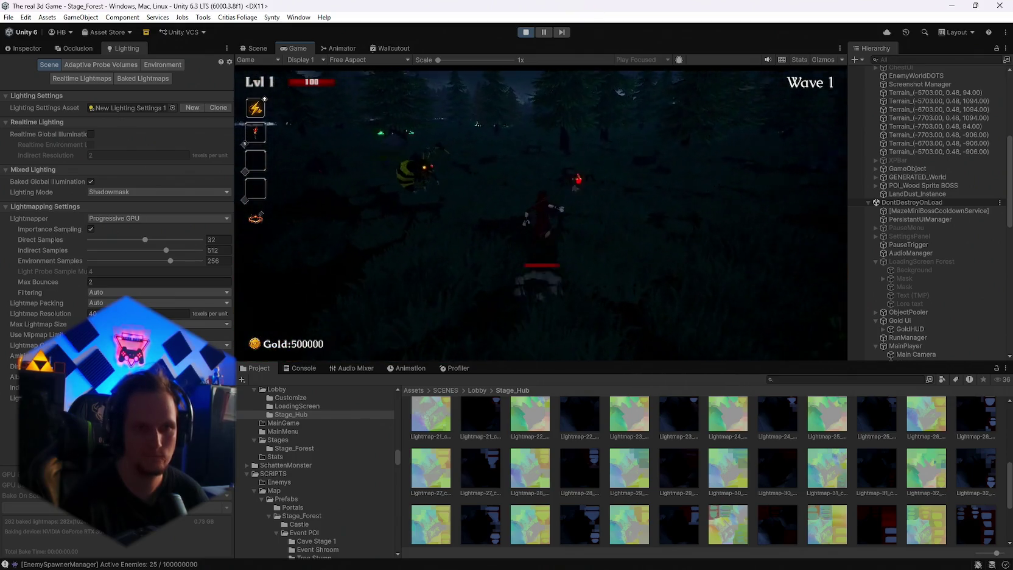
key(Escape)
key(Escape)
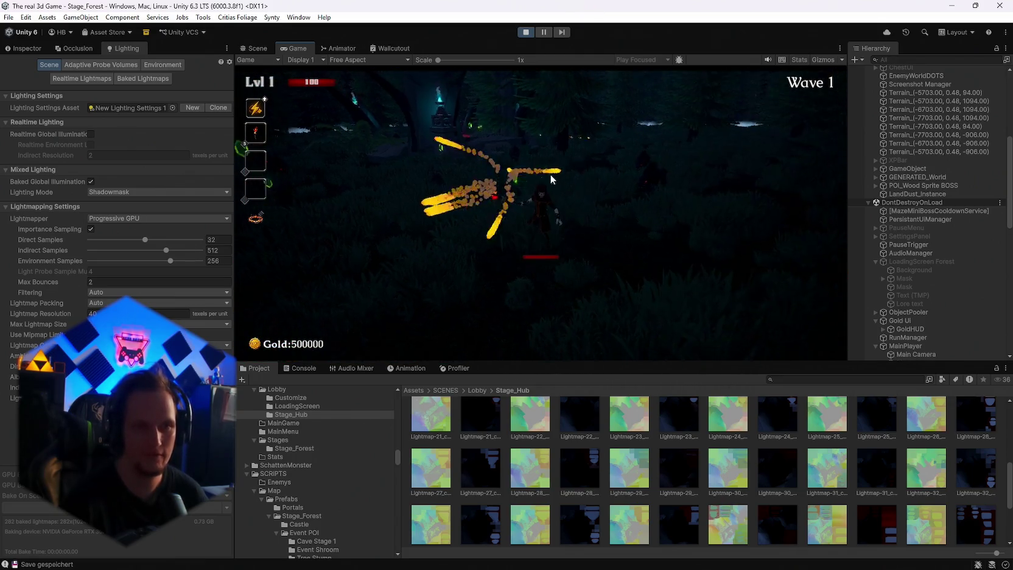
key(Escape)
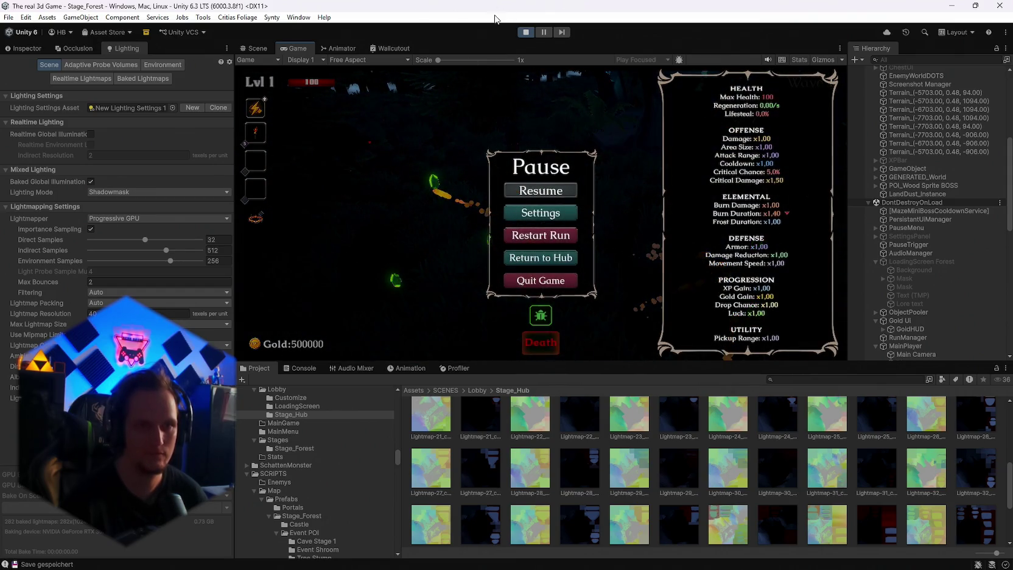
click(532, 32)
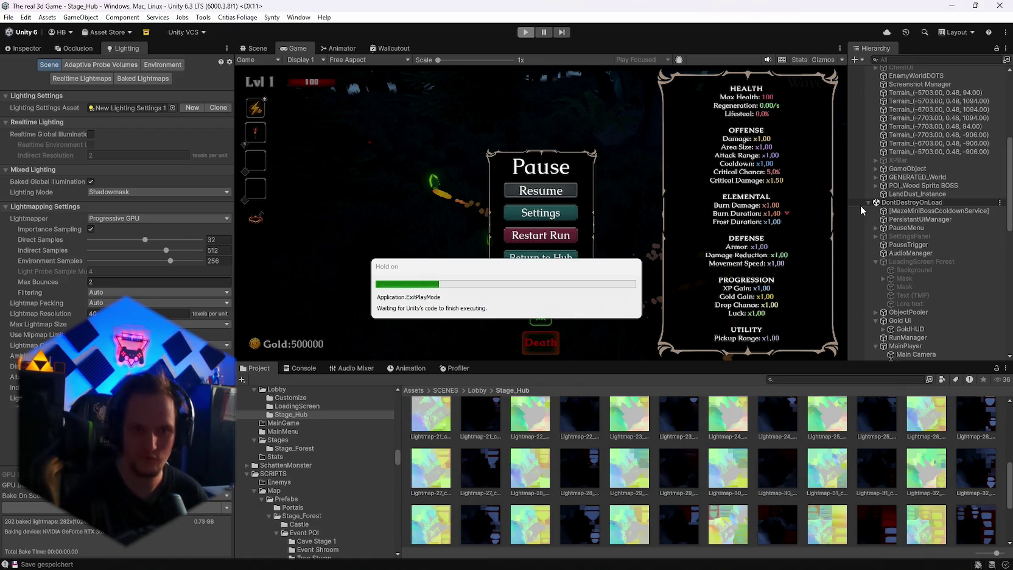
Parent the Spot Light under MainPlayer's Player object and restart play mode
scroll(912, 238, down, 10)
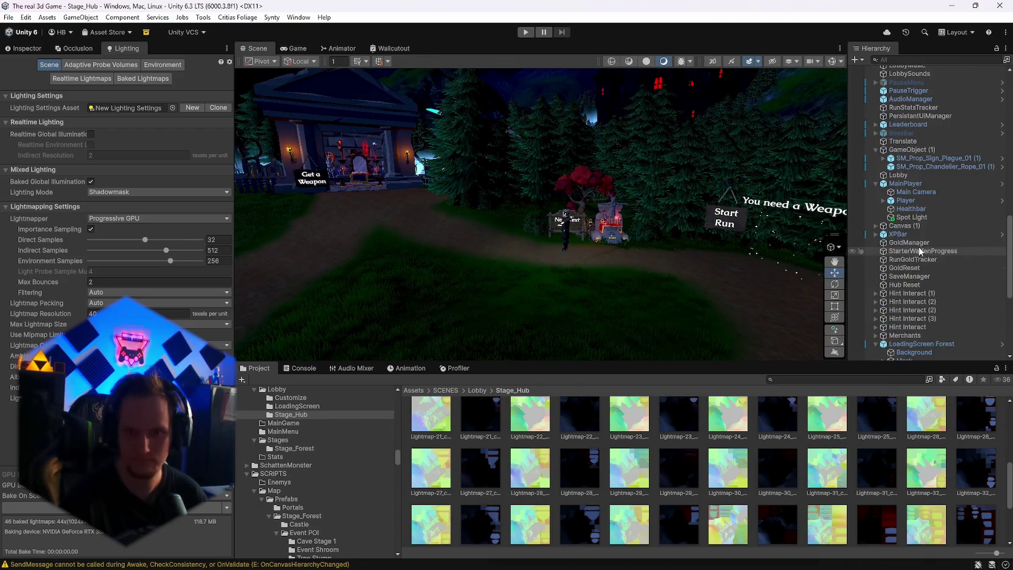
drag(908, 219, 886, 203)
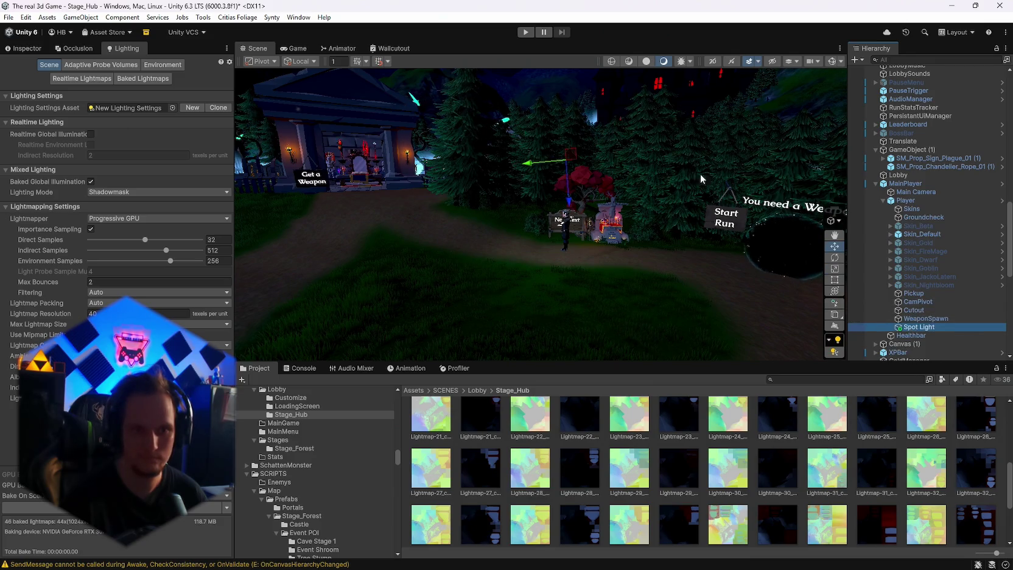
click(530, 33)
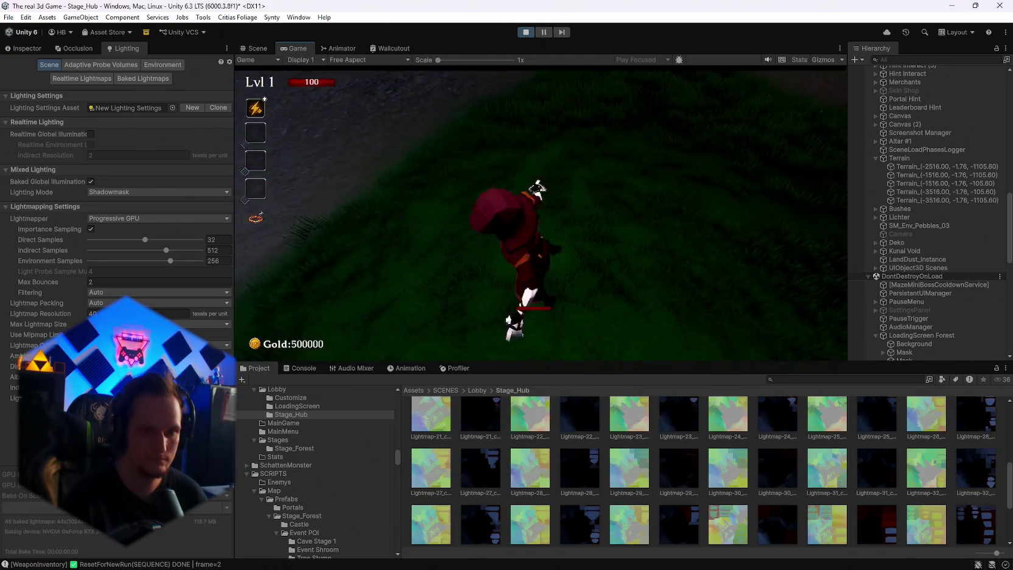
Walk into the Get a Weapon building, and open and close the weapon book
key(w)
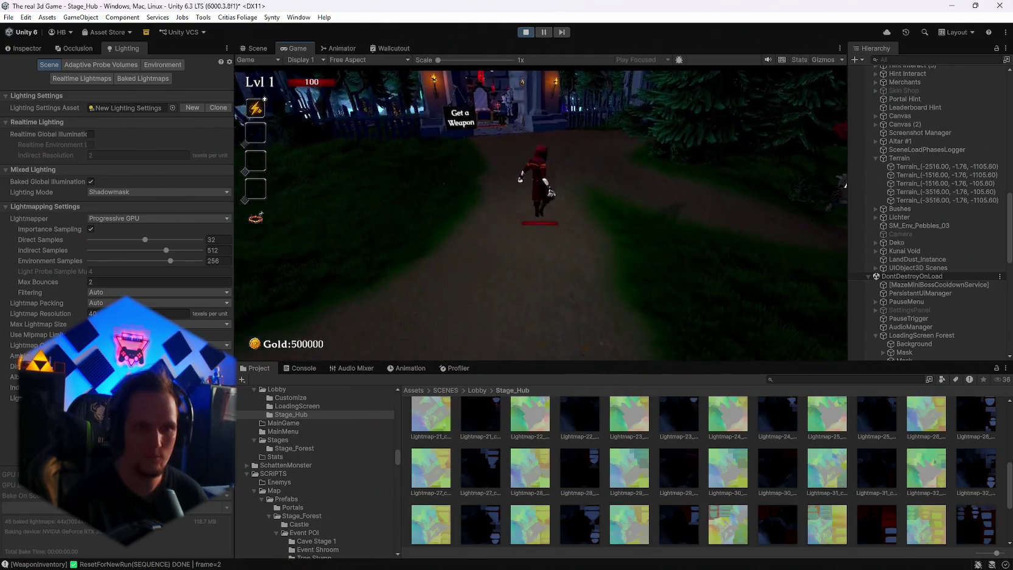
key(w)
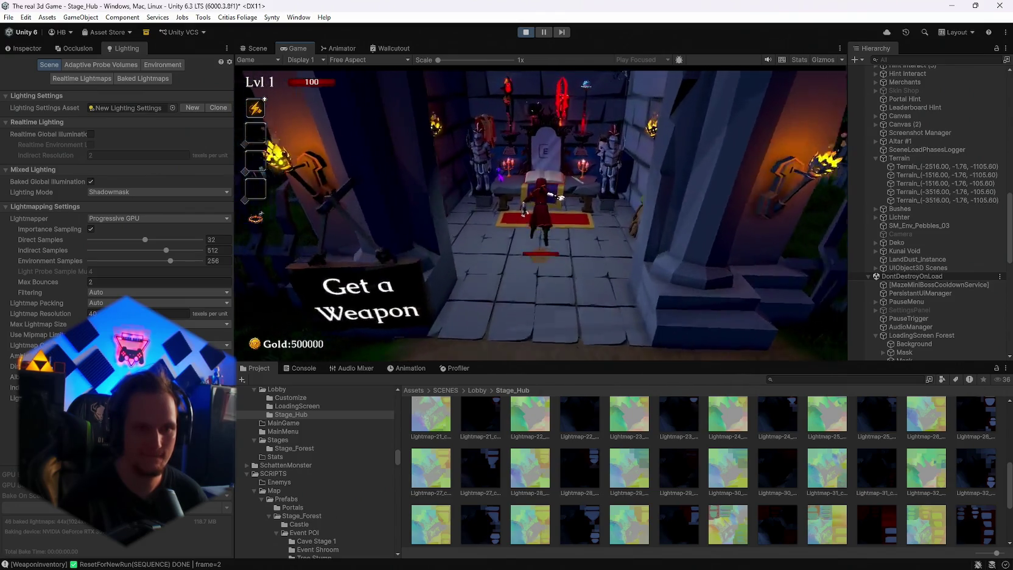
key(s)
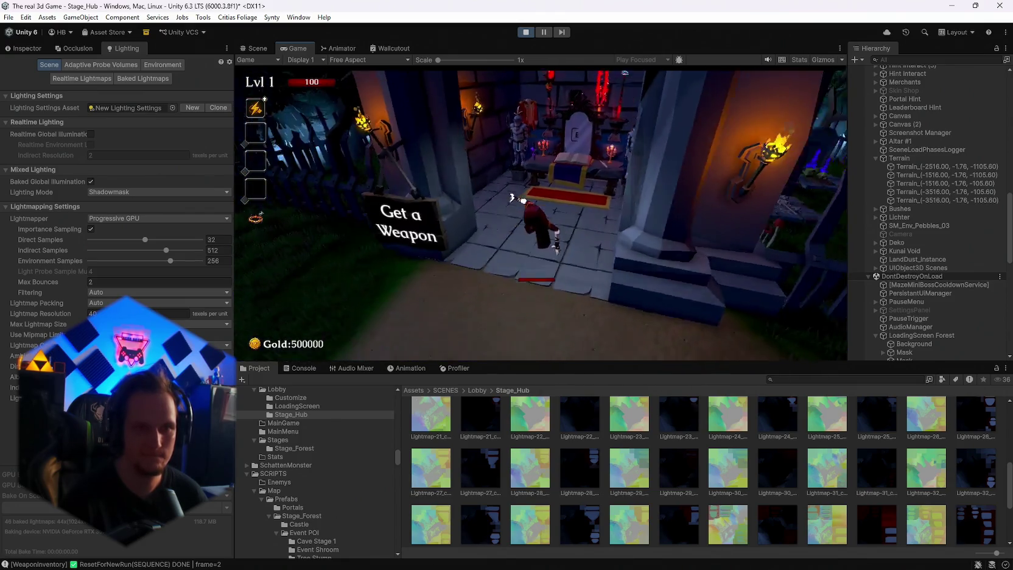
key(w)
key(e)
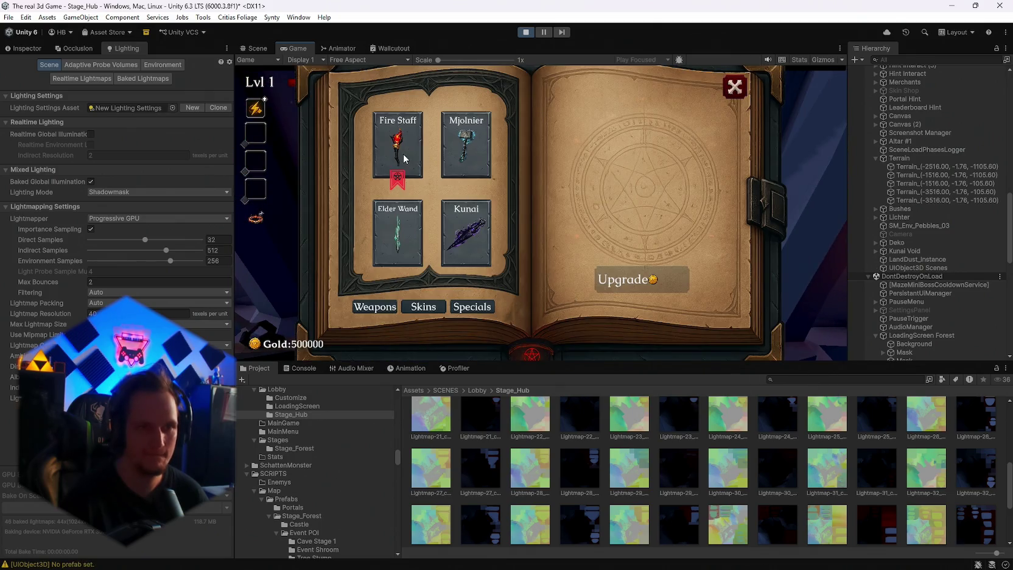
click(720, 90)
key(s)
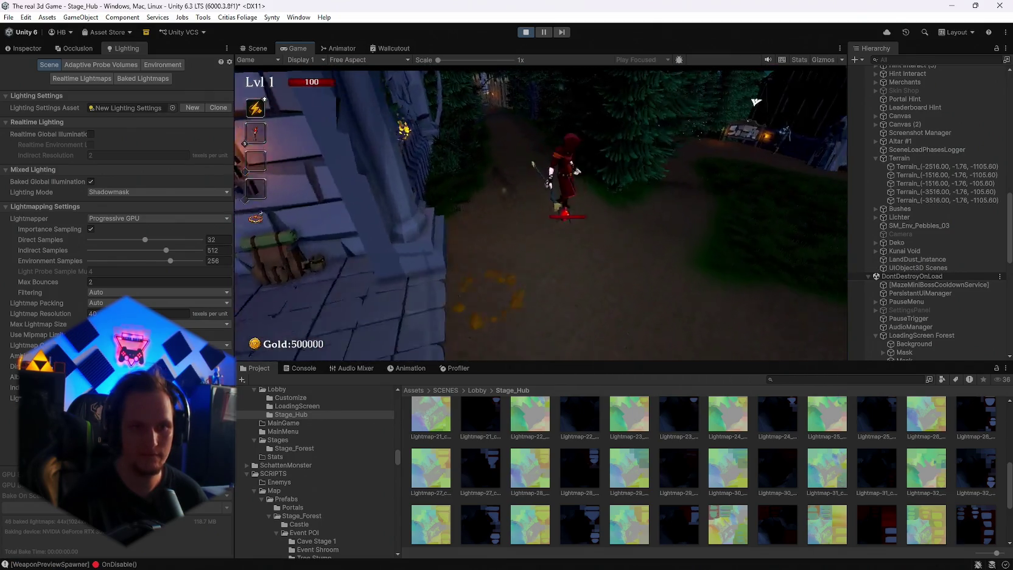
Walk through the village past the stone-step house and enter the Start Run portal
key(a)
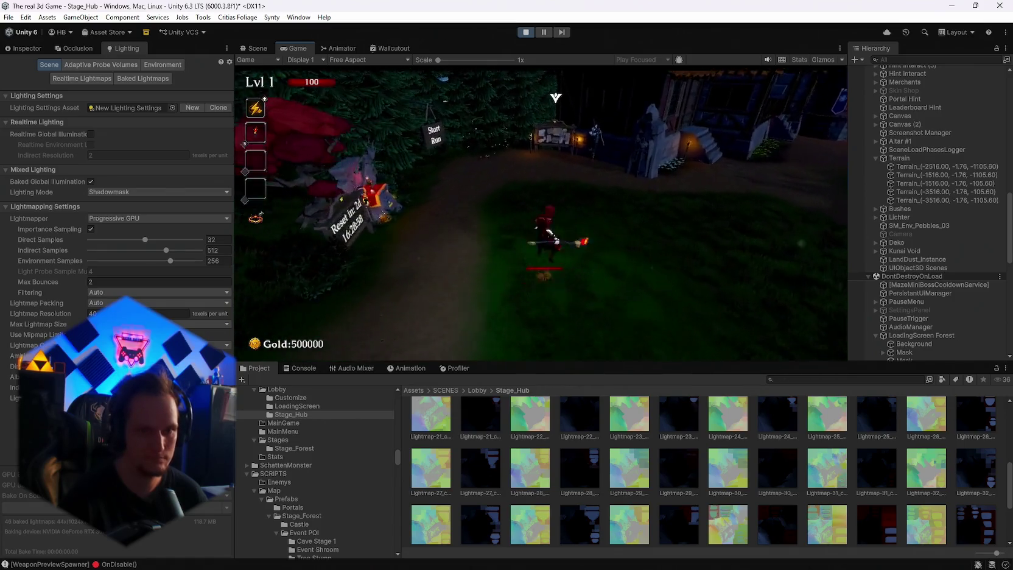
key(w)
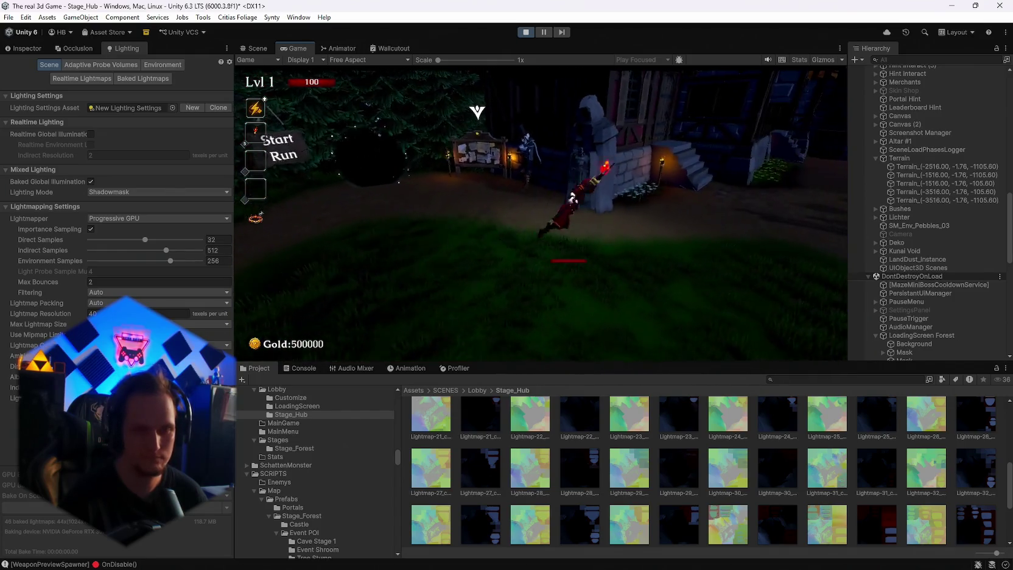
key(s)
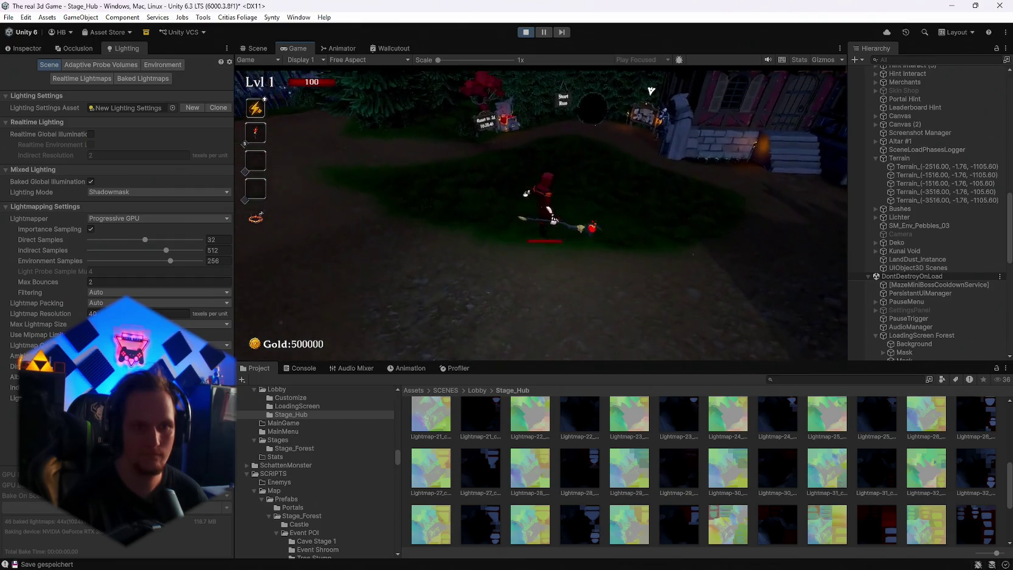
key(w)
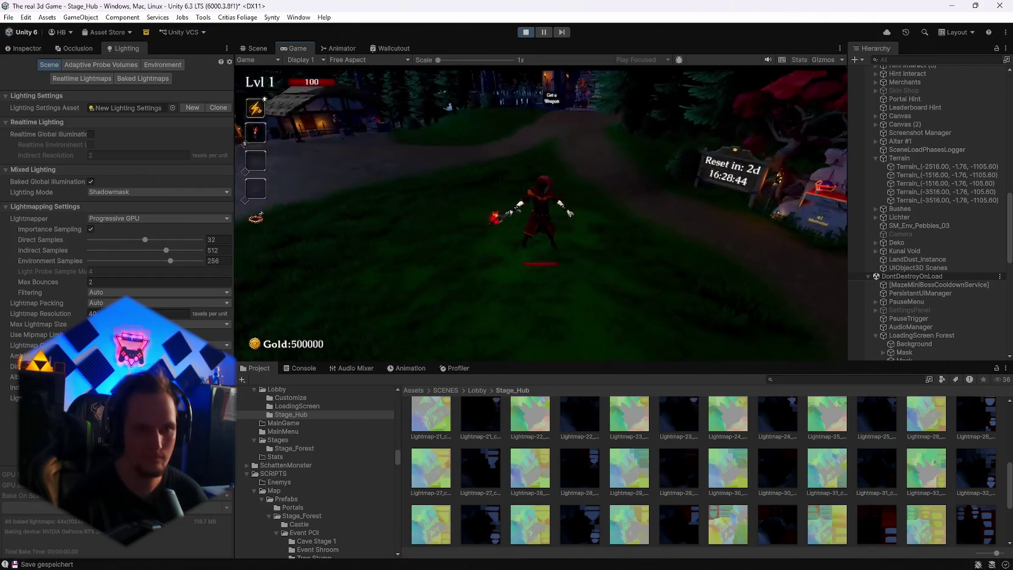
key(d)
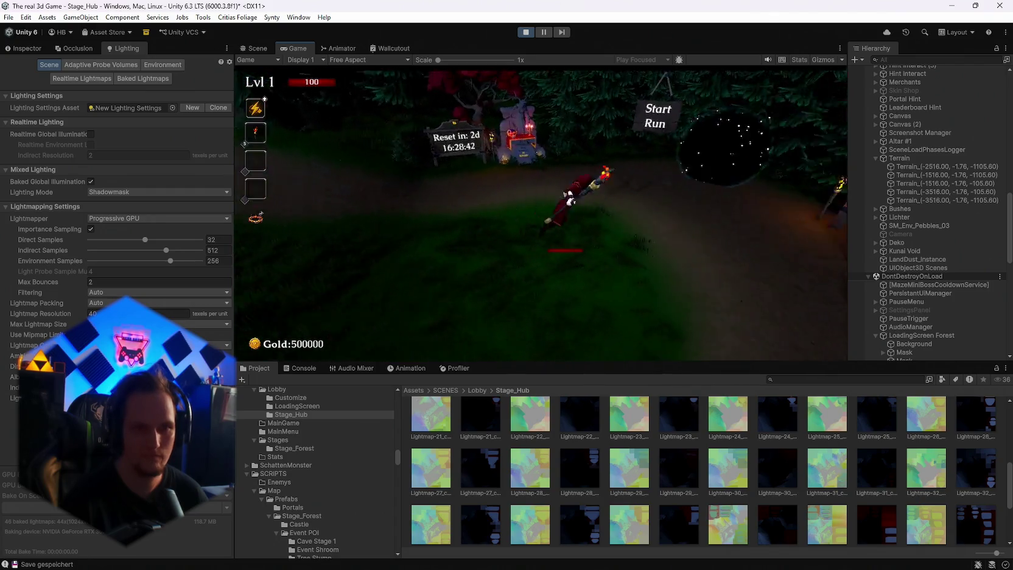
key(w)
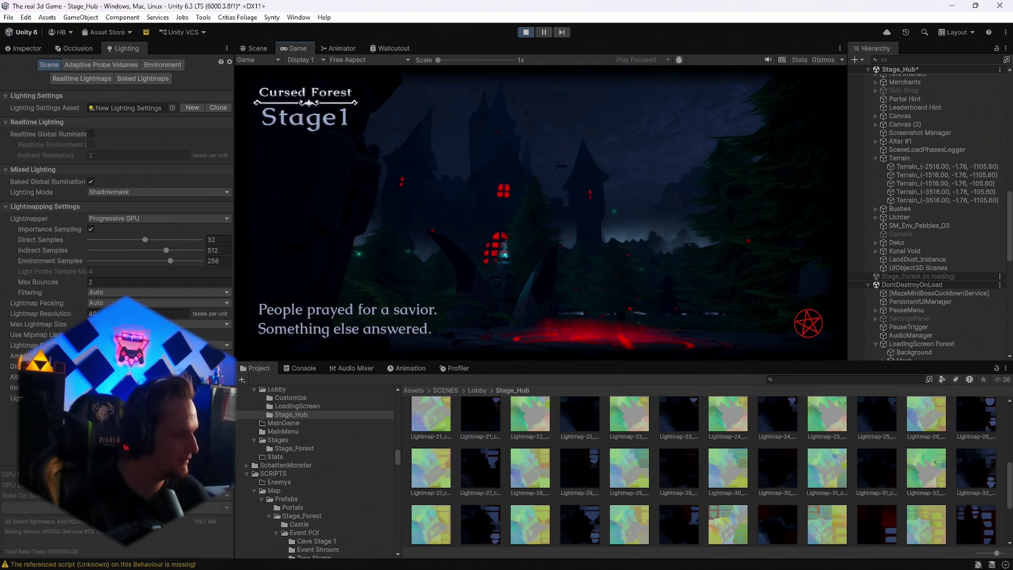
Pause once Stage_Forest loads, delete its extra Camera object, and resume the run
scroll(928, 213, down, 8)
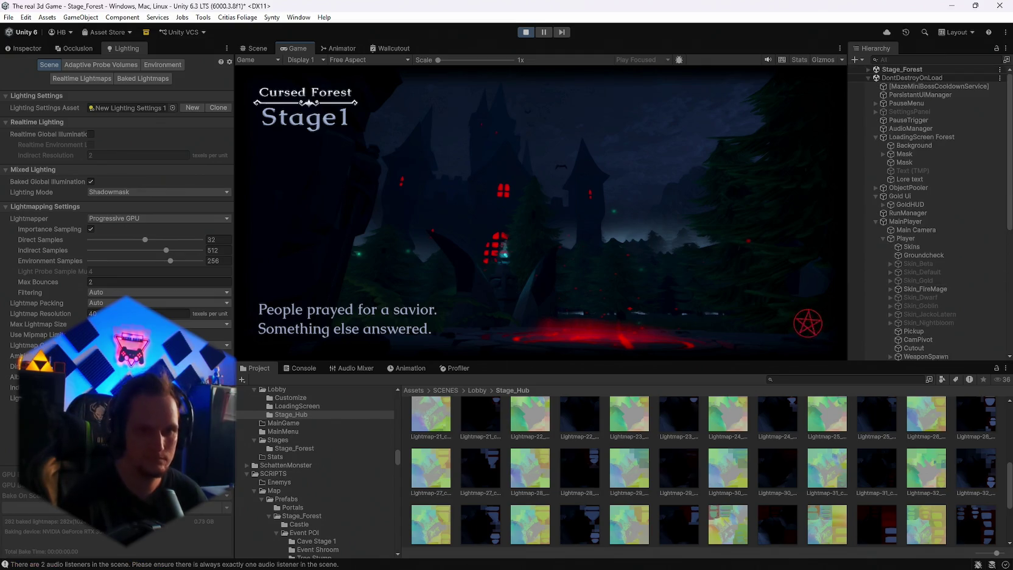
key(Escape)
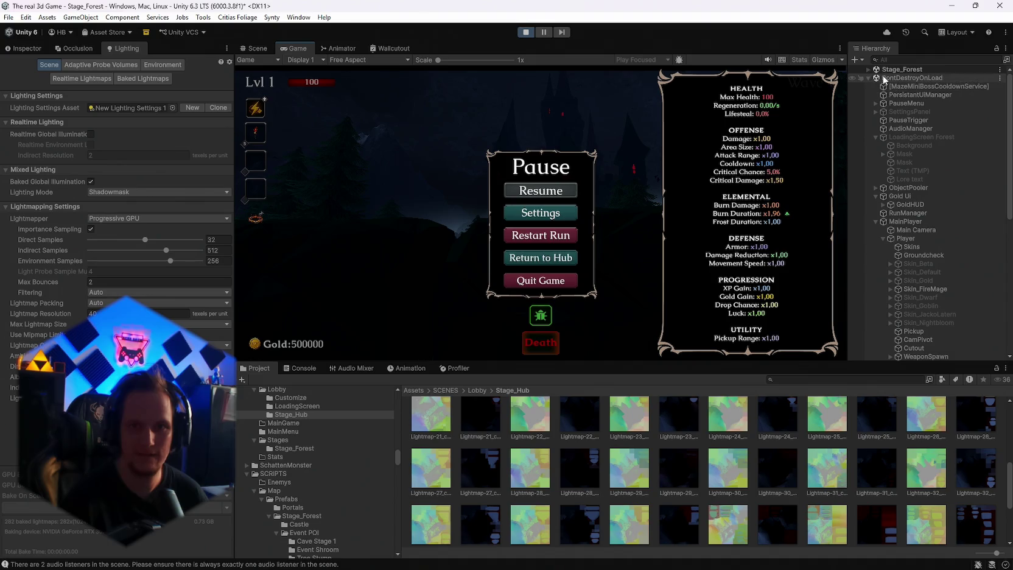
click(868, 69)
scroll(909, 210, down, 5)
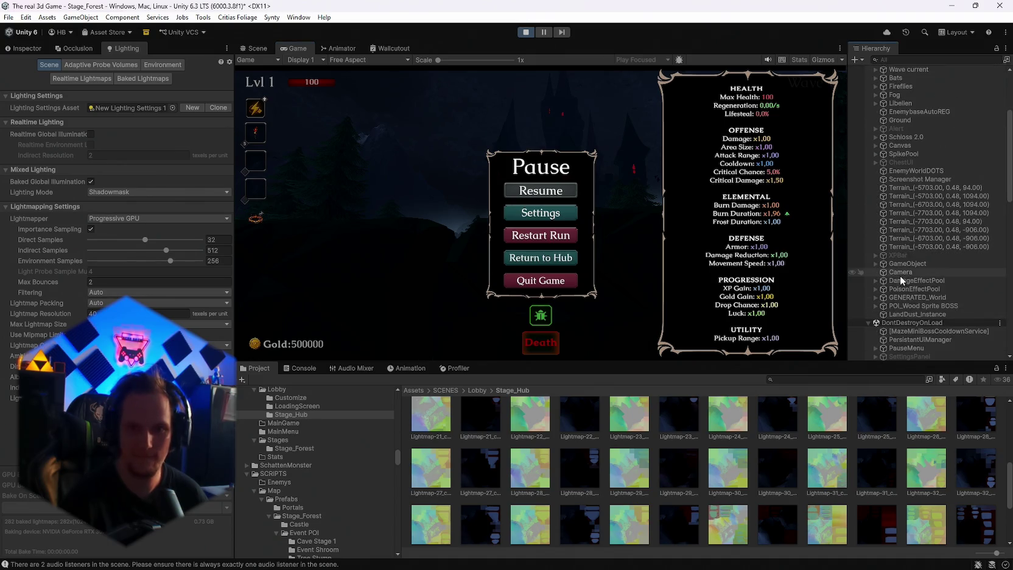
key(Delete)
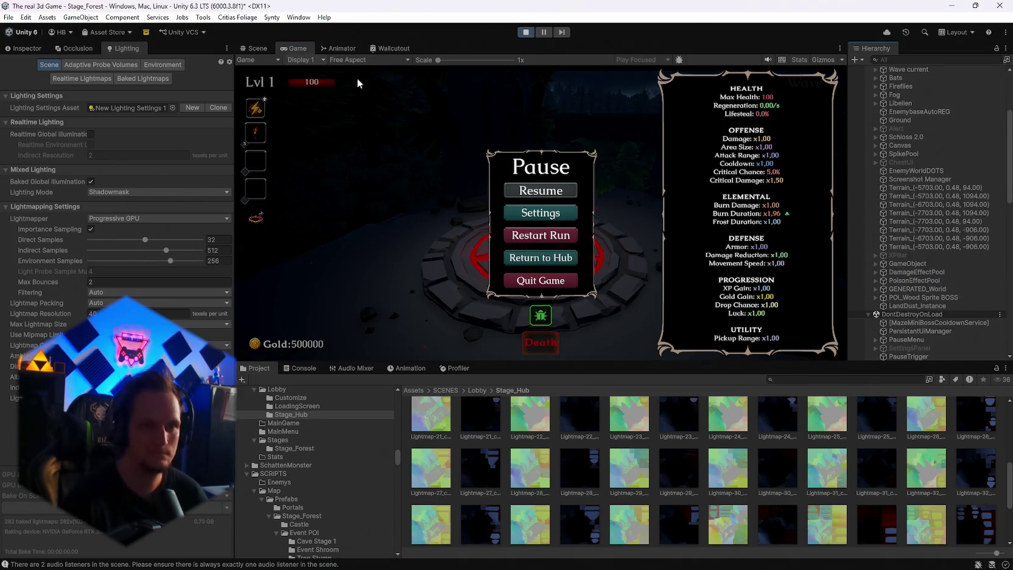
key(Escape)
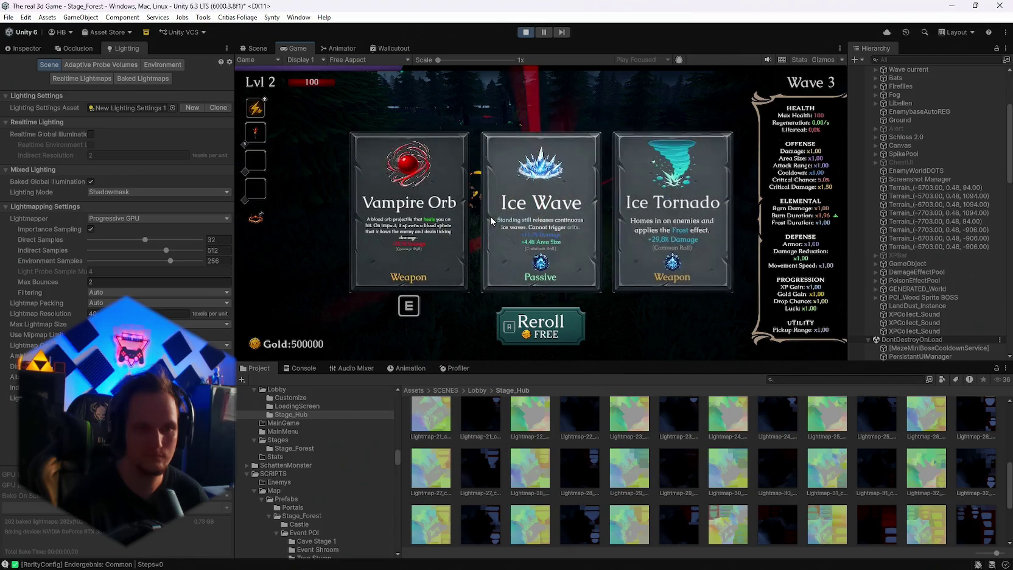
Reroll the level-up cards, pick a passive upgrade, then pause at Wave 4 and switch to the Scene view
key(r)
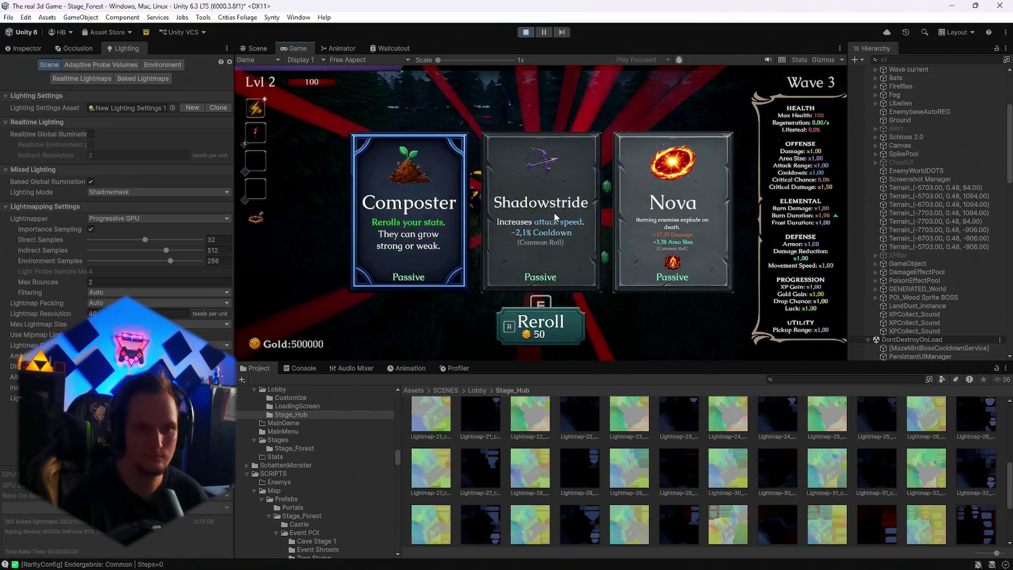
click(555, 217)
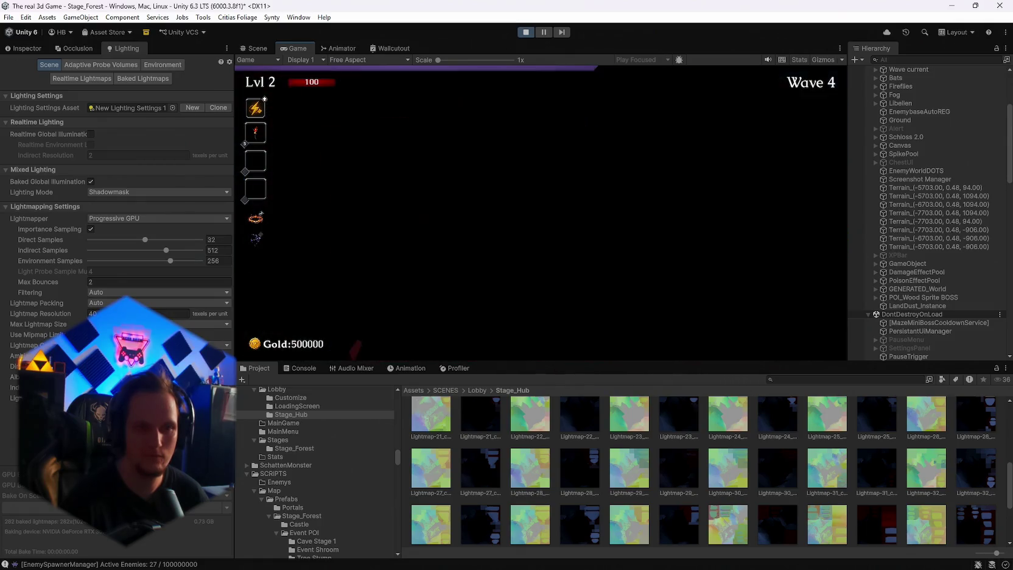
key(Escape)
key(ctrl+1)
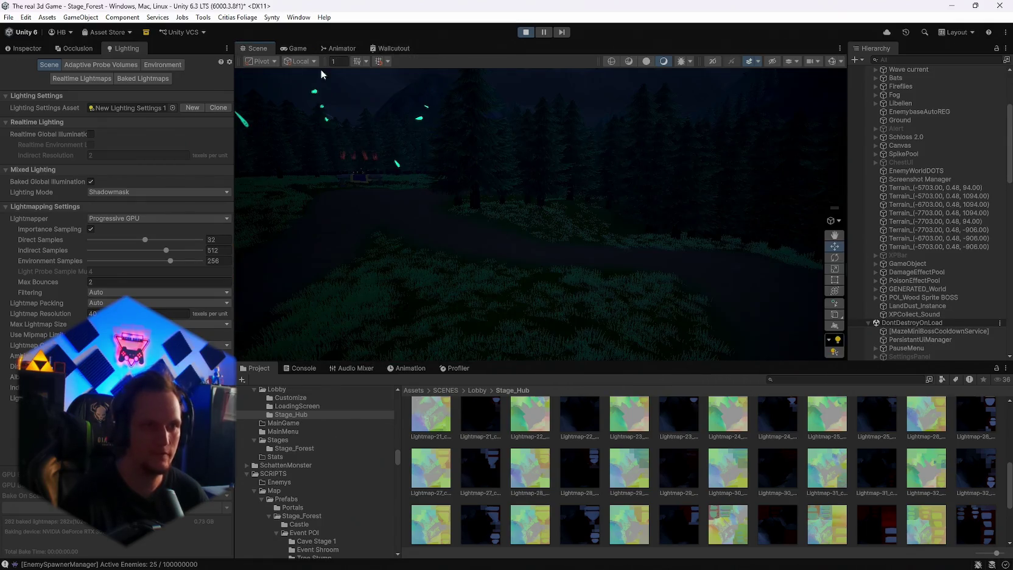
Frame the Player from DontDestroyOnLoad > MainPlayer in the Scene view and orbit around it
scroll(913, 152, up, 5)
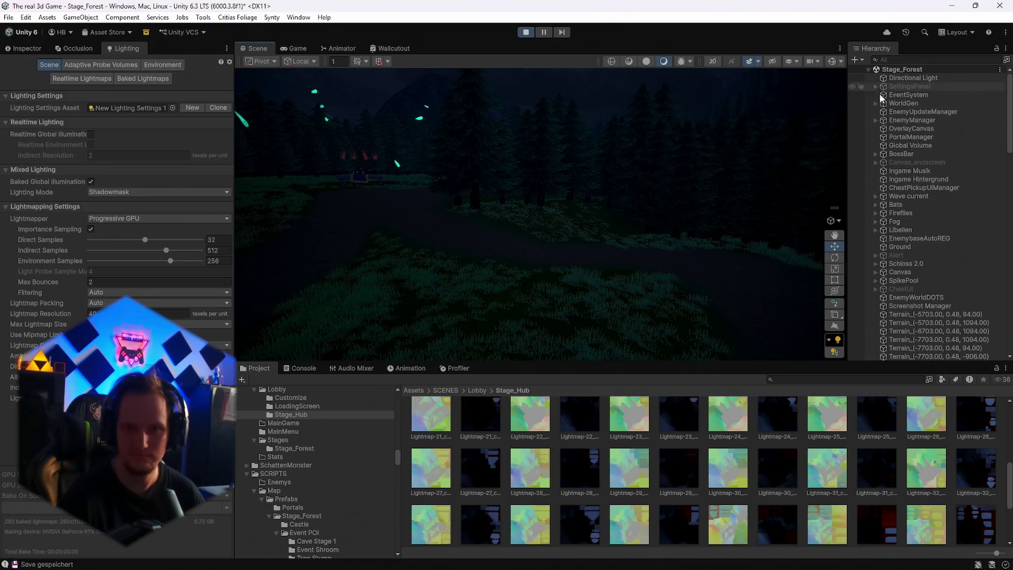
scroll(910, 217, down, 15)
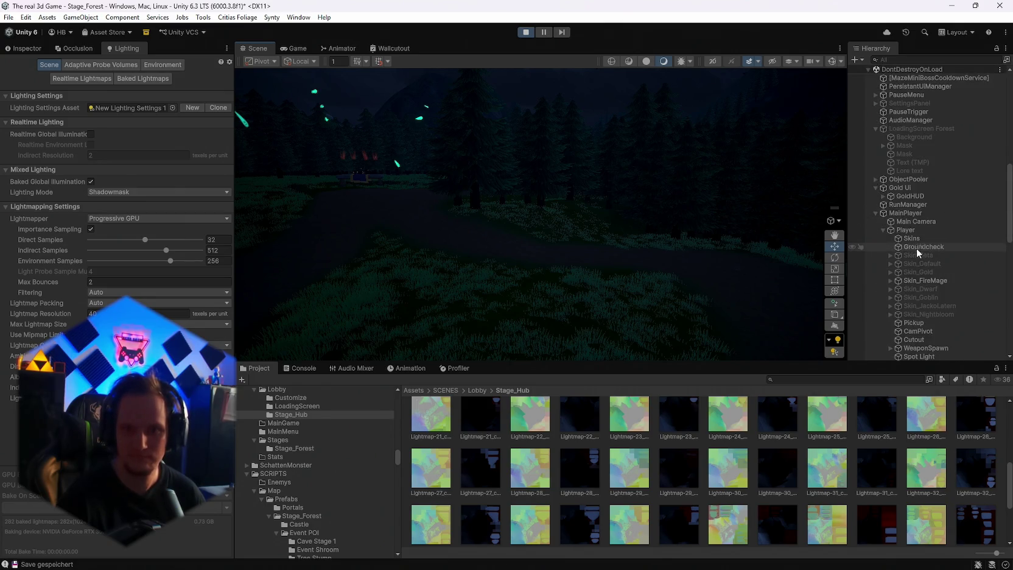
double_click(914, 231)
mouse_move(678, 218)
mouse_down()
mouse_move(672, 239)
mouse_move(615, 227)
mouse_up()
scroll(614, 227, up, 5)
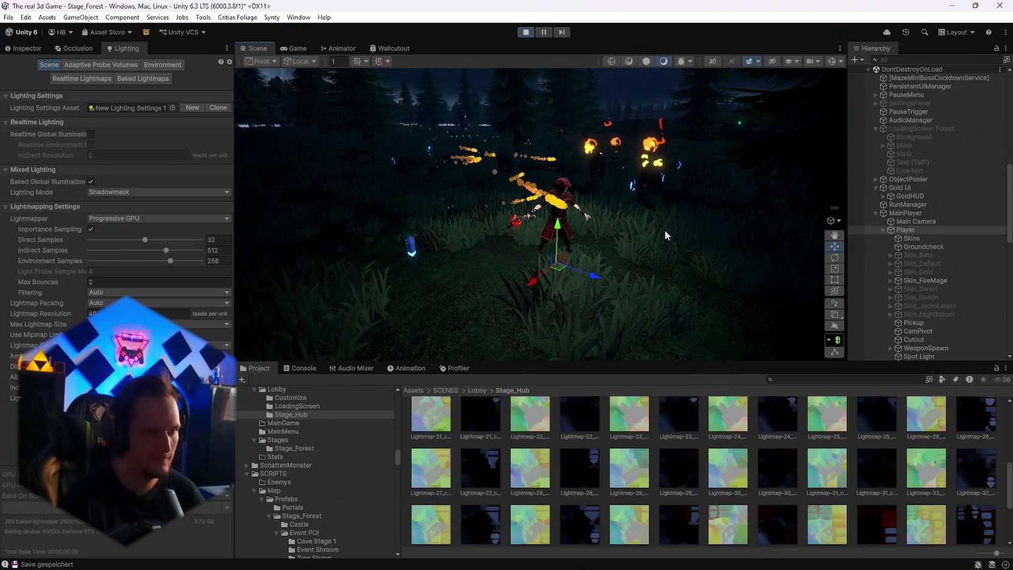
Select the ground terrain, orbit the view, and select the LandDust_Instance effect
click(612, 225)
mouse_move(635, 225)
mouse_down()
mouse_move(533, 234)
mouse_move(240, 180)
mouse_up()
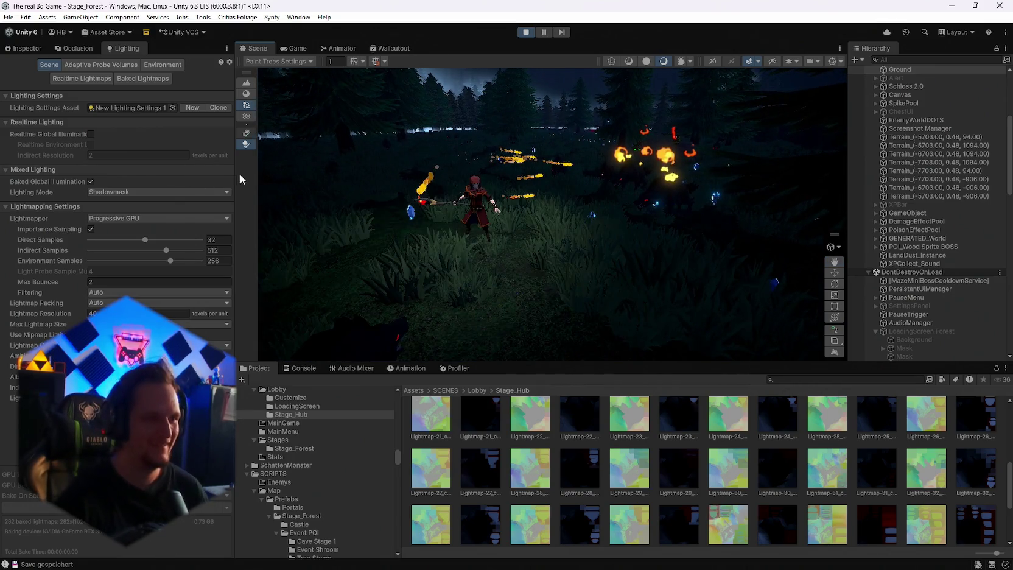
click(870, 259)
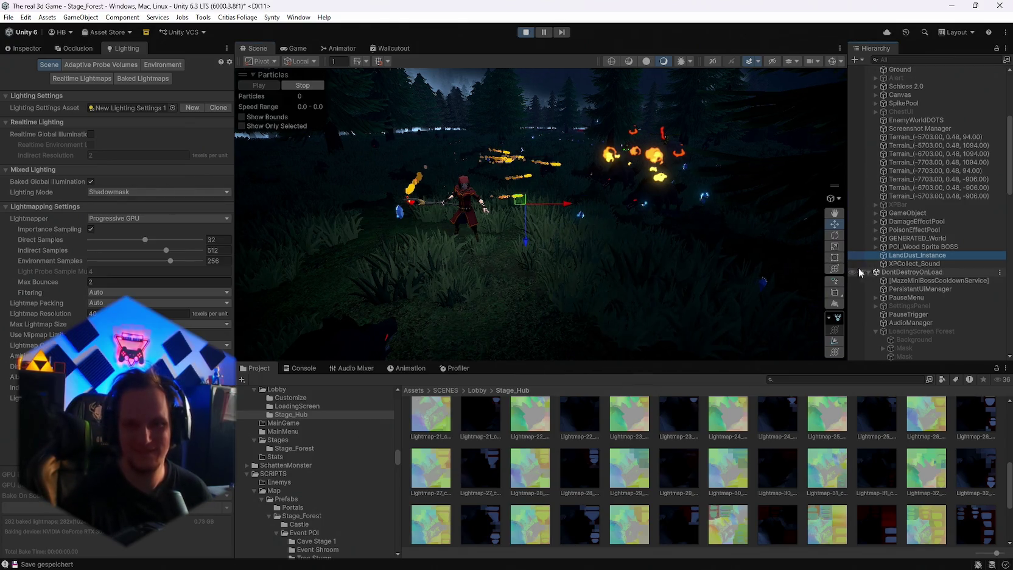
scroll(866, 195, down, 5)
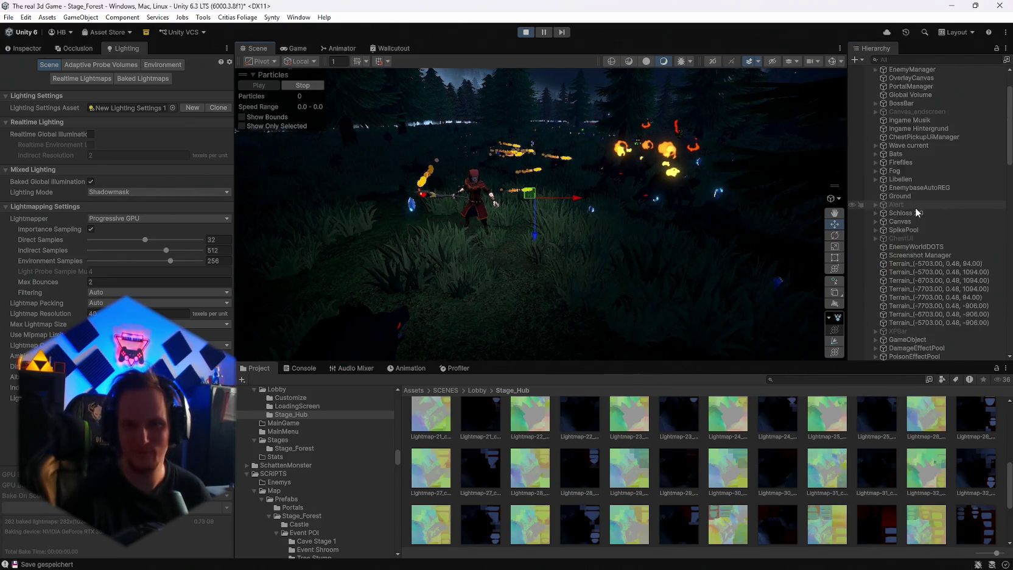
Frame the Player, then select the Ground terrain and show its Paint Trees settings
double_click(905, 262)
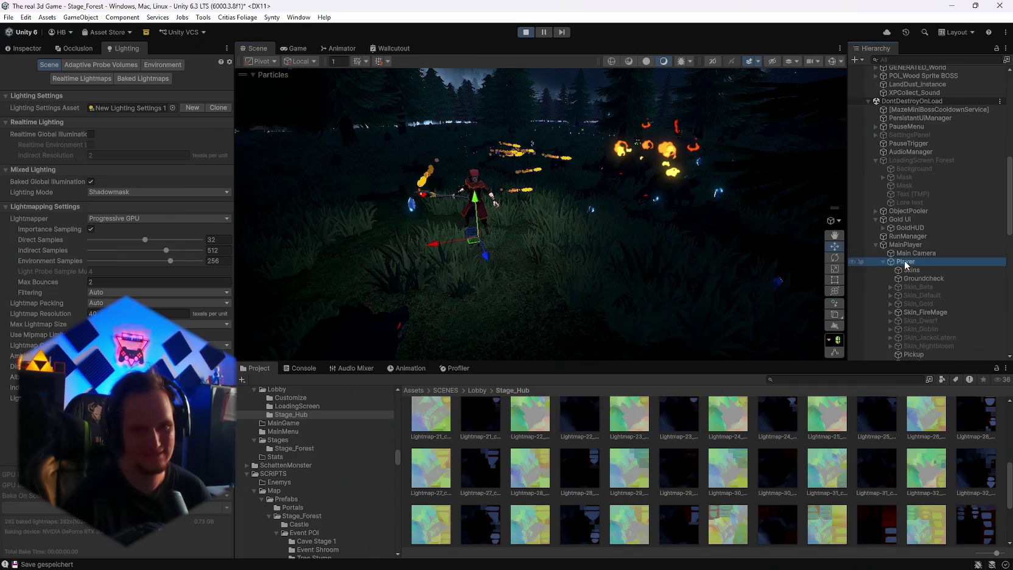
click(632, 296)
drag(633, 295, 655, 269)
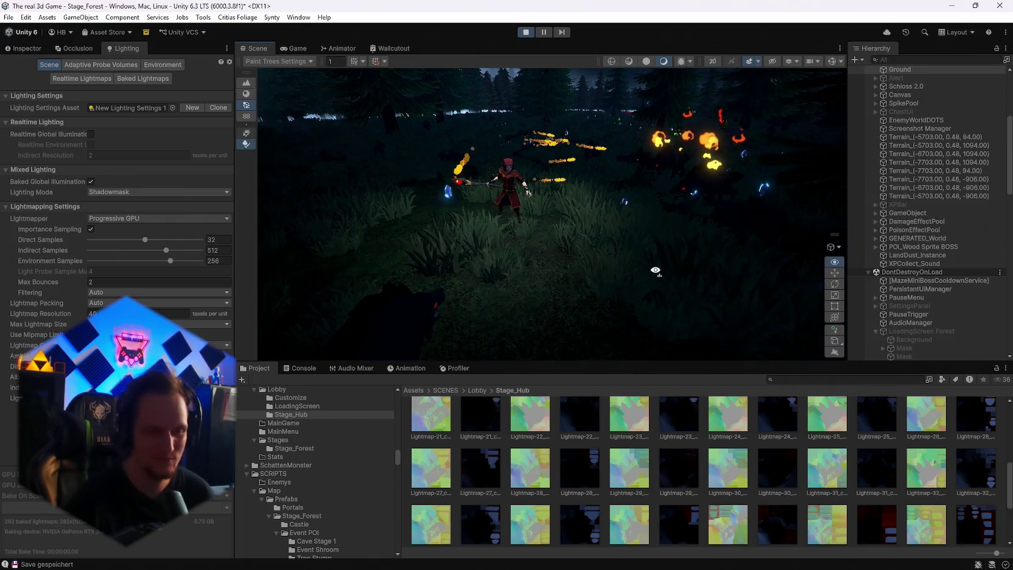
mouse_move(621, 549)
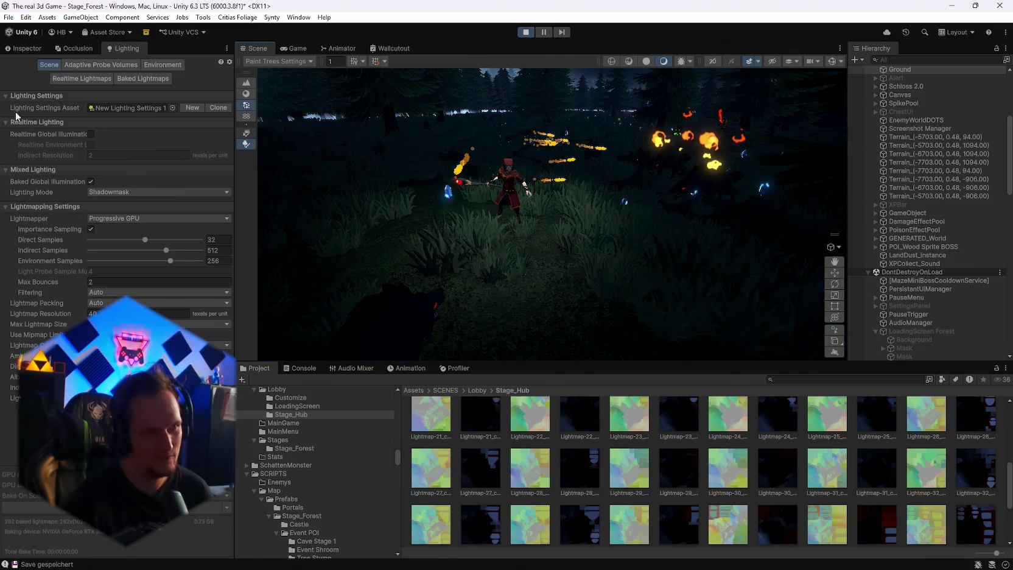
click(27, 49)
Remove the transparent tree and a pine tree prototype from the Ground terrain, then return to the Game view
click(120, 242)
click(176, 270)
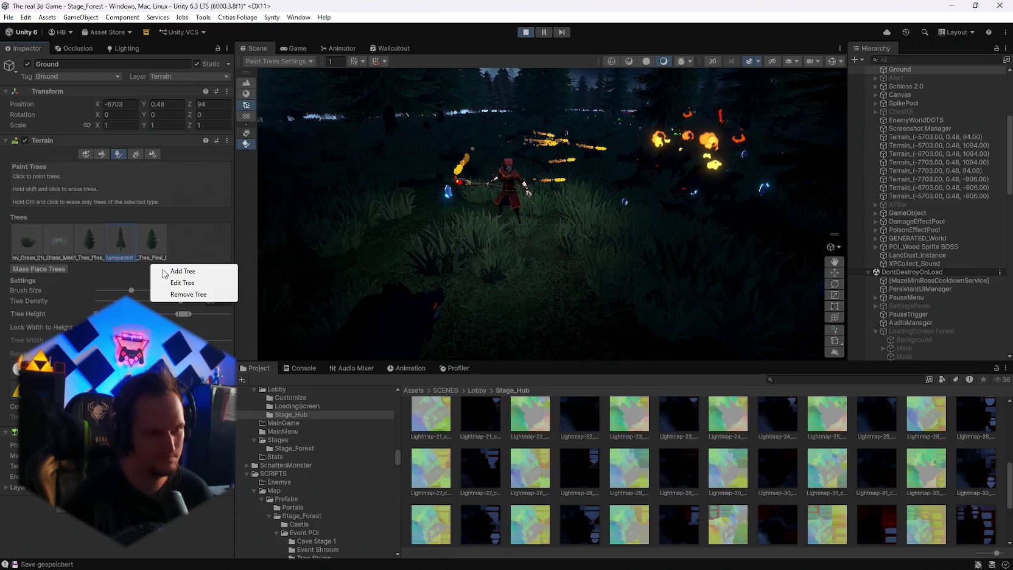
click(176, 295)
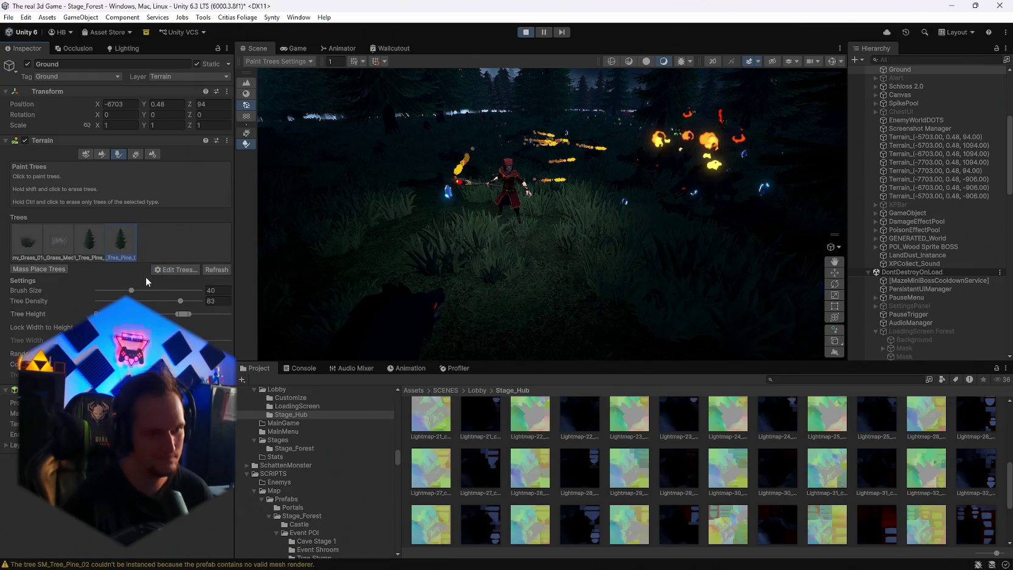
click(90, 242)
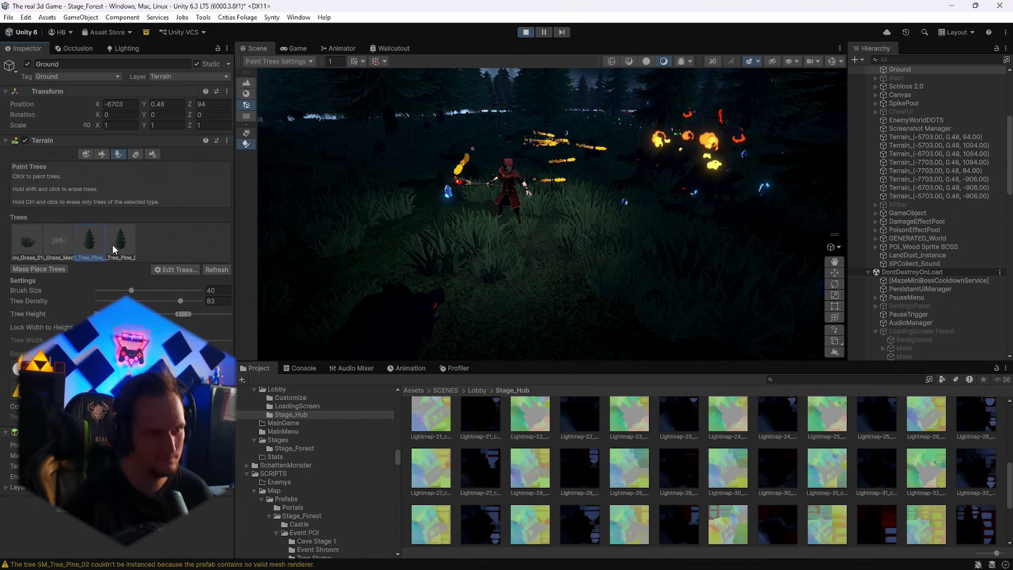
click(177, 270)
click(188, 297)
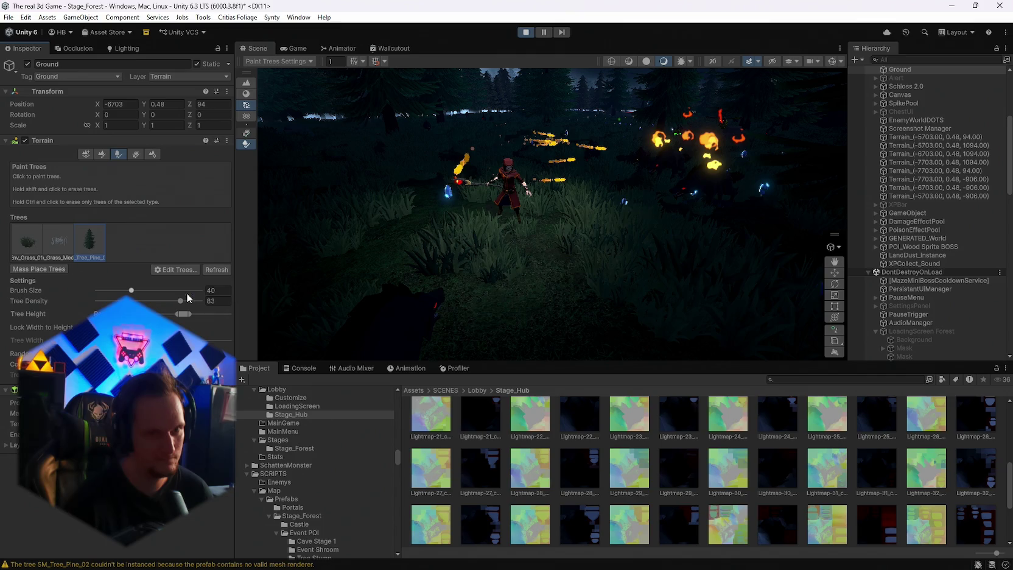
click(293, 48)
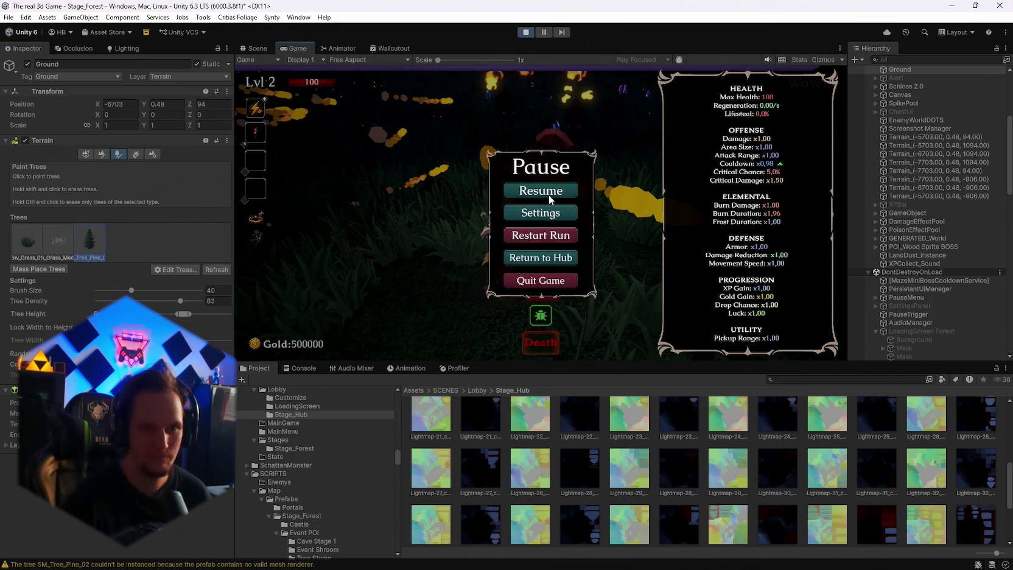
Resume and take the Ice Blade upgrade, then pause at Wave 5 and return to the Scene view
click(550, 194)
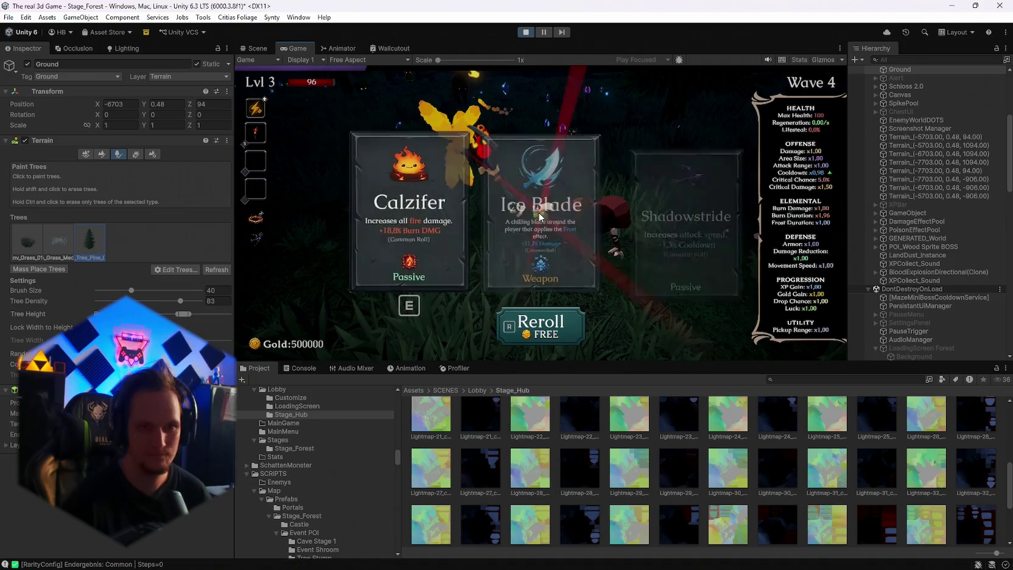
click(544, 223)
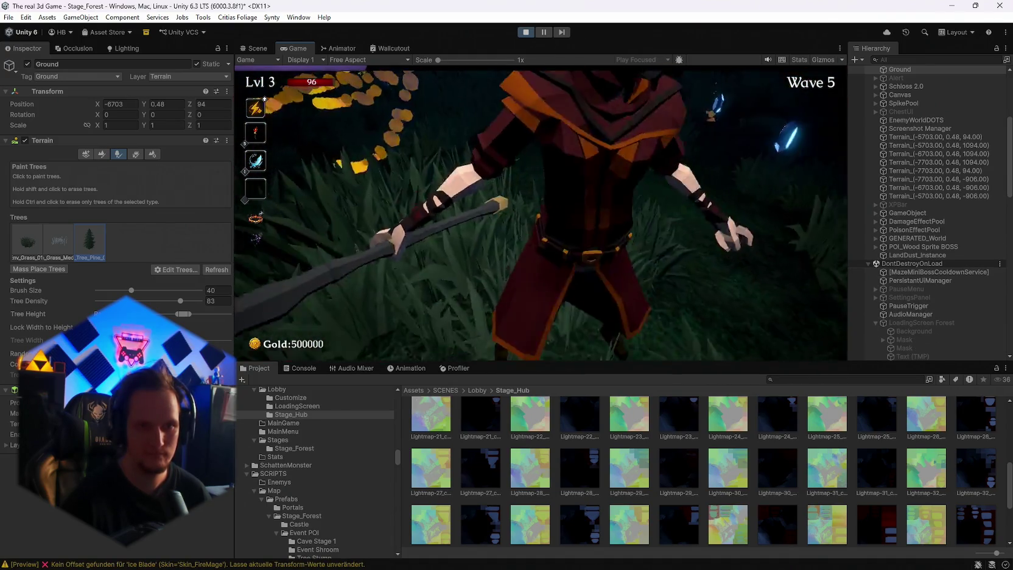
key(Escape)
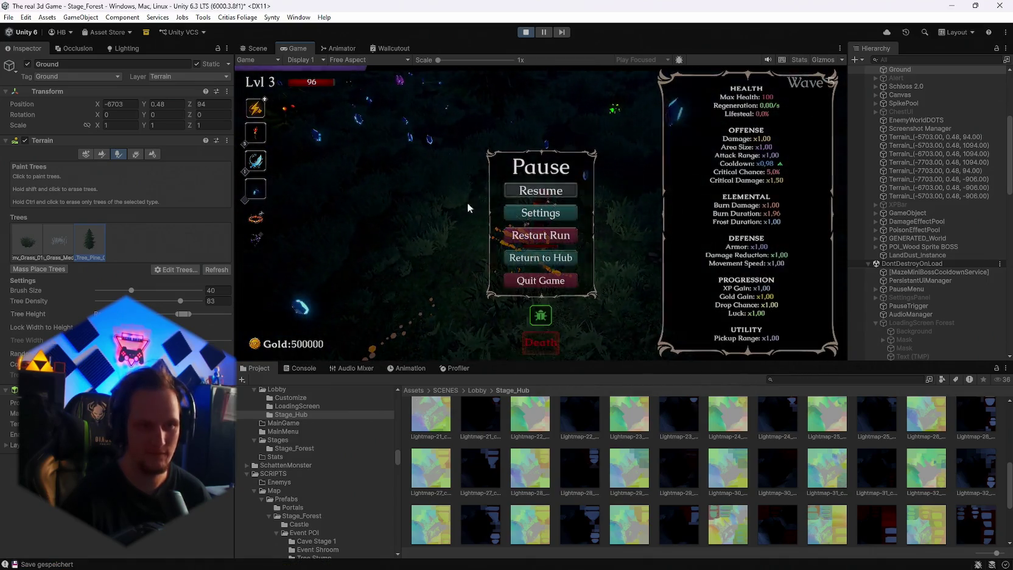
click(261, 48)
click(492, 170)
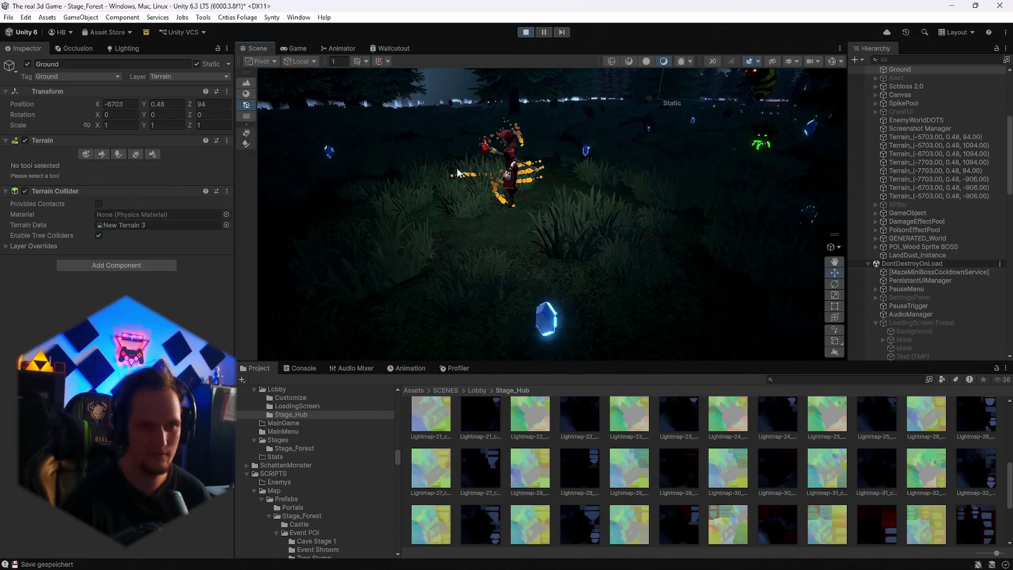
Inspect the FX_Fog_01 (5) fog particle system, then reselect the Ground terrain
click(492, 171)
mouse_move(492, 170)
mouse_down()
mouse_move(554, 207)
mouse_move(526, 179)
mouse_move(649, 226)
mouse_up()
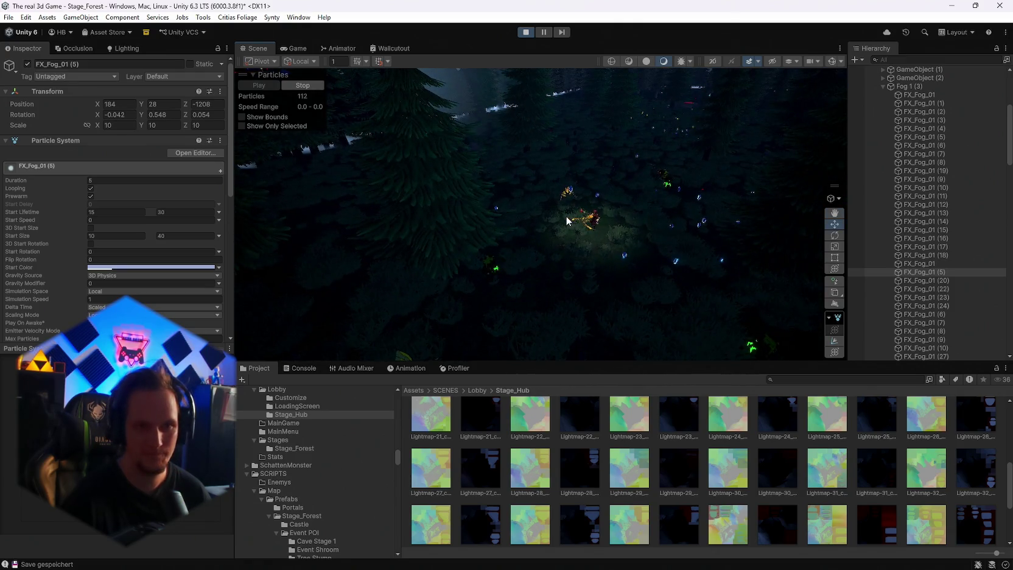
click(572, 218)
key(w)
scroll(602, 228, up, 2)
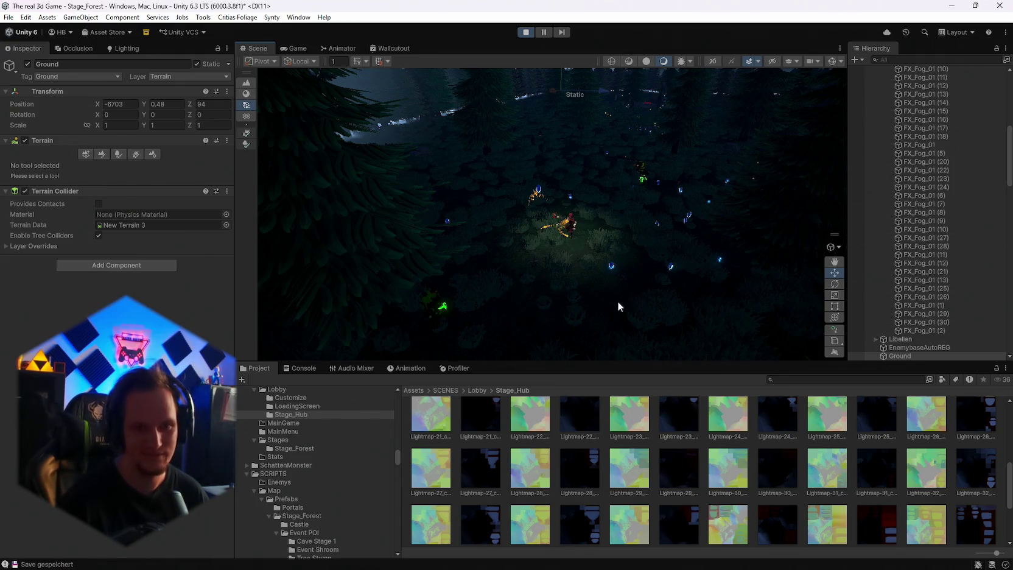
click(468, 85)
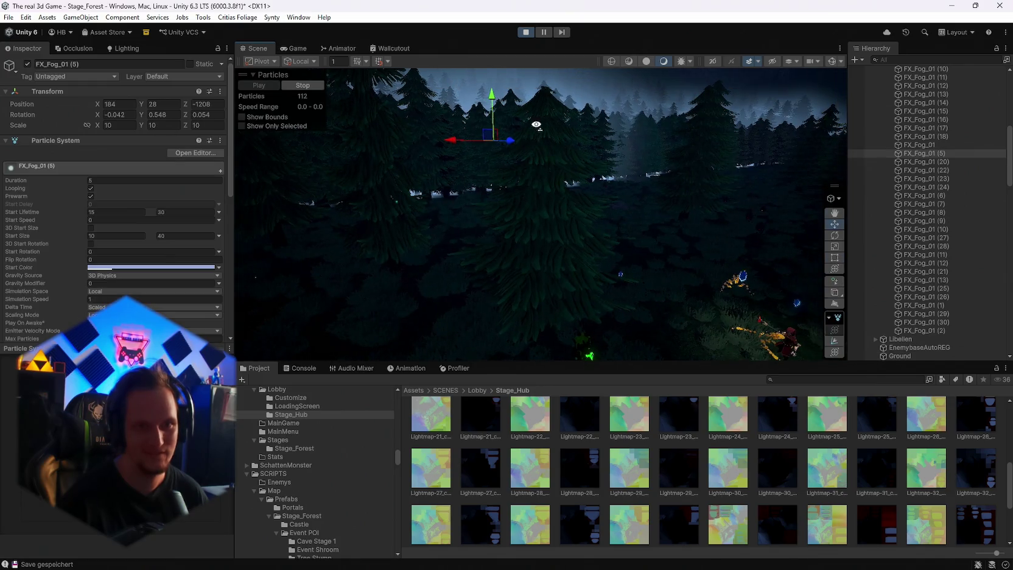
click(670, 249)
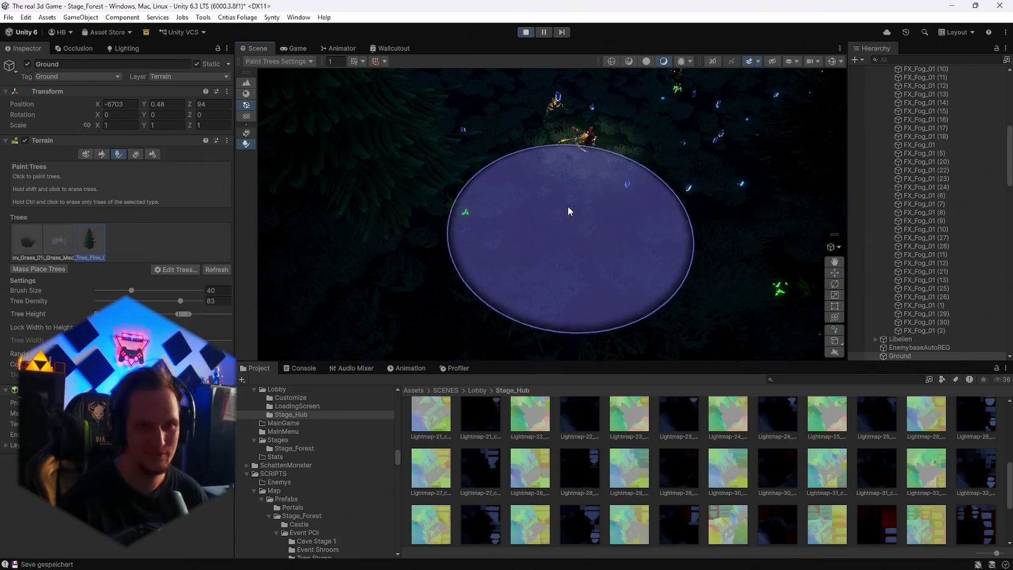
Pause the running level 3, wave 5 game with Escape, then return to the Scene view
click(293, 49)
click(538, 190)
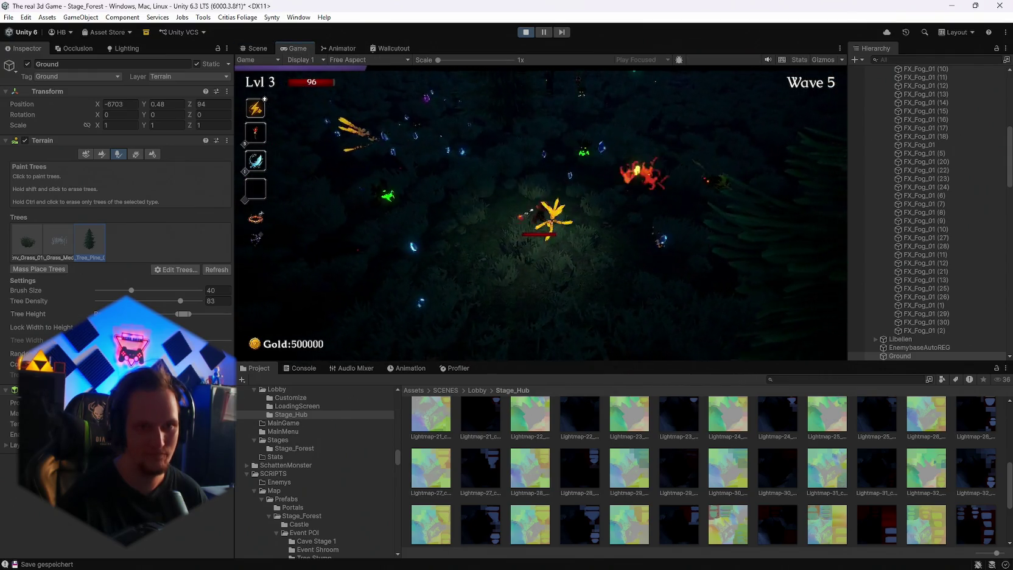
key(Escape)
click(255, 49)
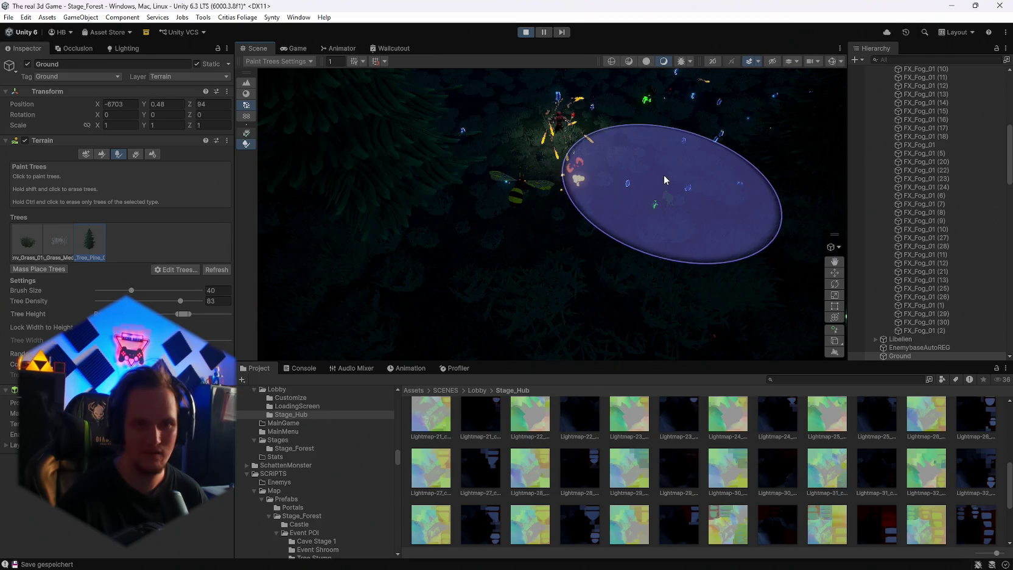
click(903, 60)
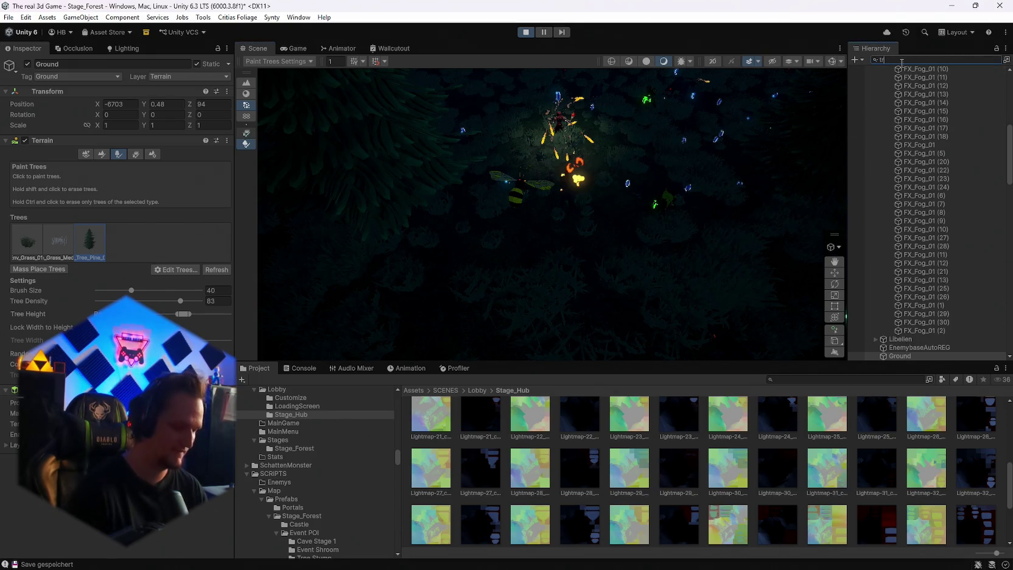
text(an)
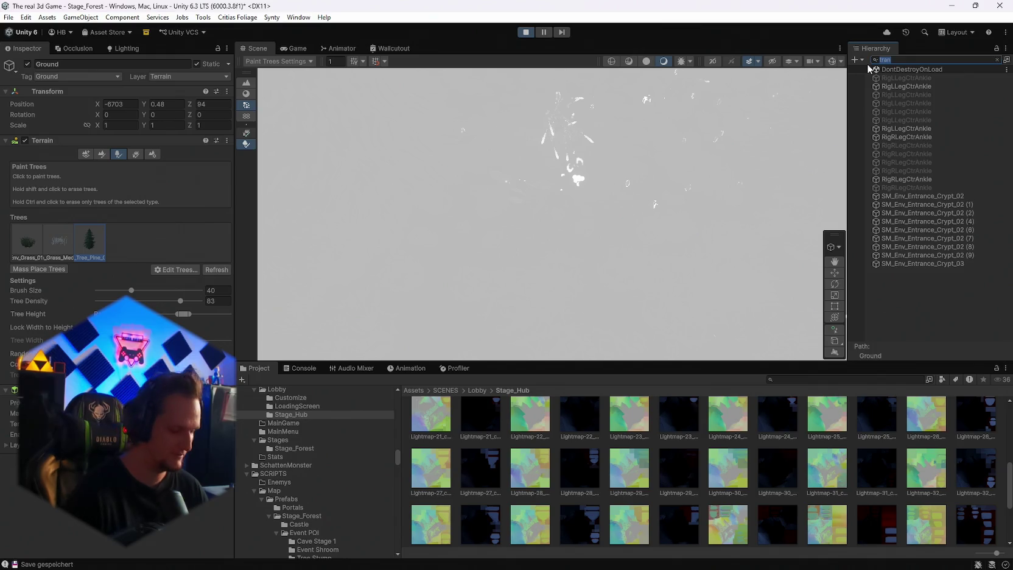
key(BackSpace)
text(tree)
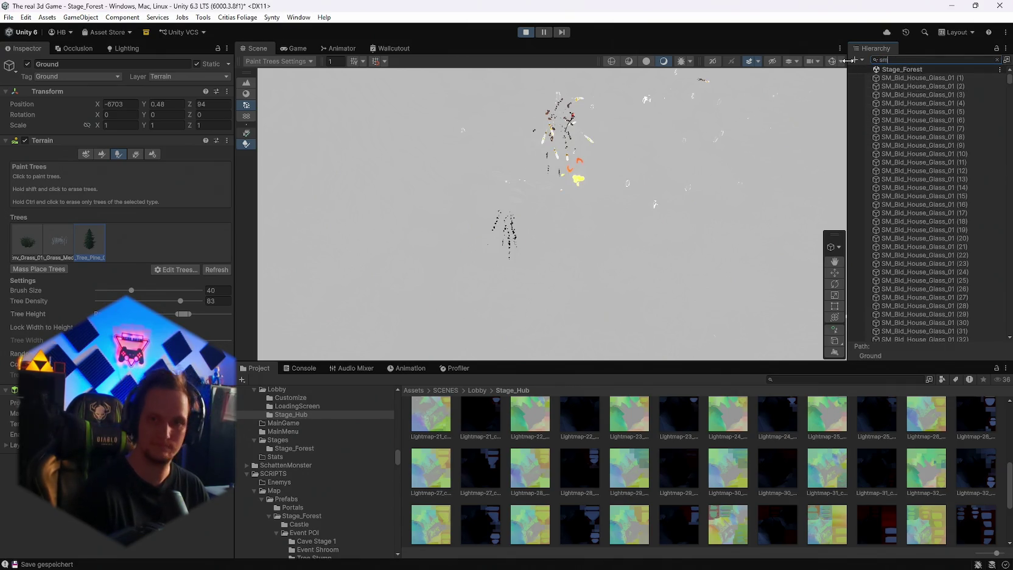
key(BackSpace)
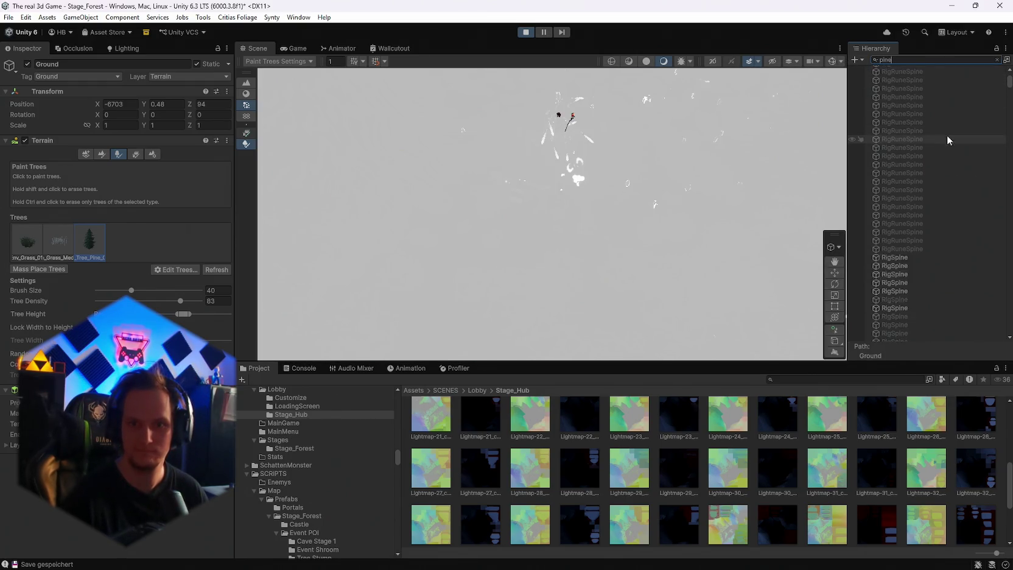
drag(1005, 177, 1004, 332)
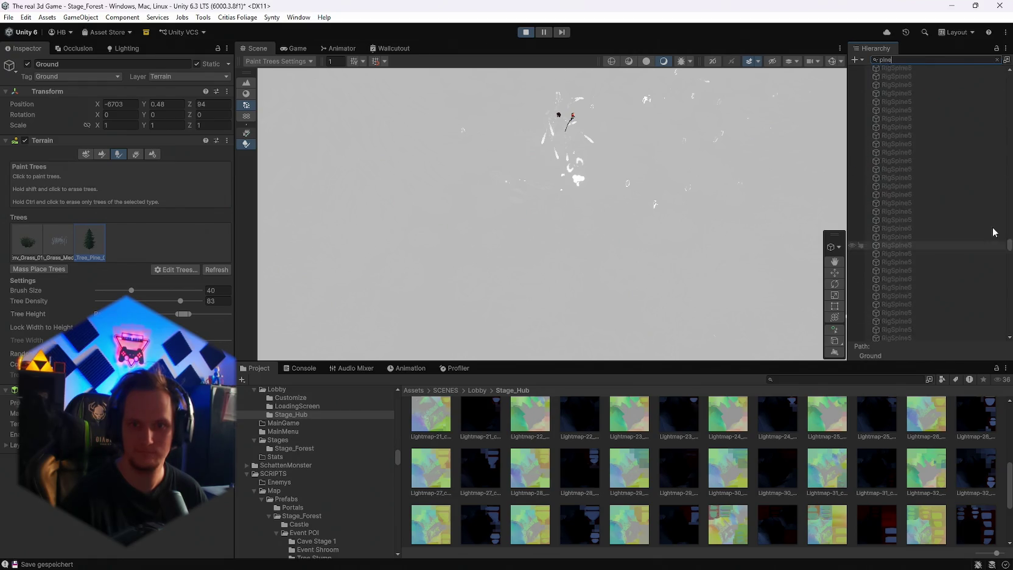
click(997, 60)
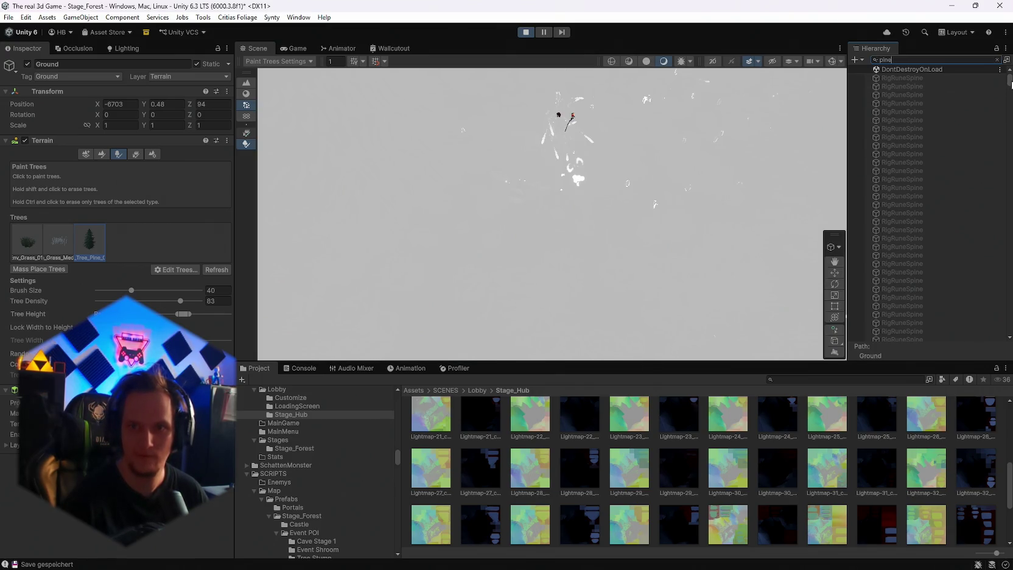
drag(1011, 84, 1009, 327)
scroll(989, 174, up, 10)
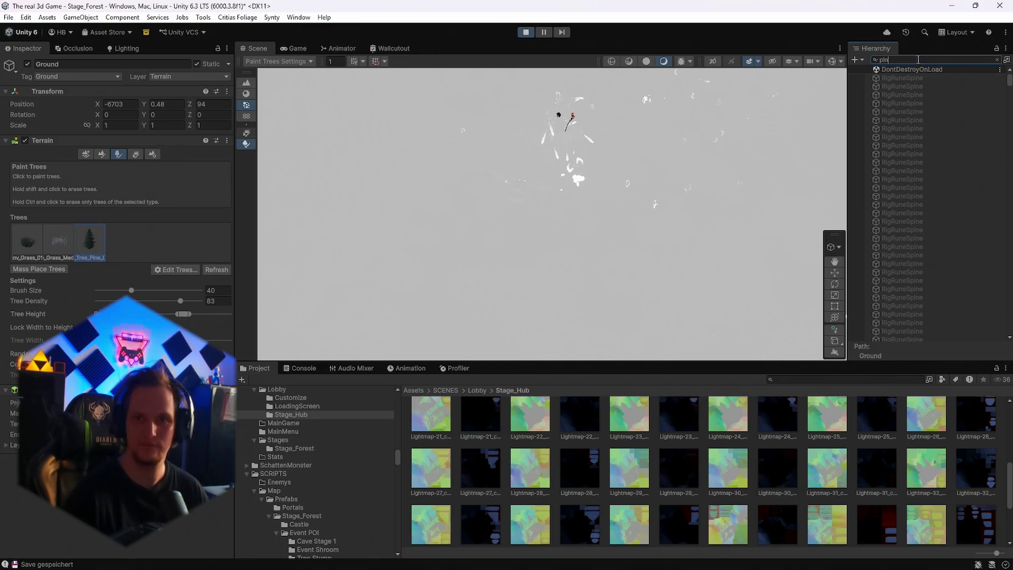
key(BackSpace)
scroll(911, 226, up, 5)
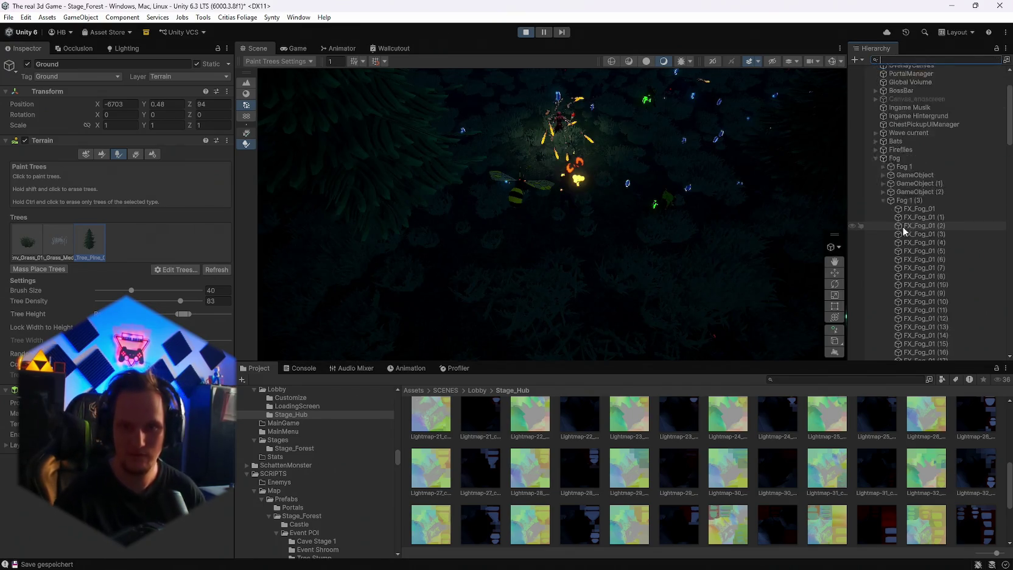
Switch the Ground terrain tool from Paint Details to Paint Texture
click(832, 61)
mouse_move(726, 217)
alt+mouse_down()
mouse_move(698, 179)
mouse_move(748, 100)
mouse_move(987, 200)
alt+mouse_up()
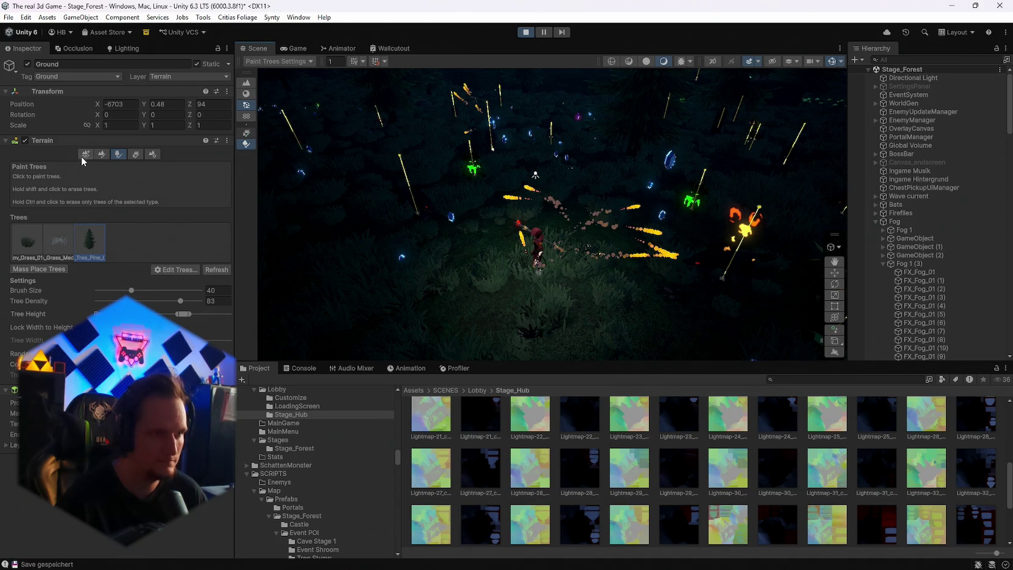
click(135, 157)
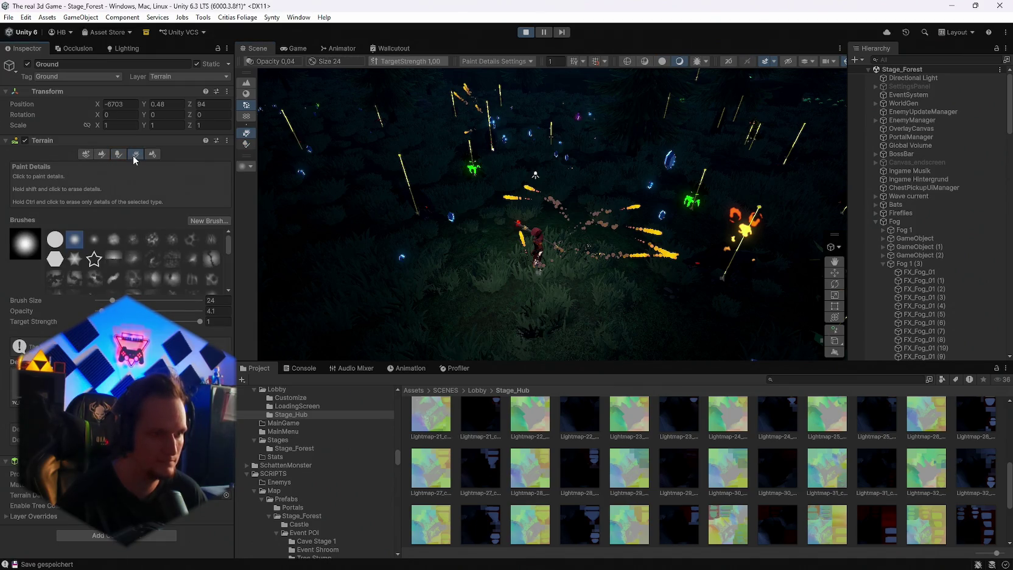
click(102, 154)
click(87, 153)
click(101, 154)
Scroll the Hierarchy and select the LandDust_Instance particle system
scroll(987, 164, down, 10)
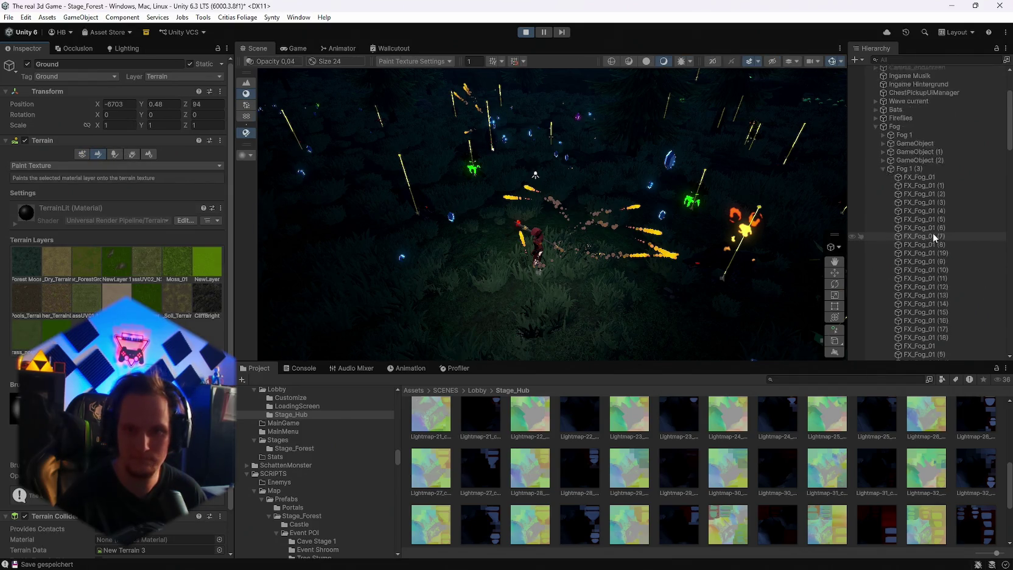
scroll(987, 165, down, 15)
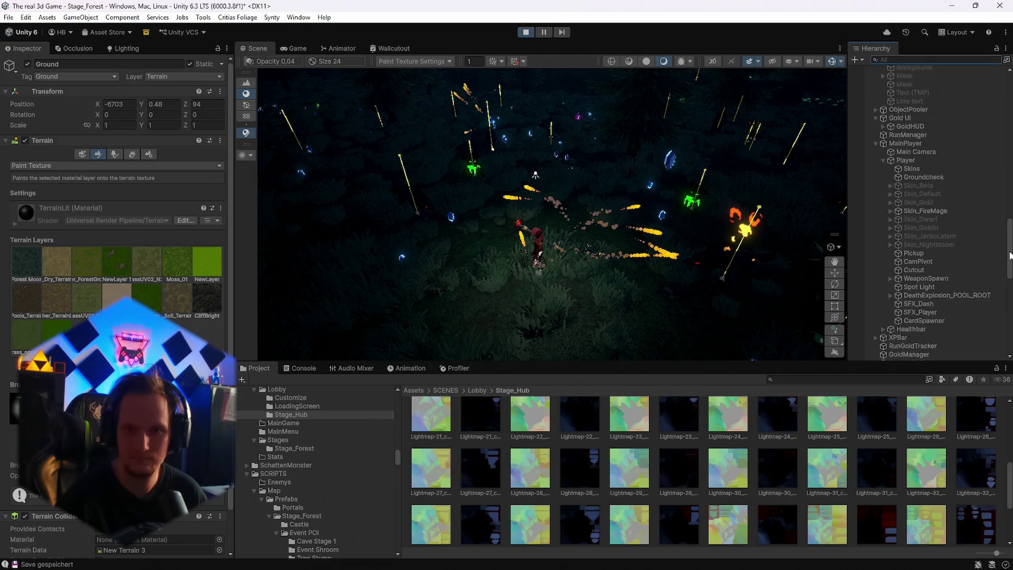
scroll(934, 214, up, 2)
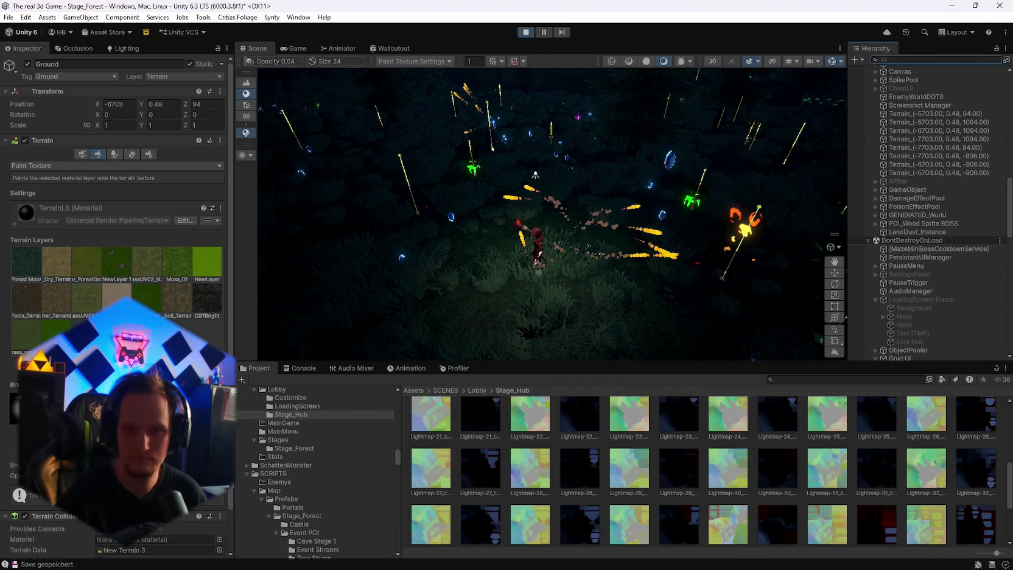
click(901, 233)
Review the LandDust_Instance particle settings in the Inspector
mouse_move(718, 201)
mouse_down()
mouse_move(701, 152)
mouse_move(707, 194)
mouse_move(701, 177)
mouse_move(734, 198)
mouse_up()
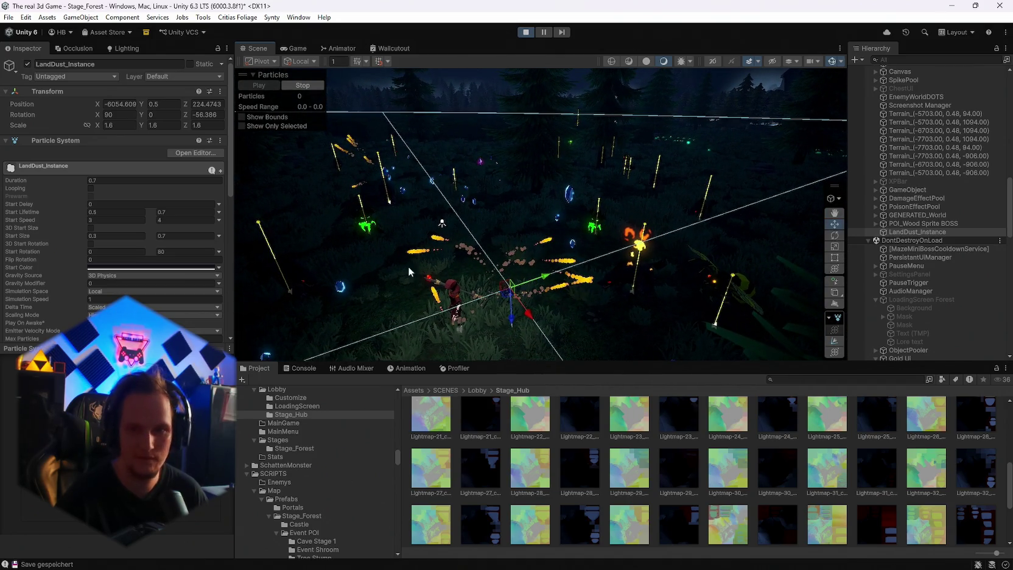
scroll(77, 283, down, 10)
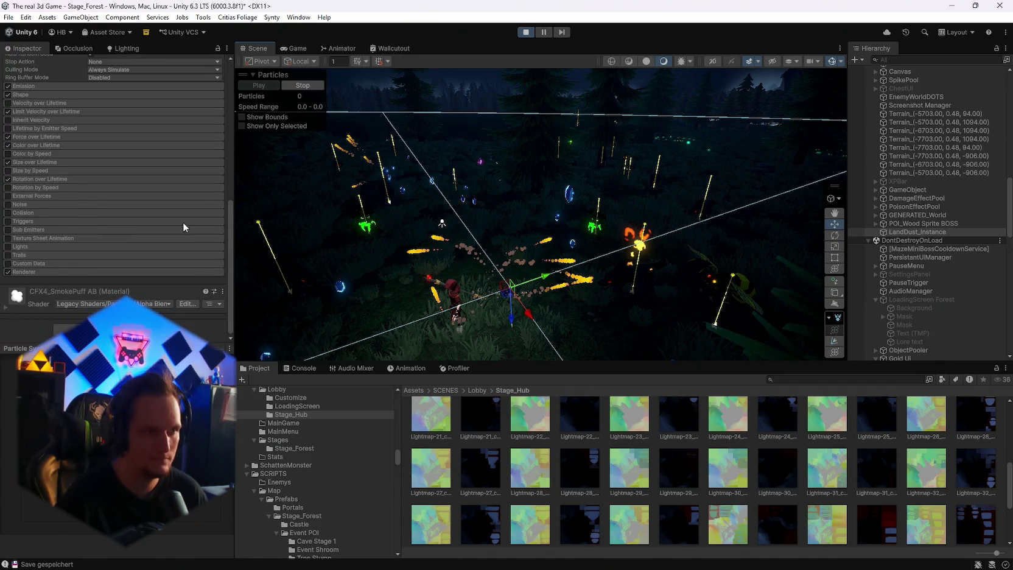
scroll(116, 252, up, 10)
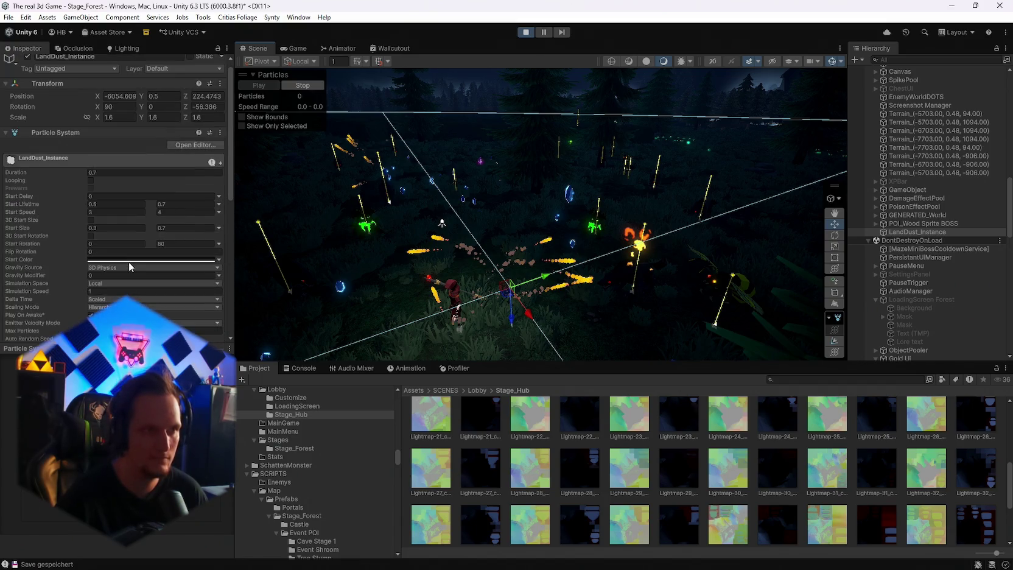
Inspect POI_Wood Sprite BOSS, then select GENERATED_World and orbit over its maze grid
click(915, 225)
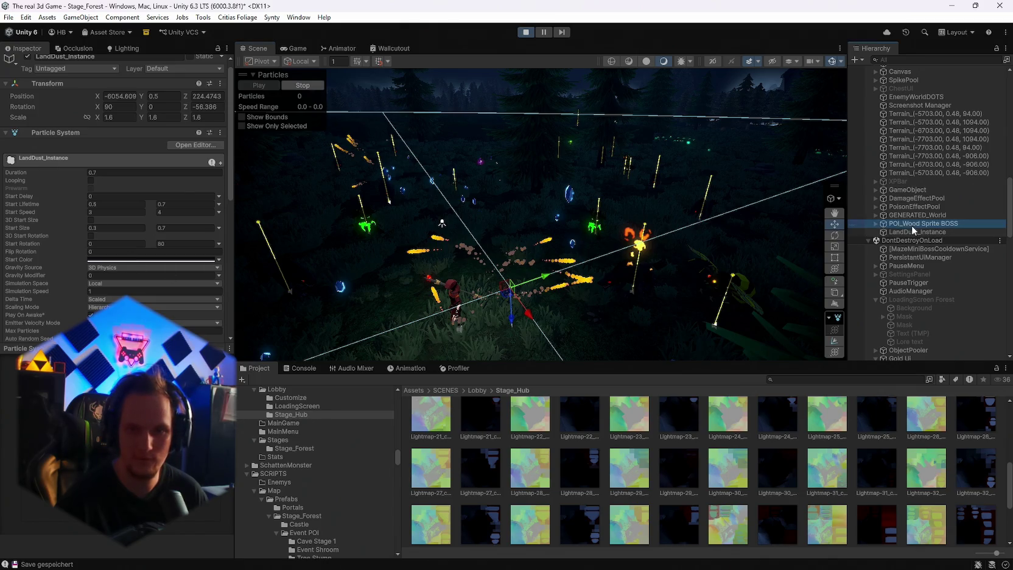
click(877, 214)
mouse_move(523, 243)
mouse_down()
mouse_move(547, 263)
mouse_move(294, 142)
mouse_move(268, 146)
mouse_move(276, 161)
mouse_move(603, 196)
mouse_move(680, 271)
mouse_move(549, 195)
mouse_move(696, 59)
mouse_move(792, 159)
mouse_move(694, 231)
mouse_move(638, 237)
mouse_move(892, 299)
mouse_move(830, 322)
mouse_move(837, 277)
mouse_move(925, 268)
mouse_up()
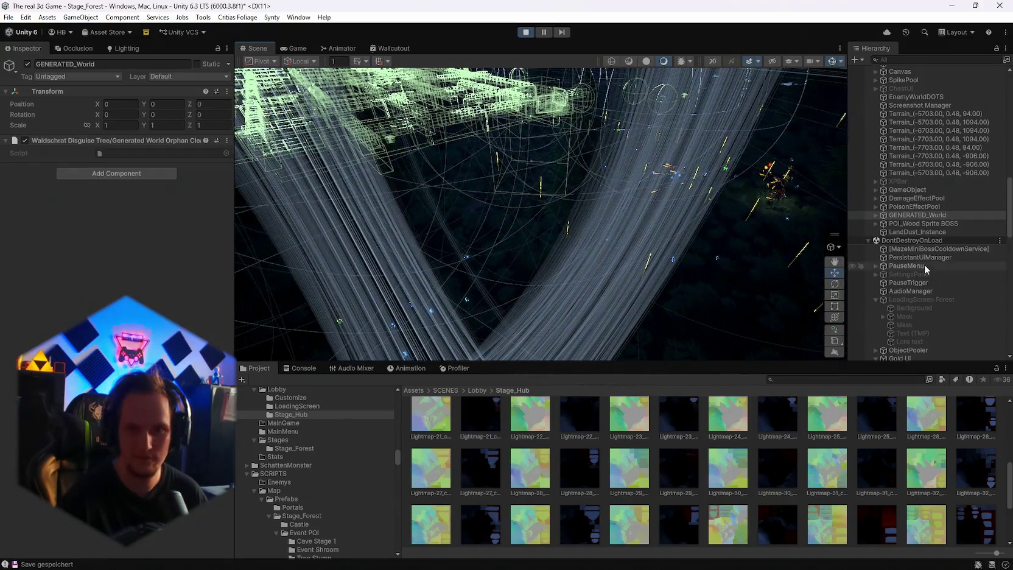
Expand GENERATED_World and inspect Maze, MazeChestLoop, MazeMiniBoss, SpecialBossPOI and SpawnPoint
click(876, 215)
click(870, 224)
mouse_move(384, 230)
mouse_down()
mouse_move(477, 211)
mouse_move(706, 199)
mouse_move(689, 177)
mouse_up()
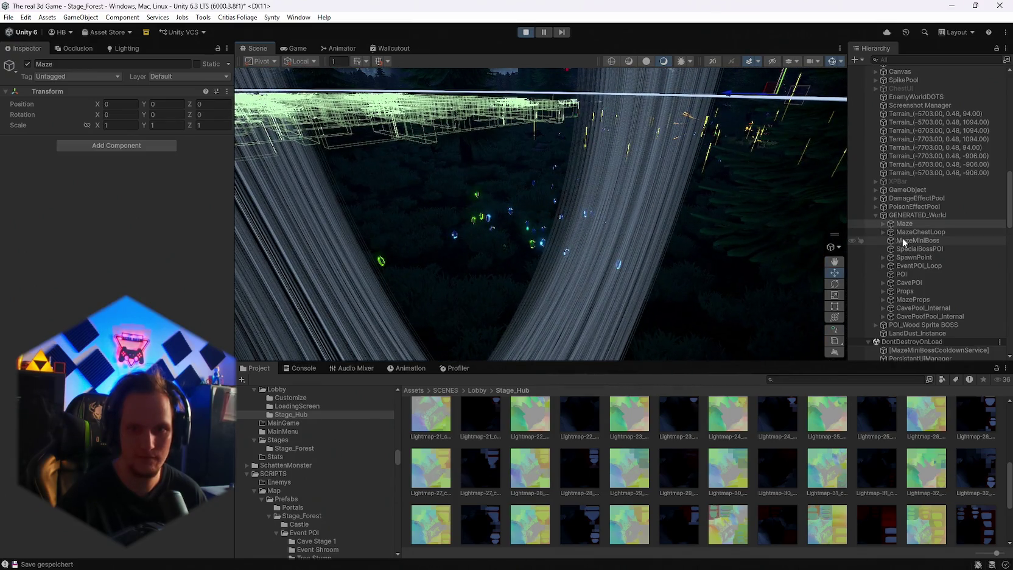
click(908, 232)
click(907, 241)
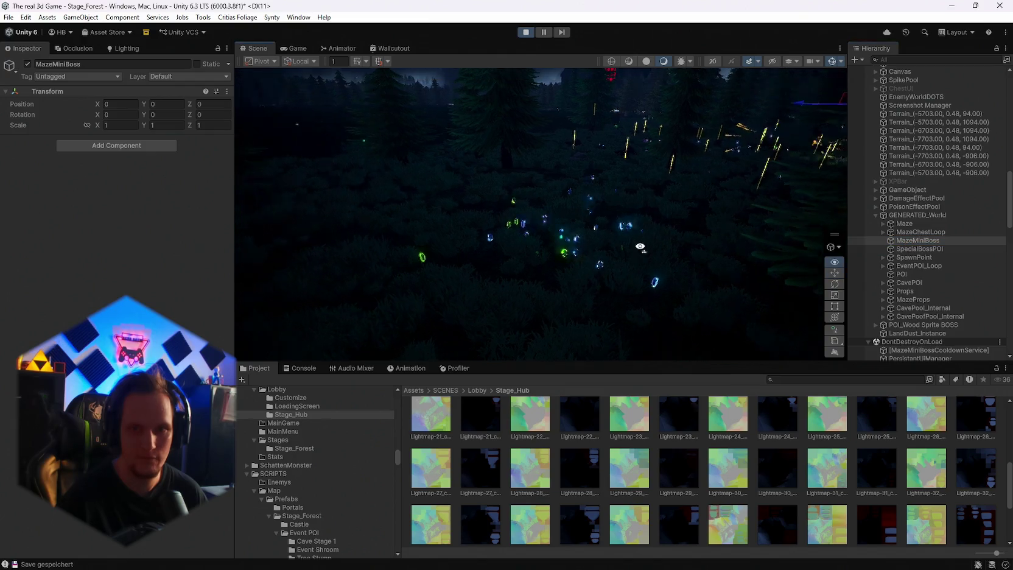
click(917, 249)
click(913, 257)
drag(712, 256, 754, 225)
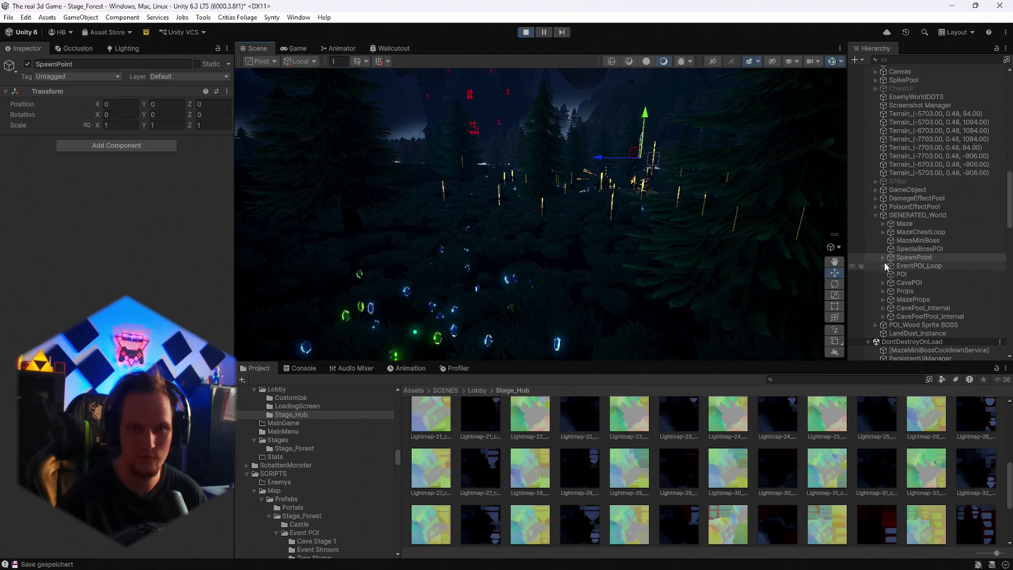
Inspect the EventPOI_Loop, POI, CavePOI and Props objects in the scene
click(910, 266)
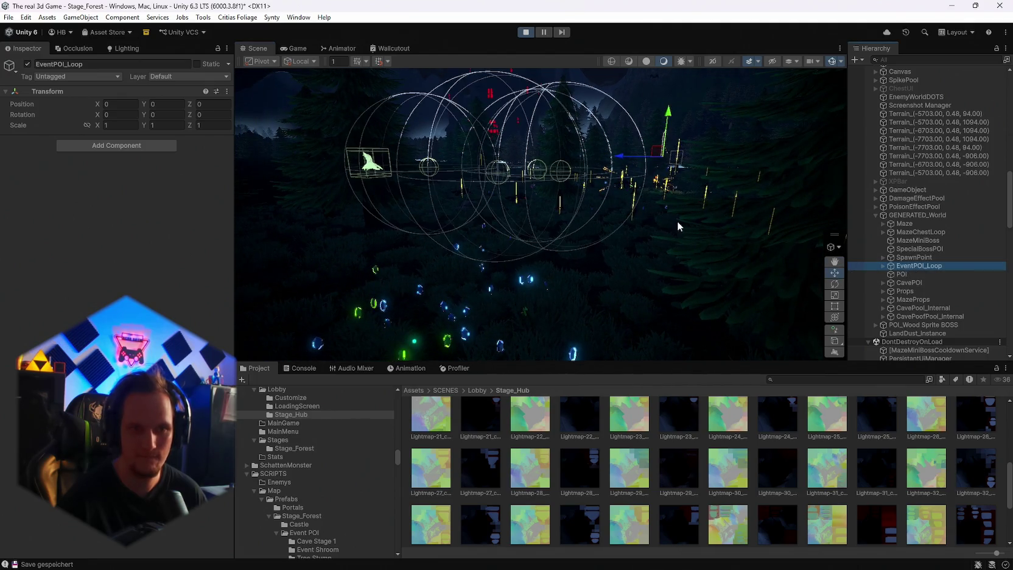
click(920, 273)
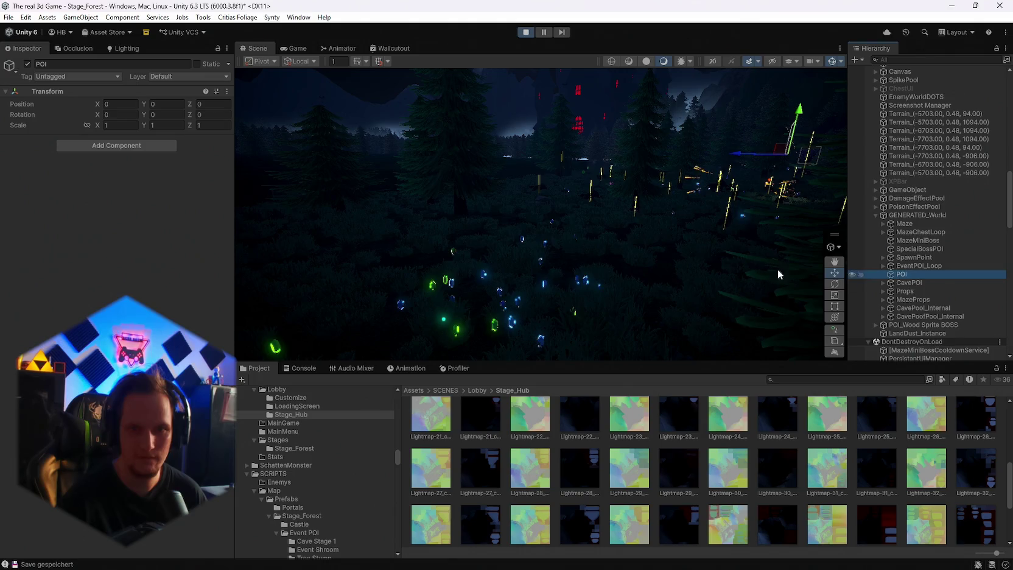
click(909, 282)
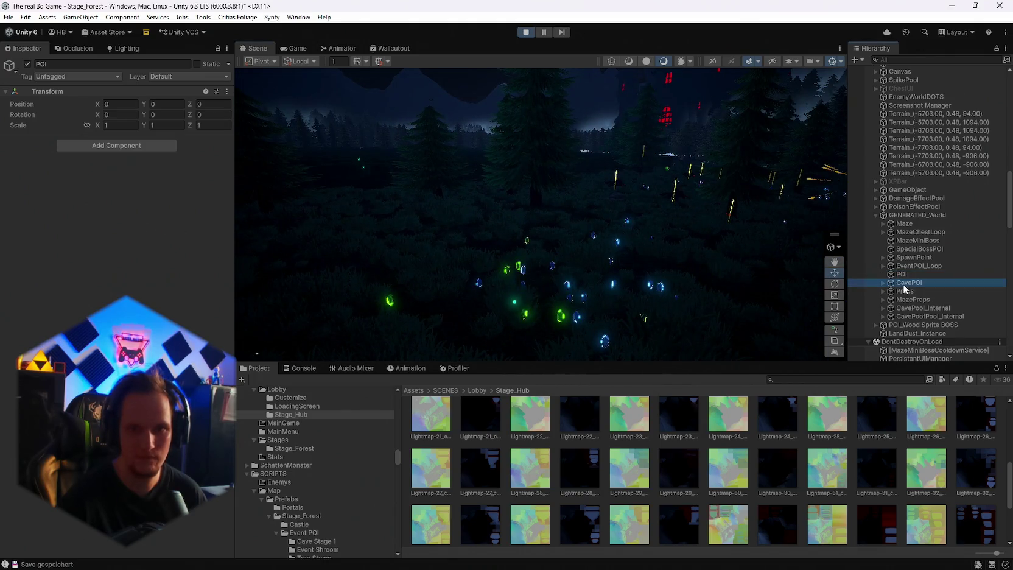
drag(519, 253, 531, 253)
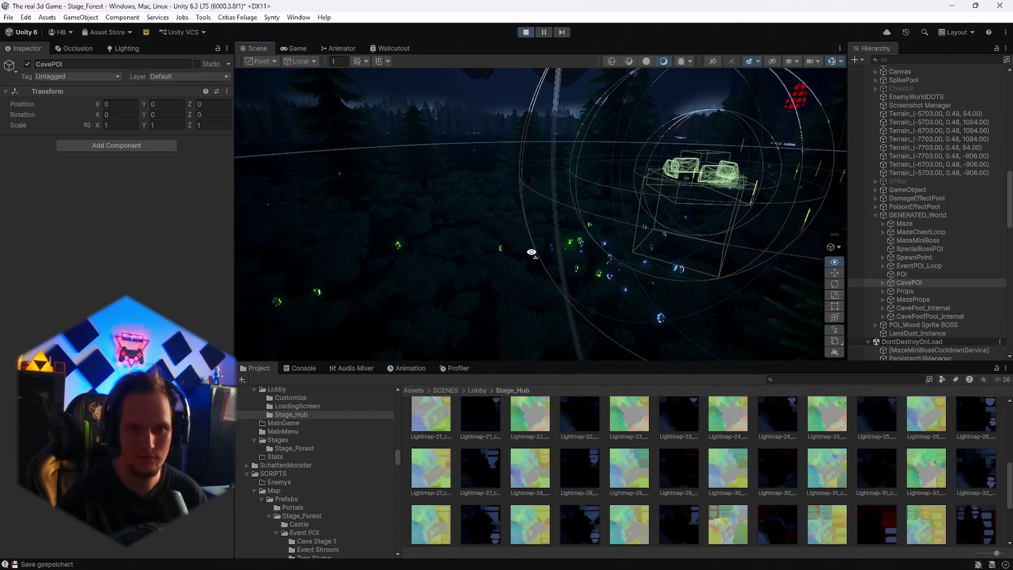
click(909, 292)
mouse_move(622, 238)
mouse_down()
mouse_move(324, 233)
mouse_move(606, 256)
mouse_move(629, 243)
mouse_move(701, 242)
mouse_move(897, 290)
mouse_up()
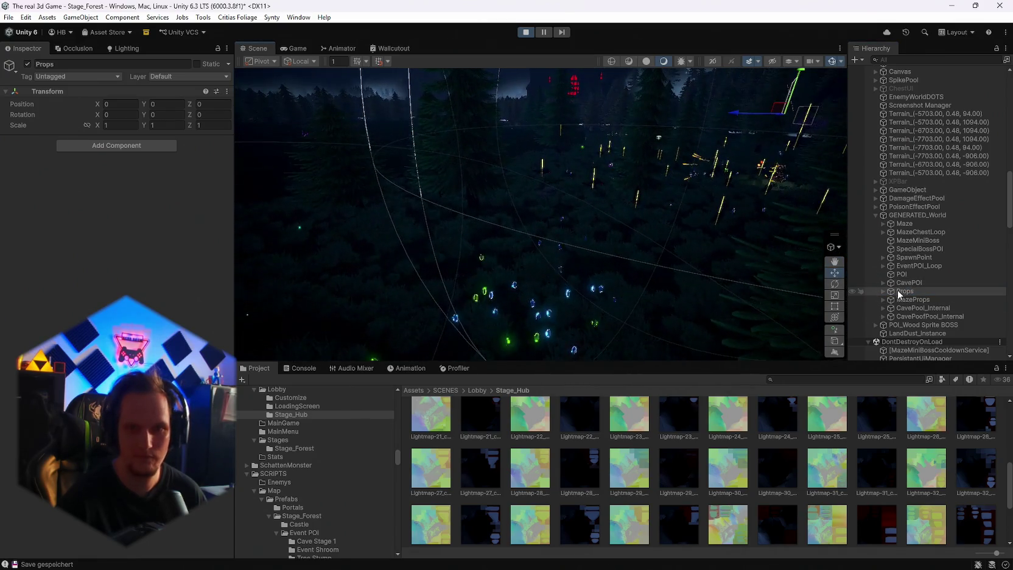
Expand Props to review its rock and Jump Shroom clones, collapse MazeProps, and show the Console
click(883, 292)
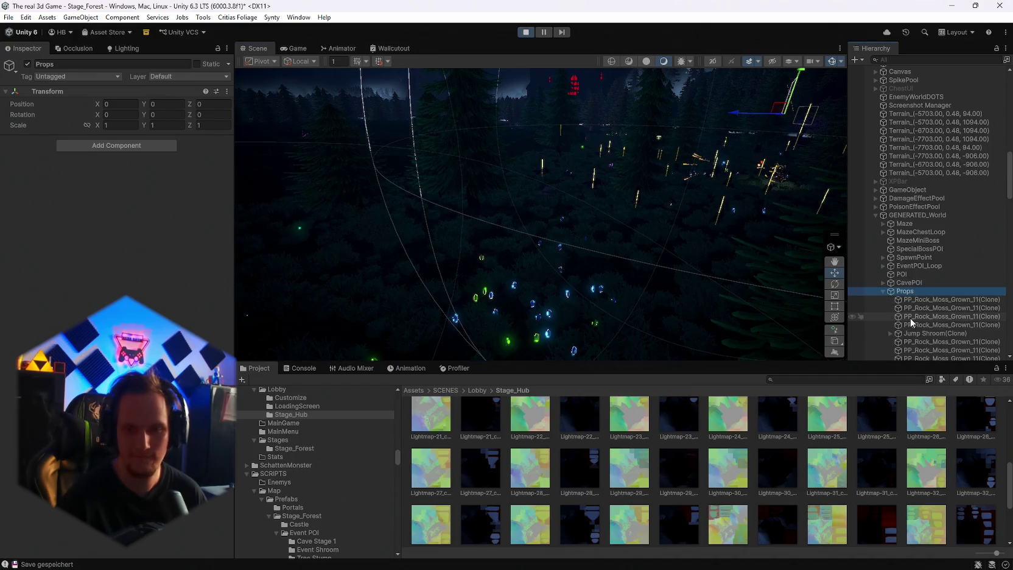
scroll(915, 311, down, 5)
scroll(938, 222, down, 5)
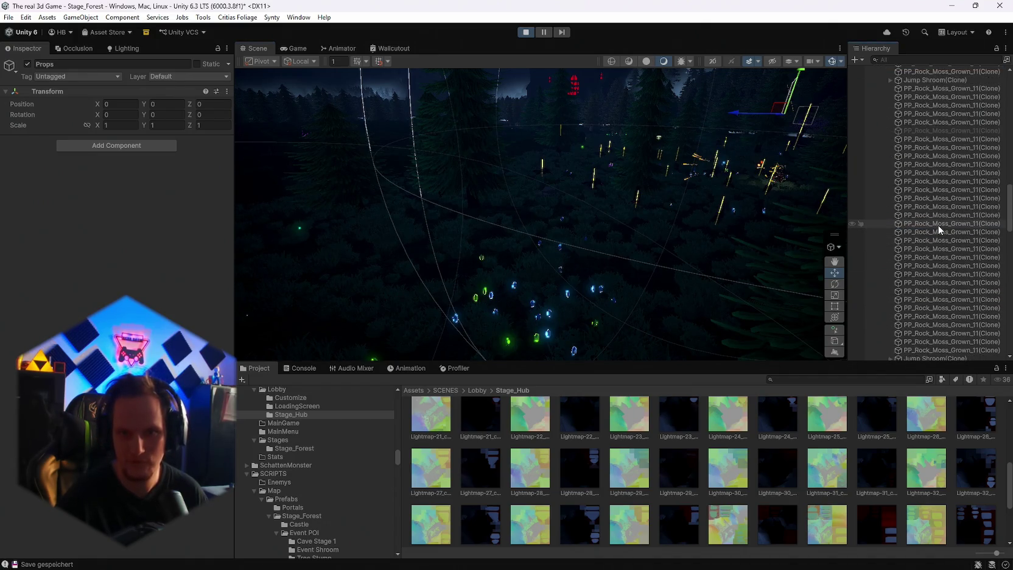
scroll(954, 246, down, 4)
click(883, 248)
scroll(913, 256, down, 3)
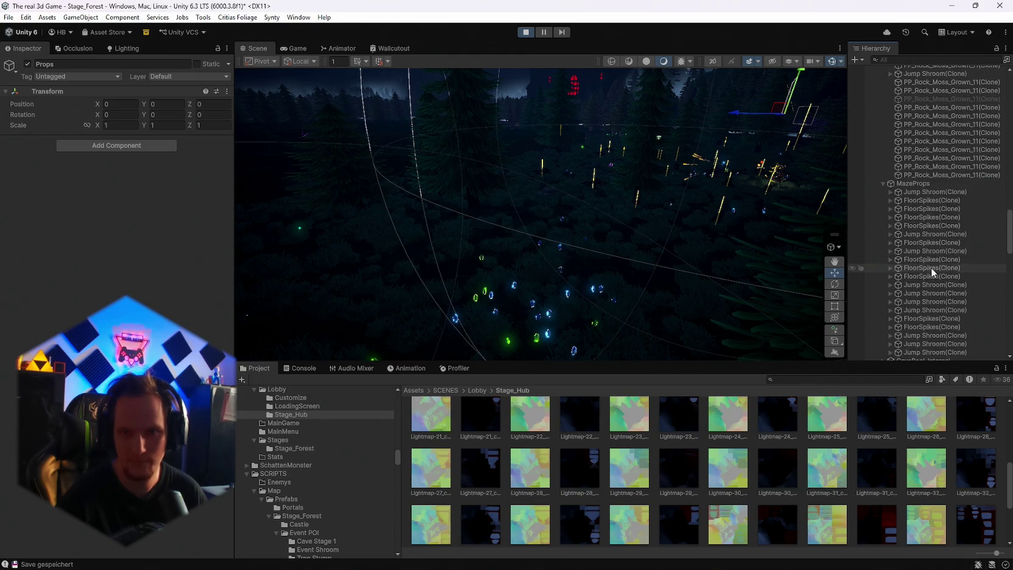
click(883, 183)
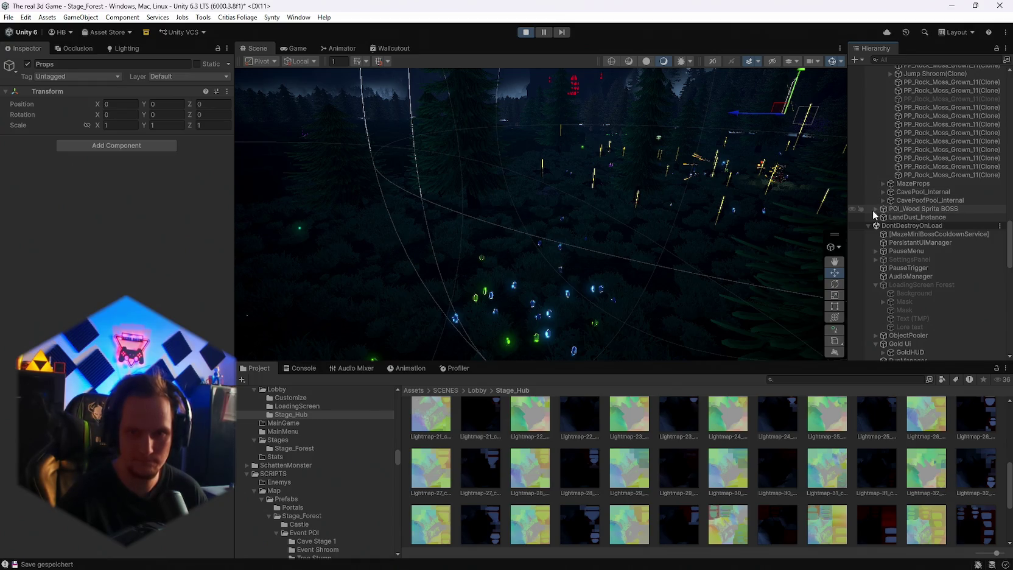
scroll(913, 244, up, 6)
scroll(942, 273, up, 4)
scroll(930, 230, up, 2)
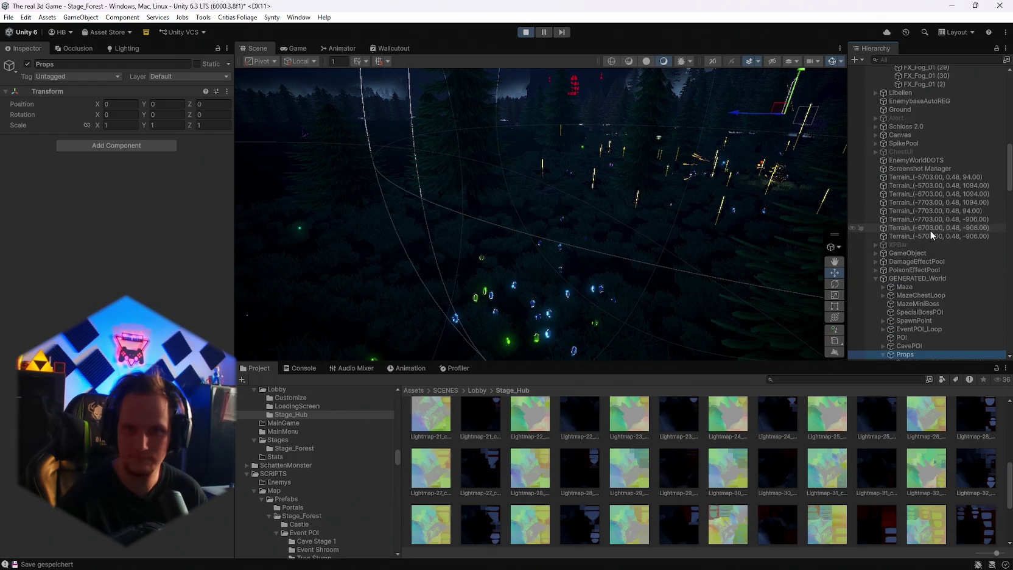
click(304, 368)
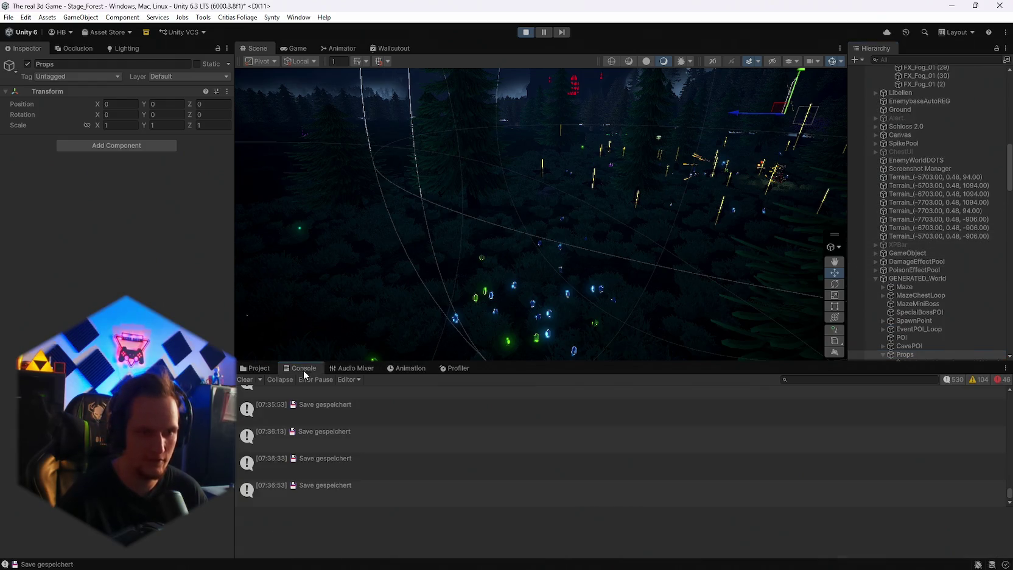
scroll(742, 444, up, 5)
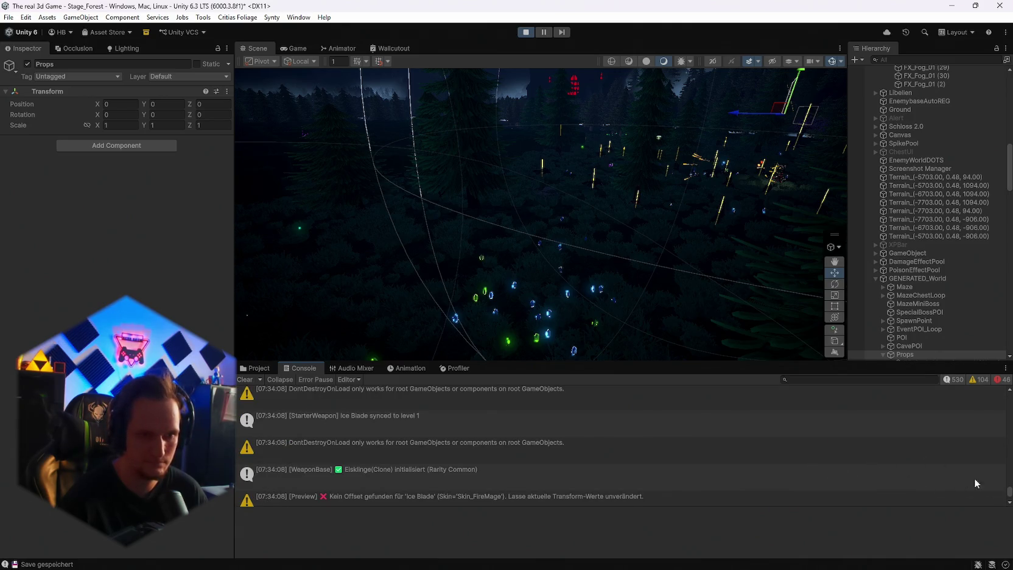
drag(1010, 494, 1010, 396)
scroll(596, 421, down, 3)
scroll(596, 416, down, 4)
scroll(596, 417, down, 2)
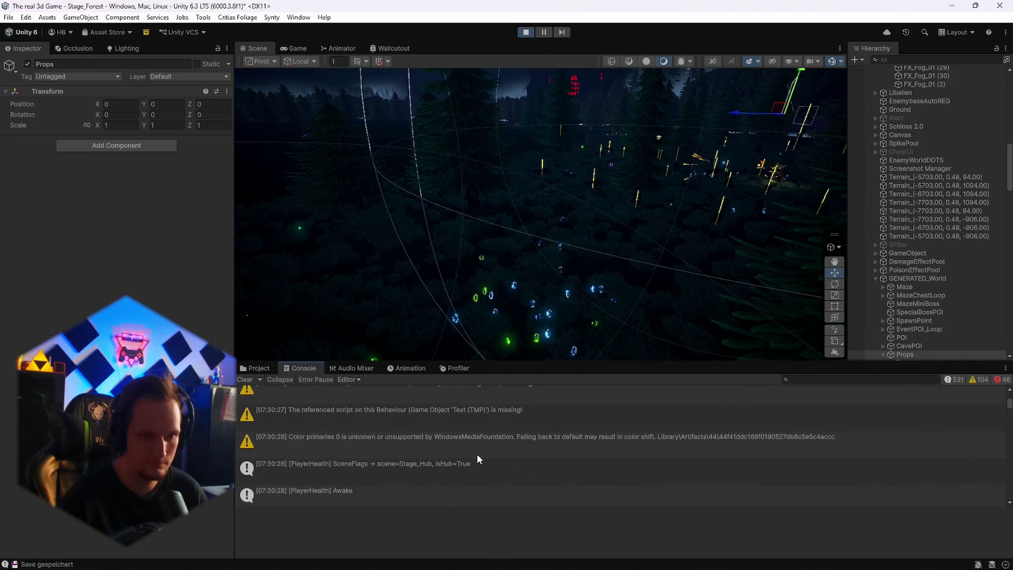
scroll(502, 452, down, 2)
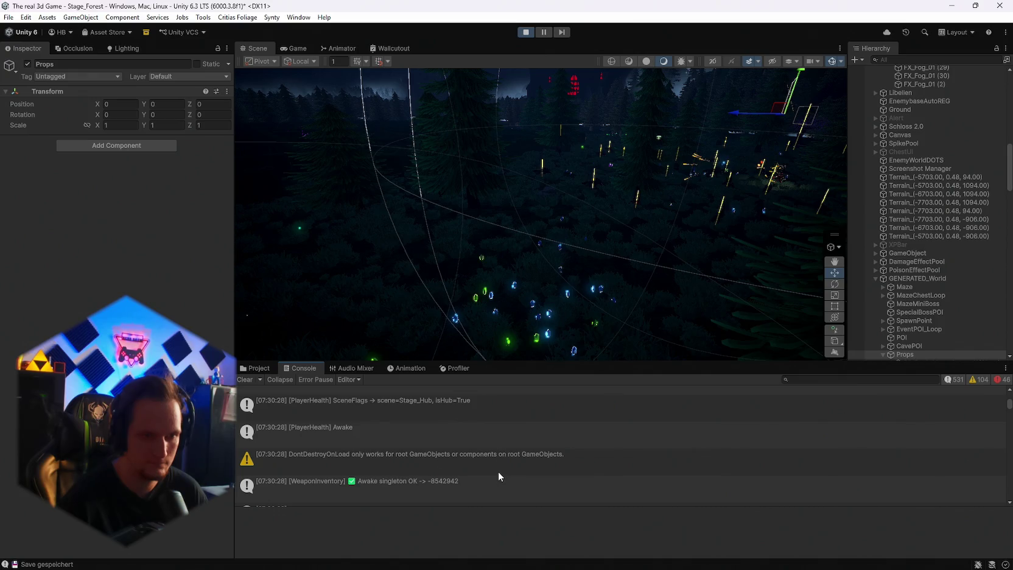
scroll(499, 473, down, 6)
scroll(499, 471, down, 3)
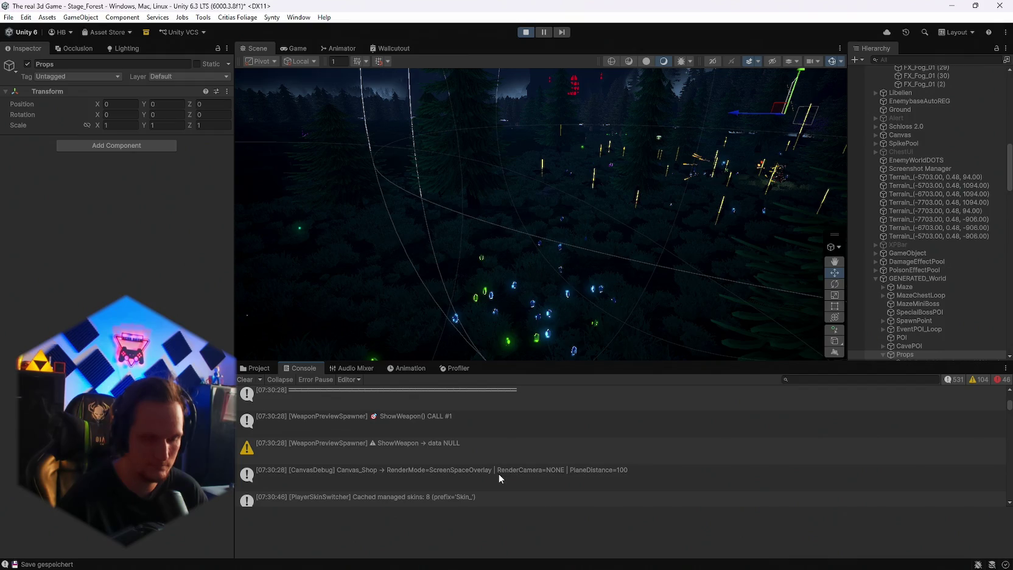
scroll(498, 473, down, 3)
scroll(498, 473, down, 2)
scroll(498, 473, down, 5)
scroll(498, 474, down, 5)
scroll(499, 473, down, 2)
scroll(499, 473, down, 2)
scroll(499, 473, down, 1)
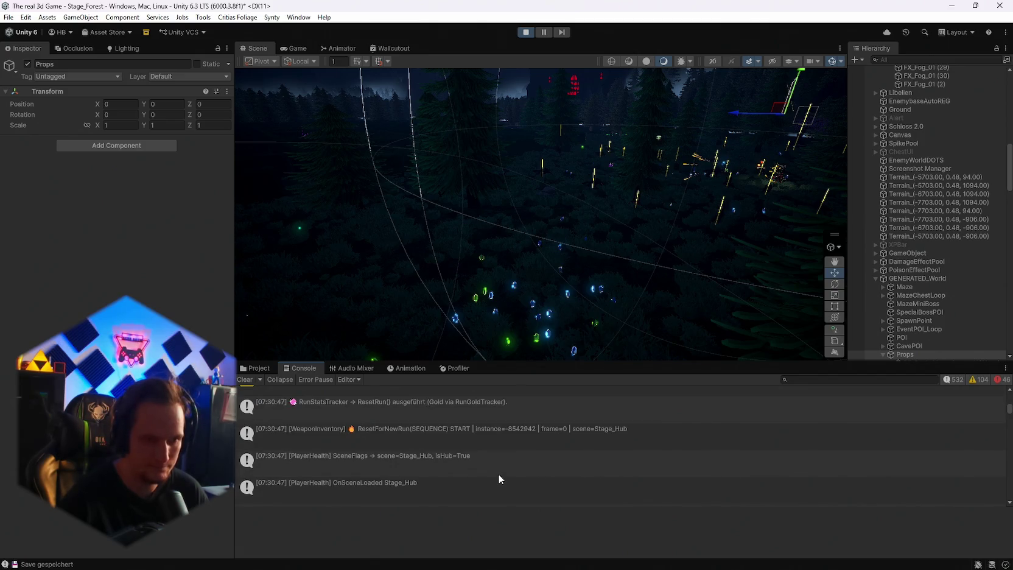
scroll(499, 474, down, 2)
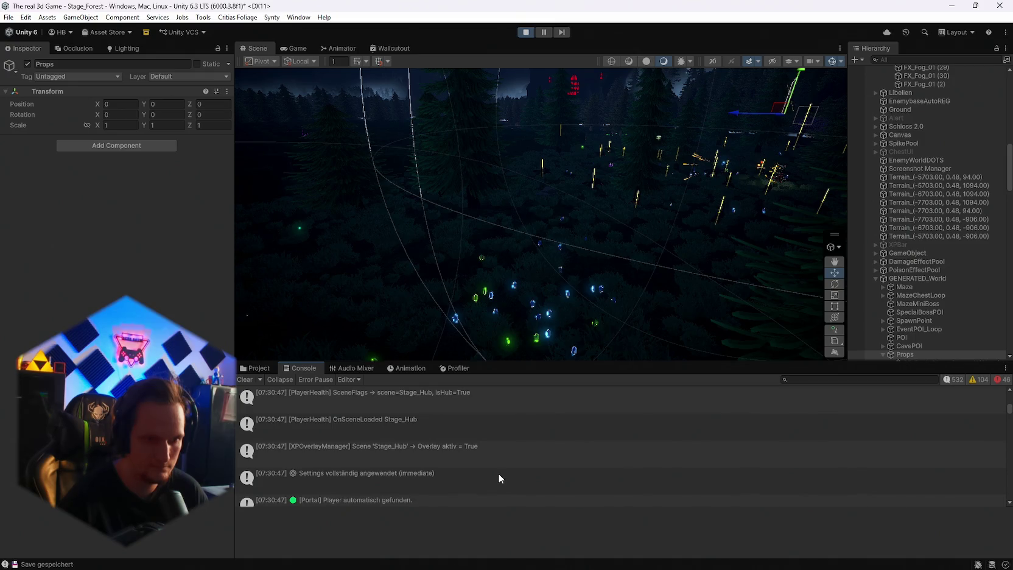
scroll(498, 473, down, 5)
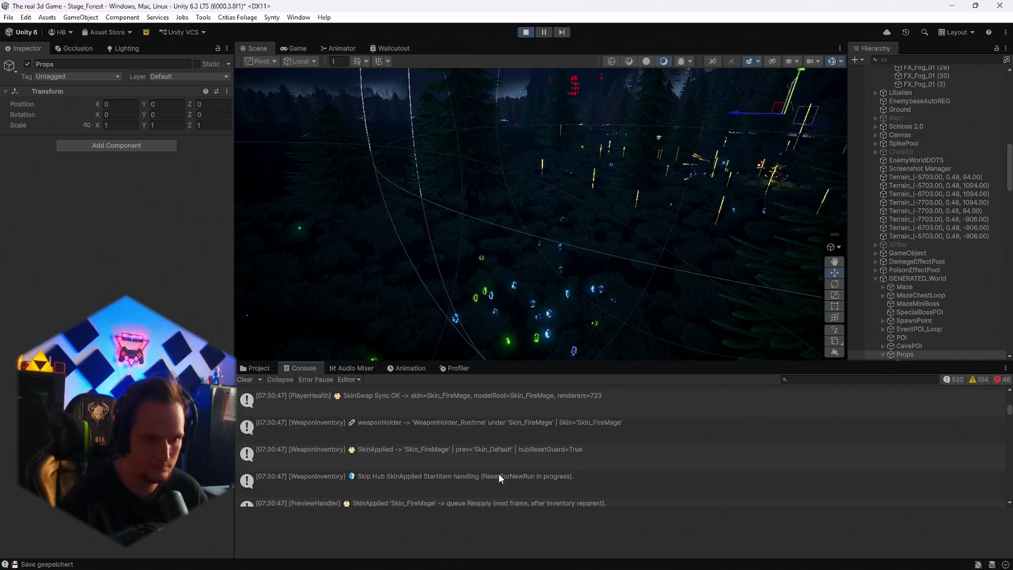
scroll(500, 477, down, 2)
scroll(499, 478, down, 2)
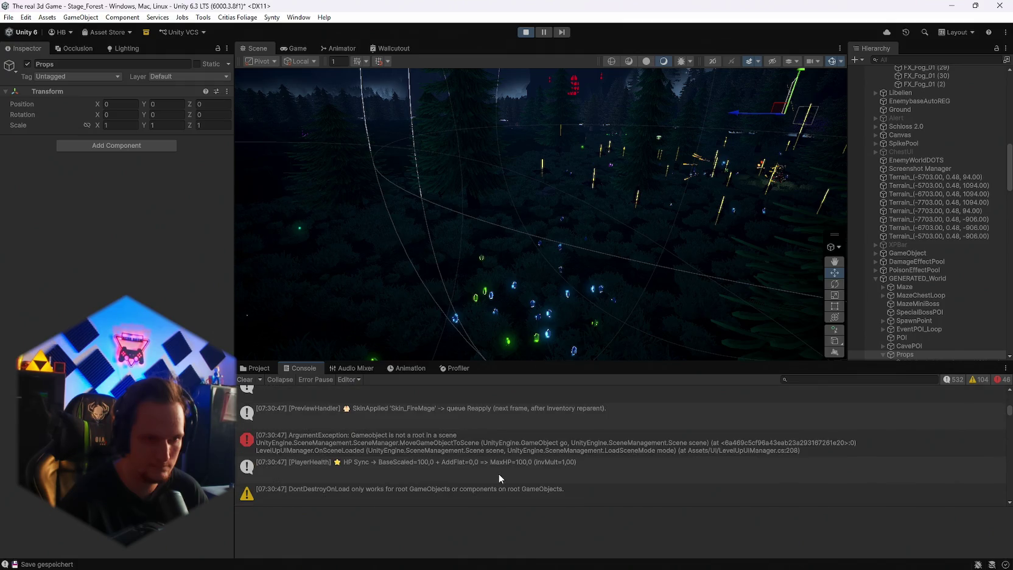
scroll(499, 475, down, 6)
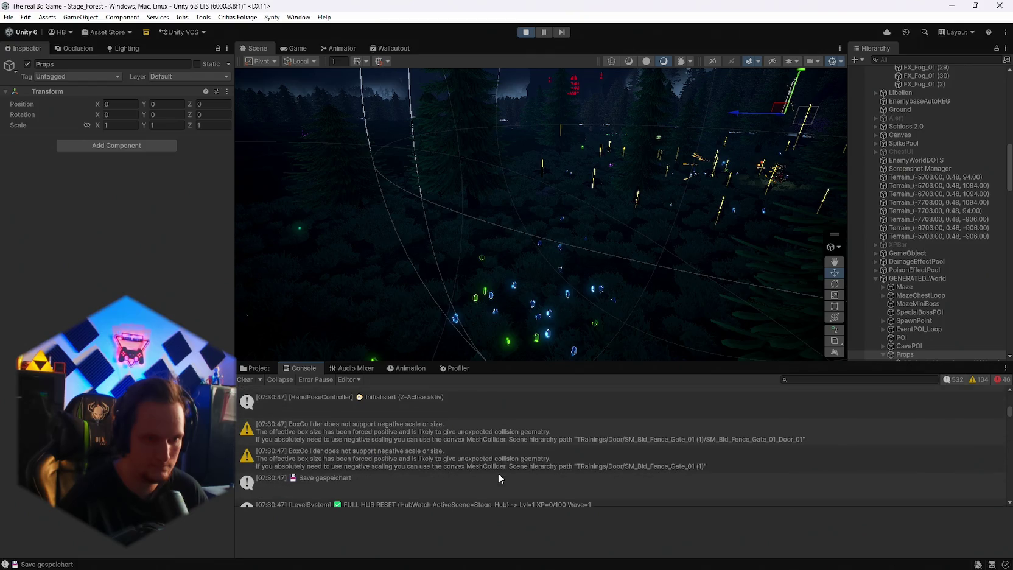
Scroll through the BoxCollider negative-scale warnings to the MAP_SPAWNPOINT SM_StairPiece_03_Unity stair warning's details
click(402, 429)
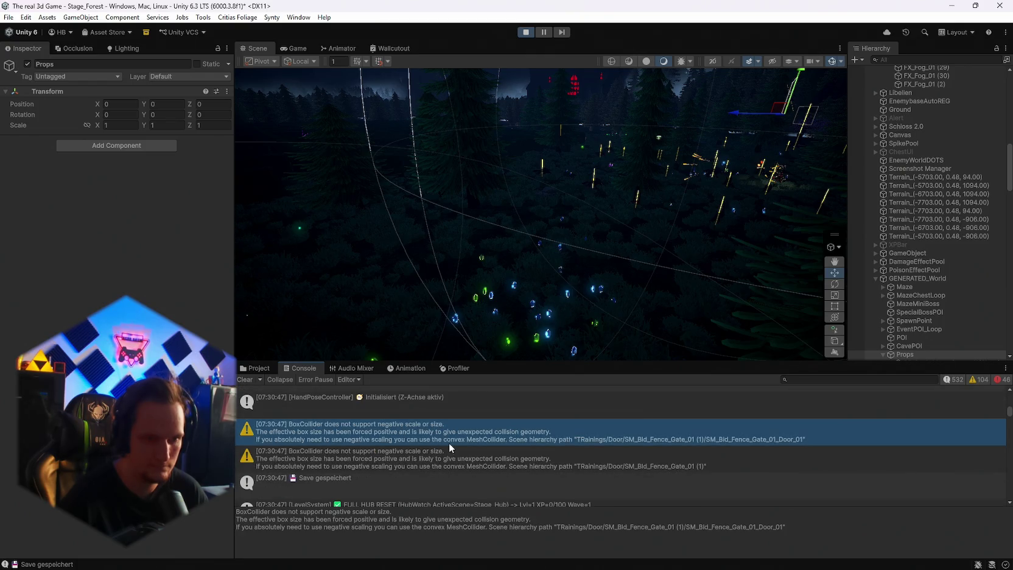
scroll(456, 446, down, 1)
scroll(455, 445, down, 1)
scroll(455, 445, down, 5)
scroll(455, 445, down, 5)
scroll(454, 445, down, 5)
scroll(455, 447, down, 1)
scroll(455, 441, down, 5)
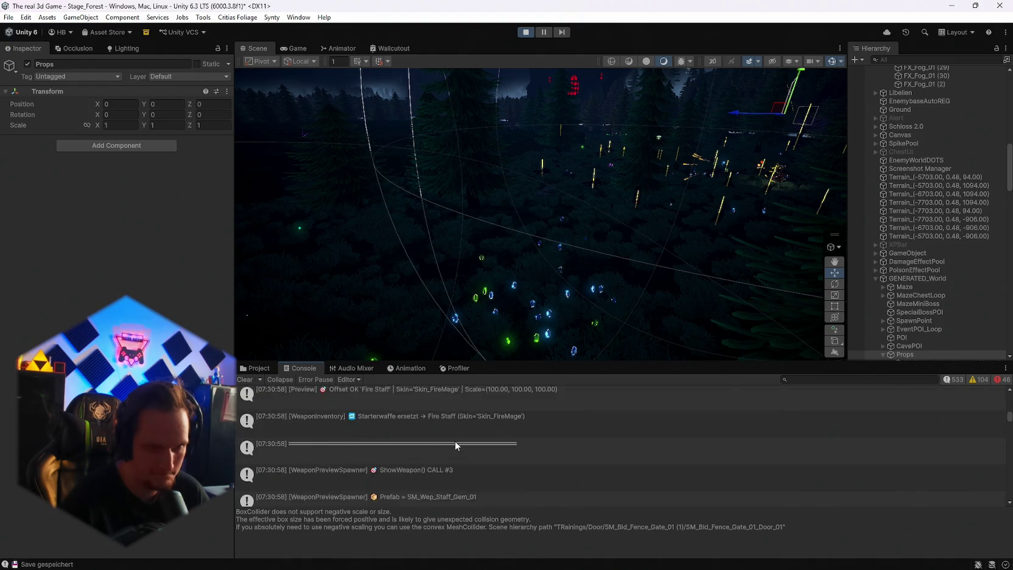
scroll(447, 441, down, 4)
scroll(445, 439, down, 3)
scroll(444, 439, down, 6)
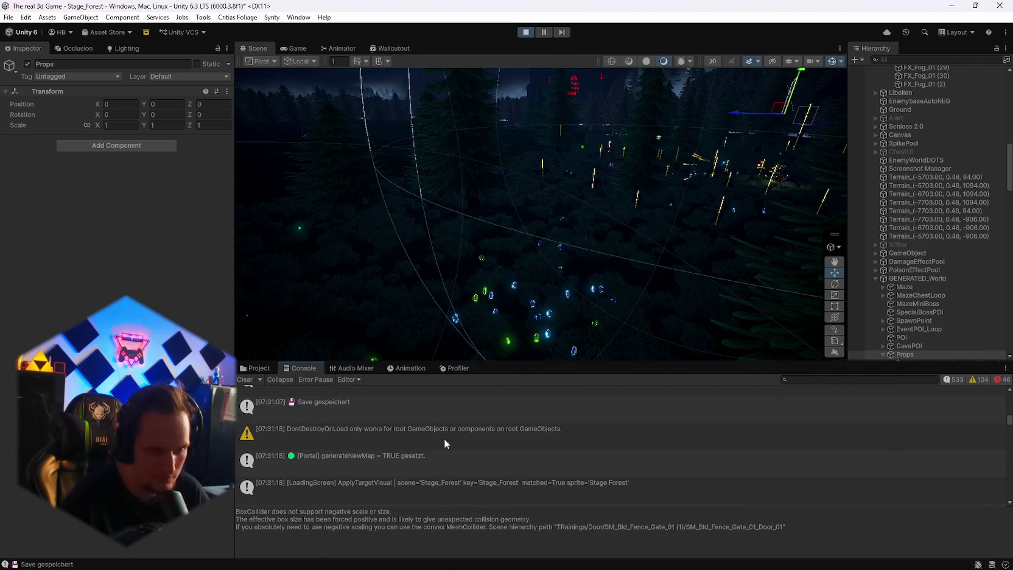
scroll(444, 439, down, 3)
scroll(444, 439, down, 5)
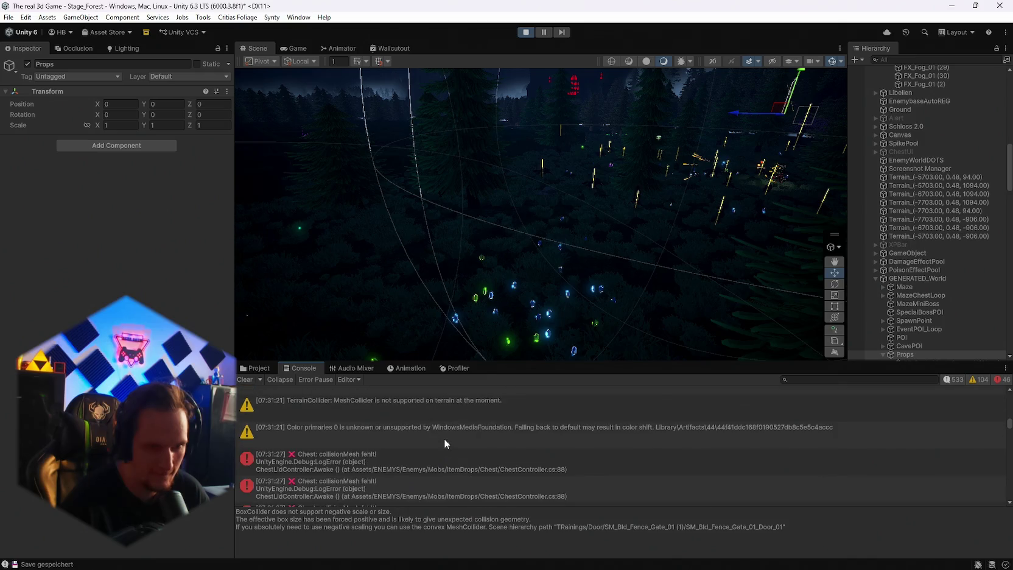
scroll(444, 439, down, 1)
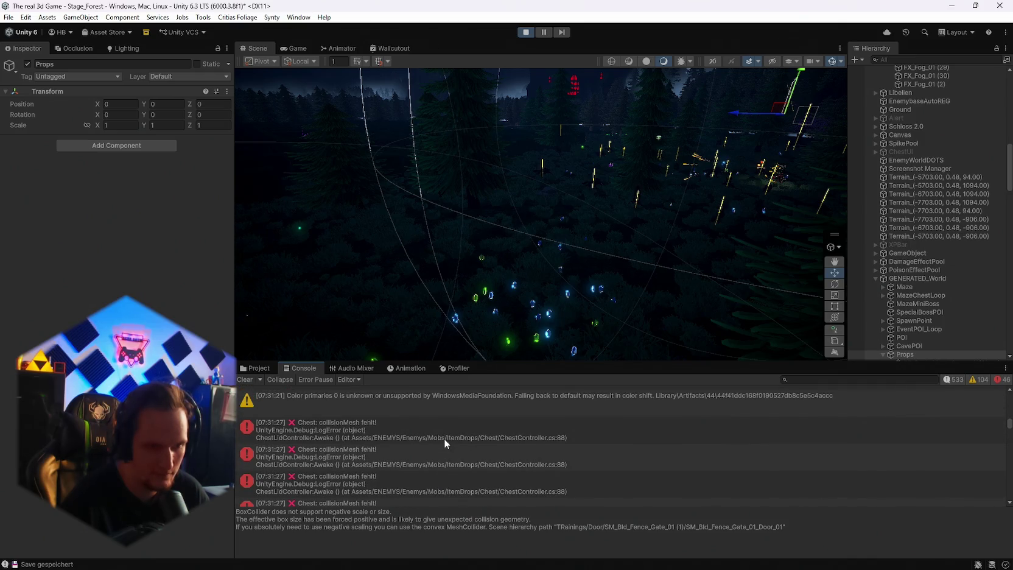
scroll(444, 439, down, 1)
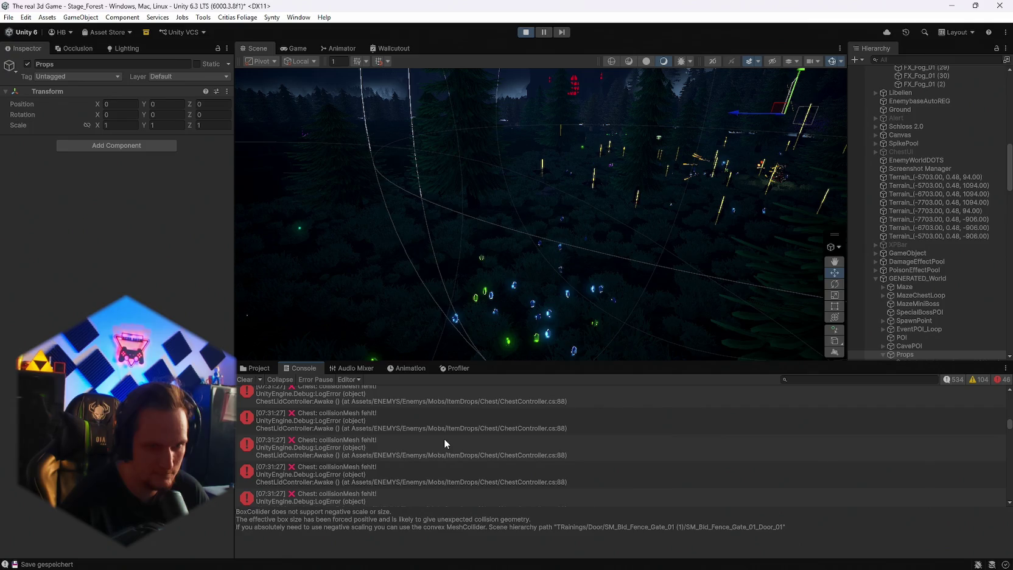
scroll(444, 438, down, 3)
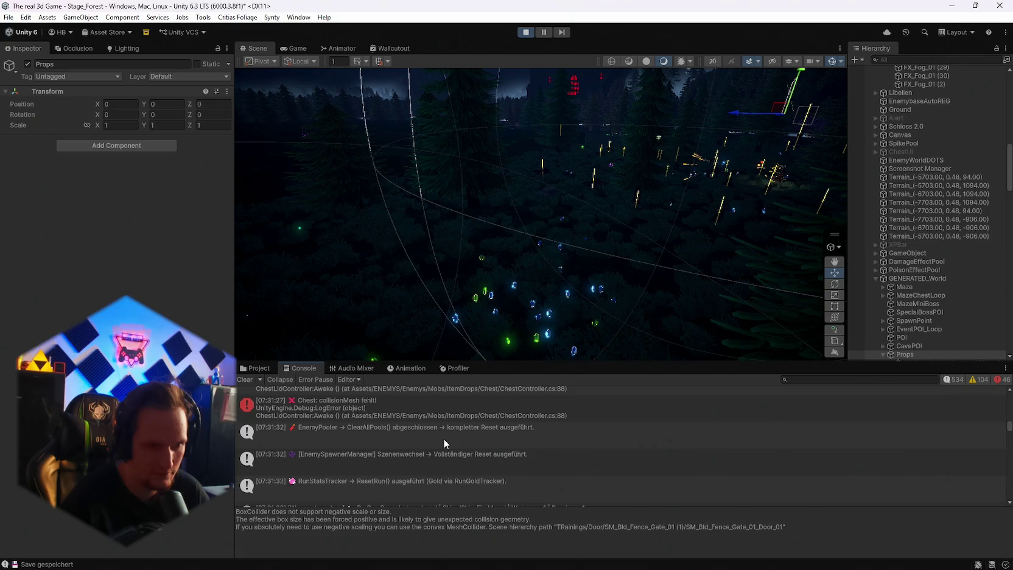
scroll(444, 439, down, 5)
scroll(443, 438, down, 2)
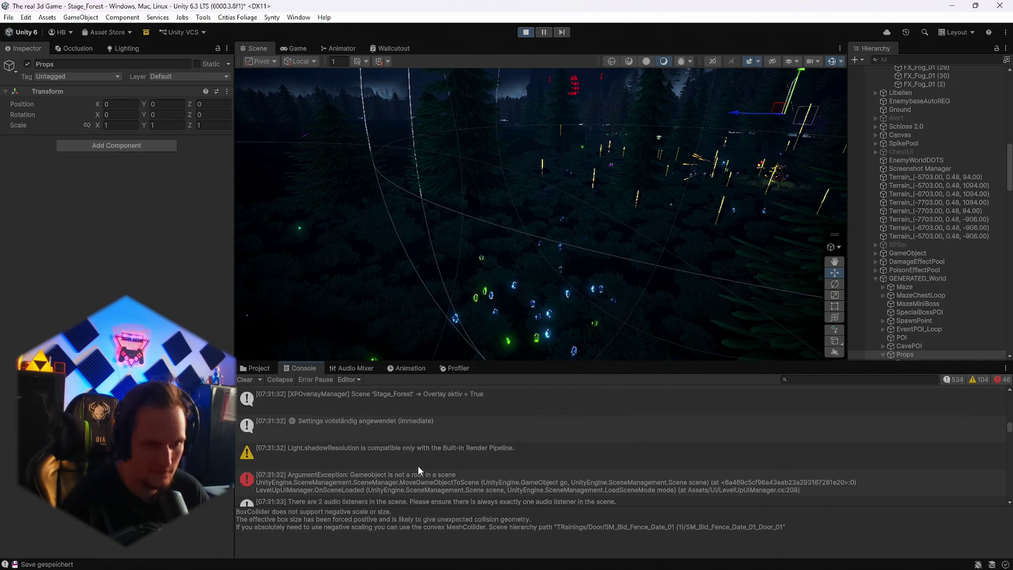
scroll(420, 462, down, 2)
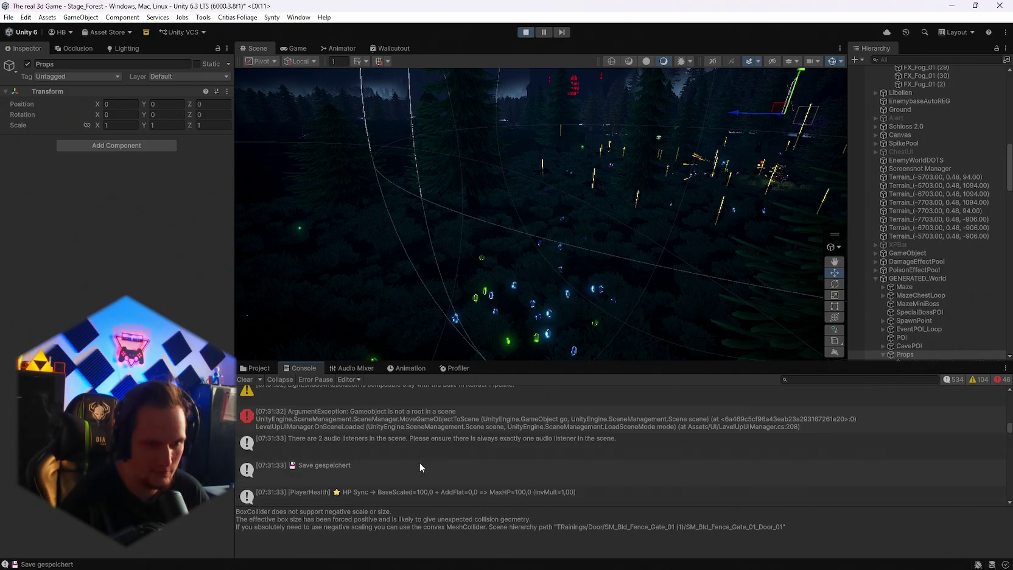
scroll(419, 462, down, 1)
scroll(420, 462, down, 2)
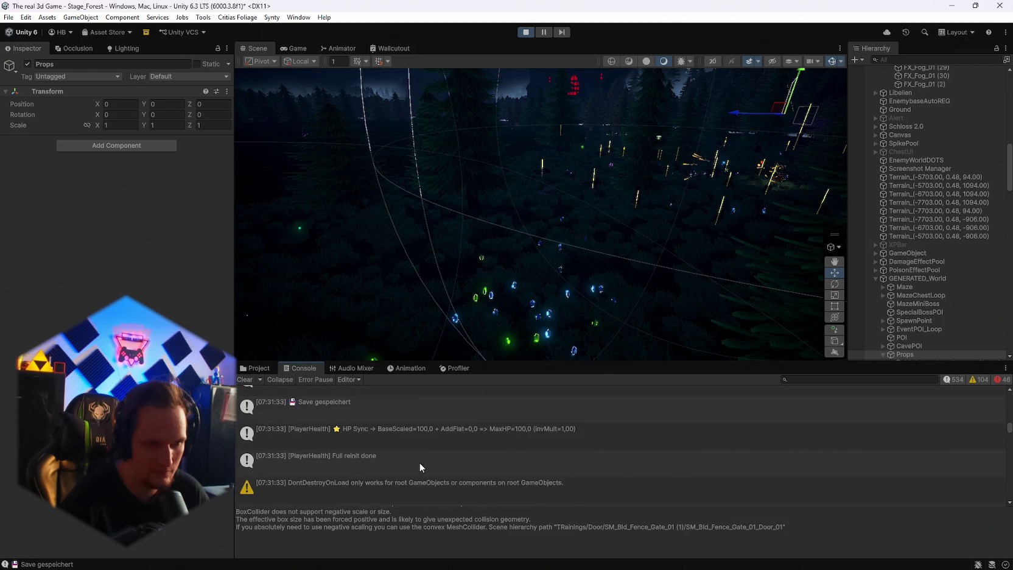
scroll(420, 462, down, 1)
scroll(419, 462, down, 1)
scroll(420, 463, up, 1)
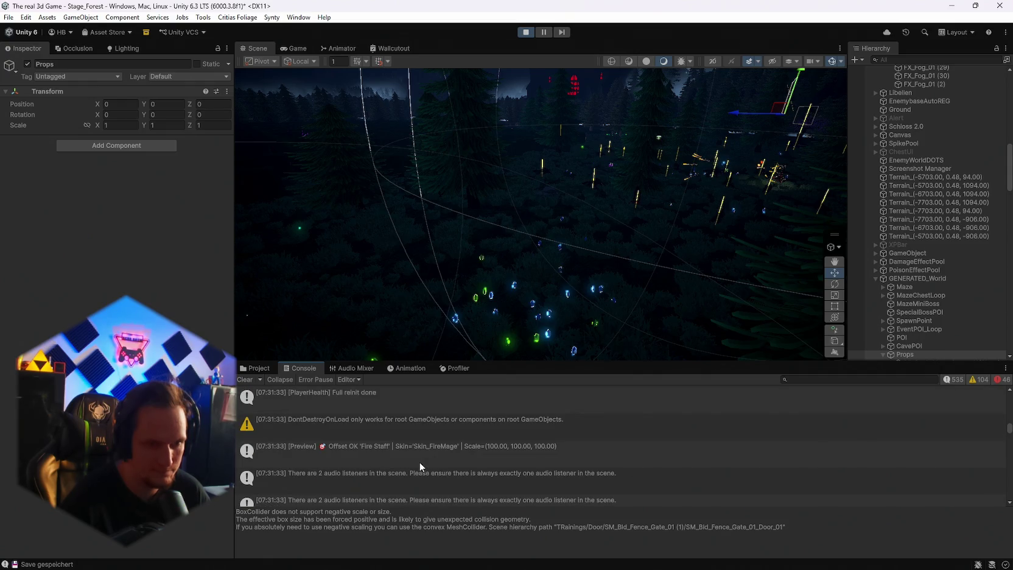
scroll(420, 467, down, 3)
scroll(422, 459, down, 4)
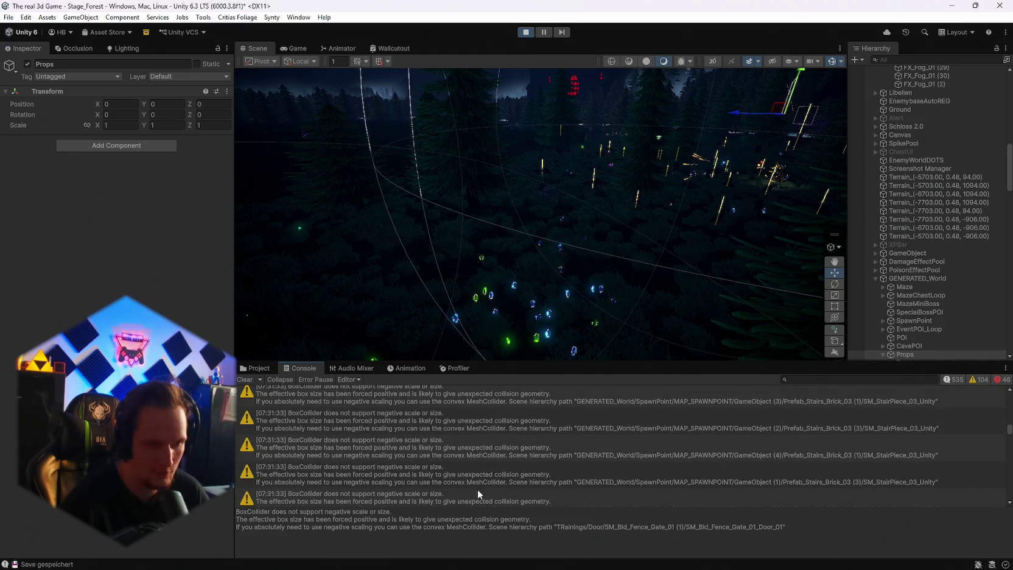
click(441, 475)
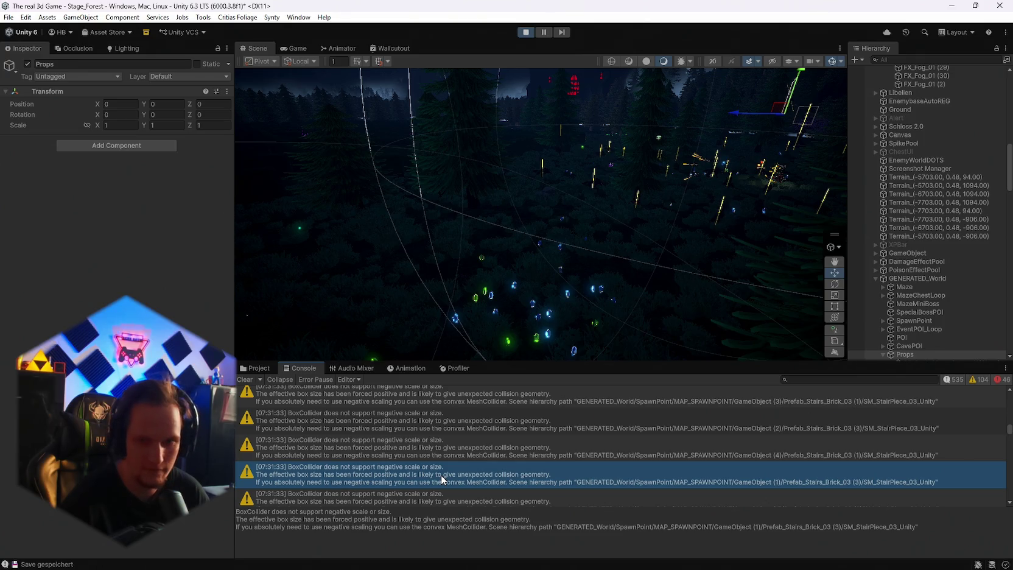